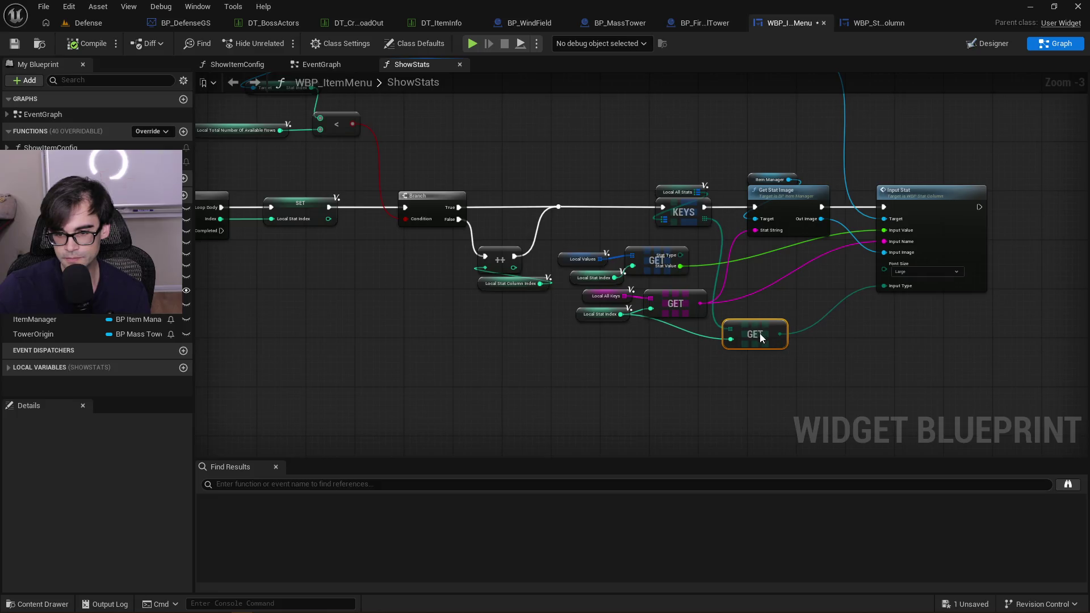
Pan ShowStats to the KEYS, GET and Input Stat nodes and open WBP_StatColumn's InputStat function
{"action": "left_click", "coordinate": [778, 297]}
{"action": "mouse_move", "coordinate": [891, 306]}
{"action": "left_mouse_down"}
{"action": "mouse_move", "coordinate": [921, 328]}
{"action": "mouse_move", "coordinate": [870, 357]}
{"action": "left_mouse_up"}
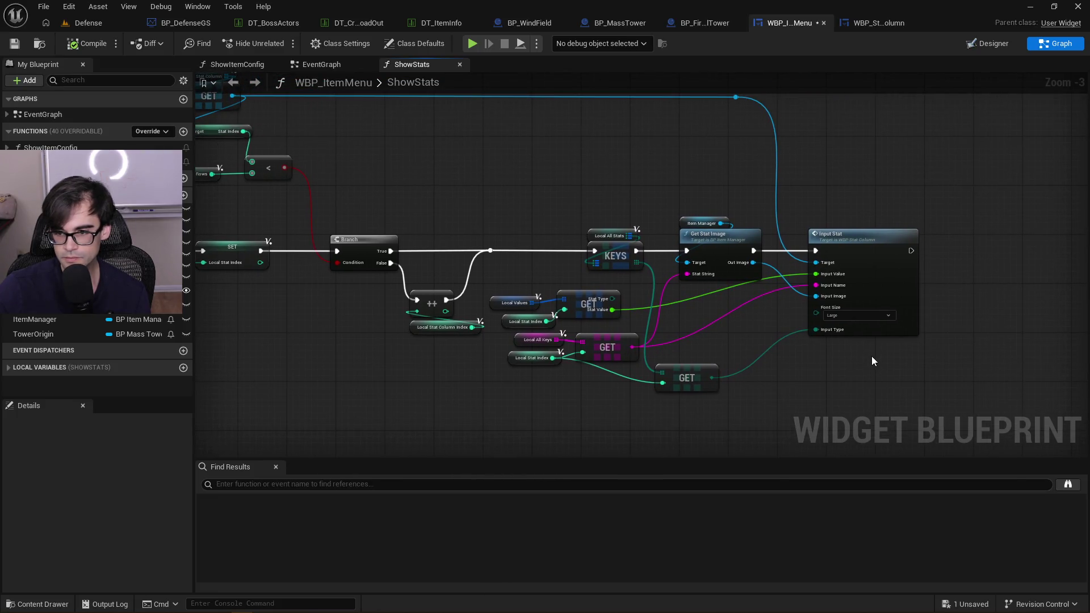
{"action": "scroll", "coordinate": [870, 356], "scroll_direction": "down", "scroll_amount": 1}
{"action": "left_click_drag", "start_coordinate": [546, 209], "coordinate": [762, 219]}
{"action": "scroll", "coordinate": [761, 219], "scroll_direction": "up", "scroll_amount": 2}
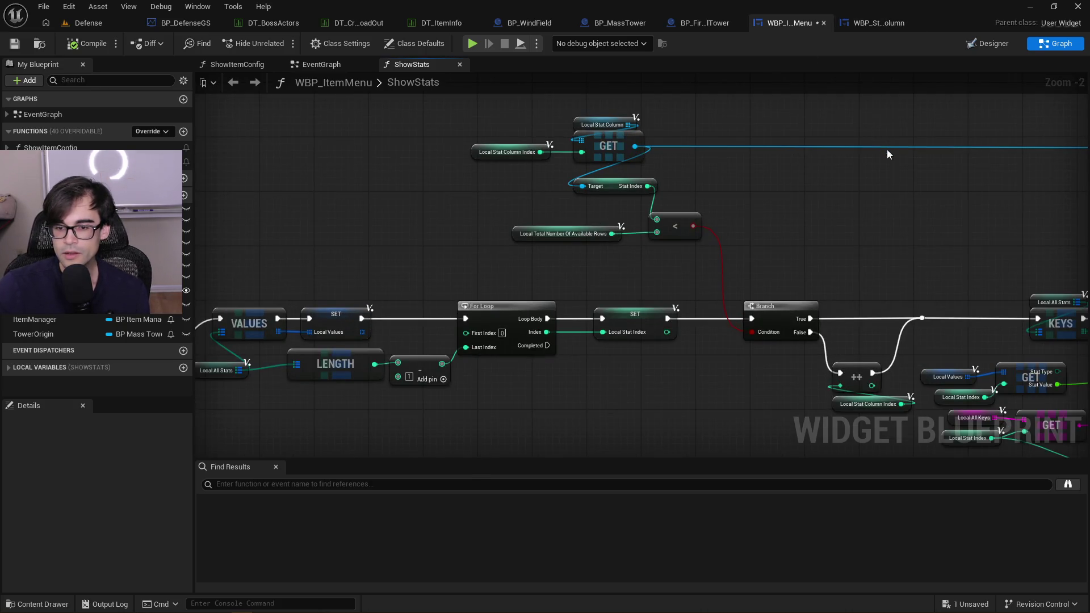
{"action": "left_click_drag", "start_coordinate": [887, 149], "coordinate": [501, 148]}
{"action": "left_click_drag", "start_coordinate": [780, 170], "coordinate": [690, 163]}
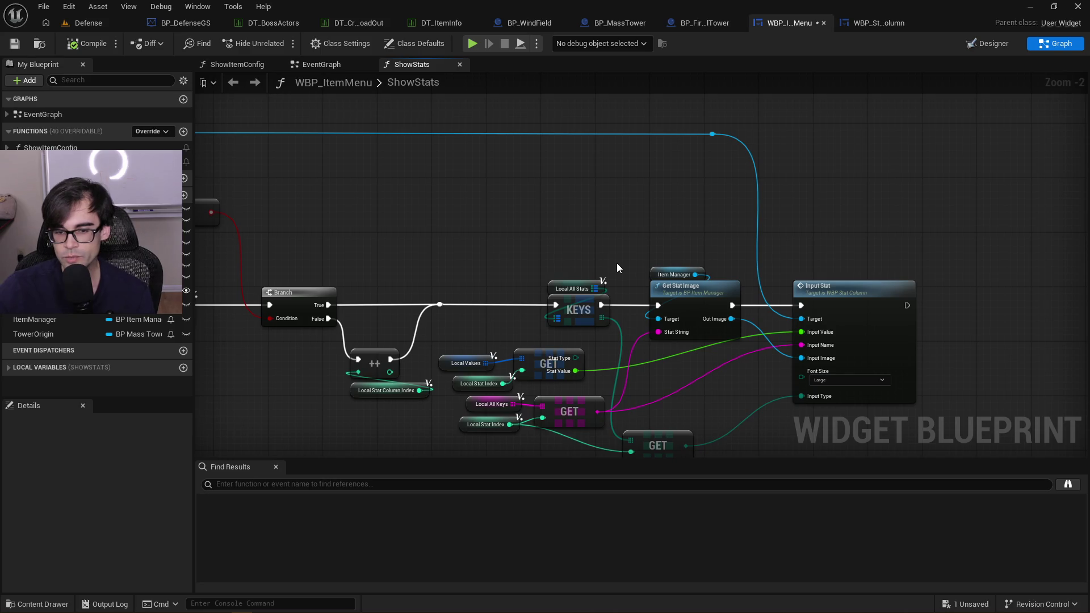
{"action": "double_click", "coordinate": [867, 290]}
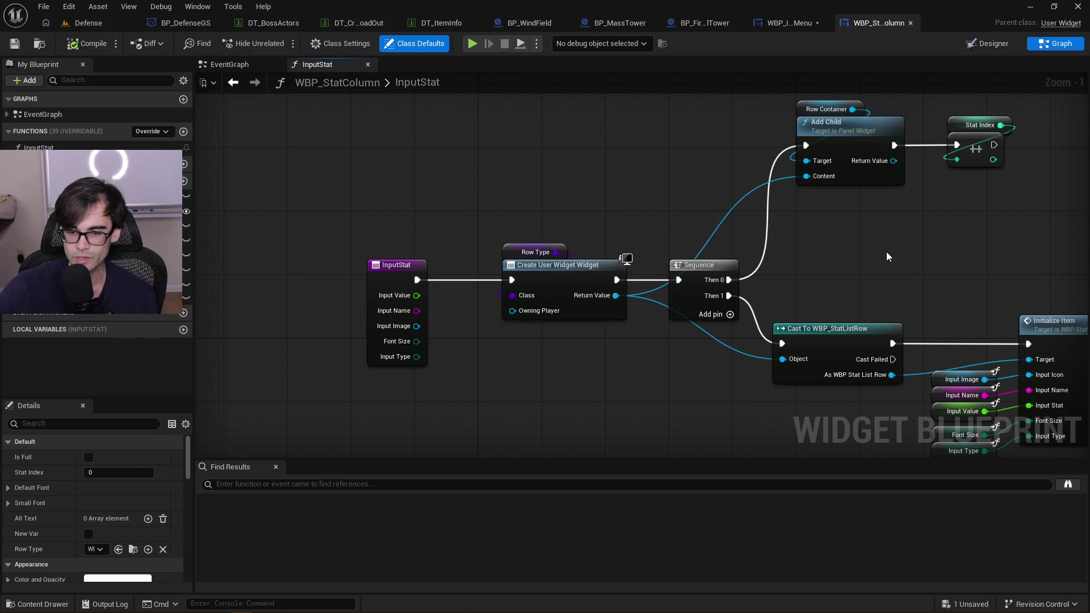
Add a reroute point on the Content wire and select the Add Child and Stat Index nodes
{"action": "double_click", "coordinate": [718, 228]}
{"action": "mouse_move", "coordinate": [719, 228]}
{"action": "left_mouse_down"}
{"action": "mouse_move", "coordinate": [671, 200]}
{"action": "mouse_move", "coordinate": [672, 182]}
{"action": "mouse_move", "coordinate": [718, 214]}
{"action": "mouse_move", "coordinate": [740, 270]}
{"action": "mouse_move", "coordinate": [746, 223]}
{"action": "mouse_move", "coordinate": [795, 214]}
{"action": "left_mouse_up"}
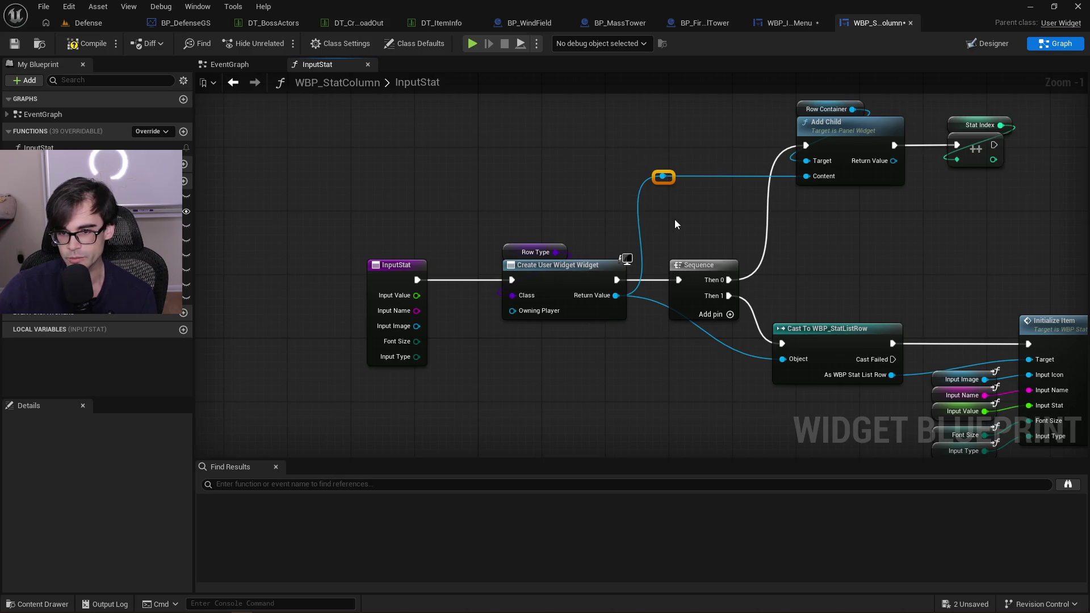
{"action": "scroll", "coordinate": [674, 222], "scroll_direction": "down", "scroll_amount": 2}
{"action": "mouse_move", "coordinate": [642, 248]}
{"action": "left_mouse_down"}
{"action": "mouse_move", "coordinate": [913, 207]}
{"action": "mouse_move", "coordinate": [1016, 151]}
{"action": "mouse_move", "coordinate": [656, 237]}
{"action": "left_mouse_up"}
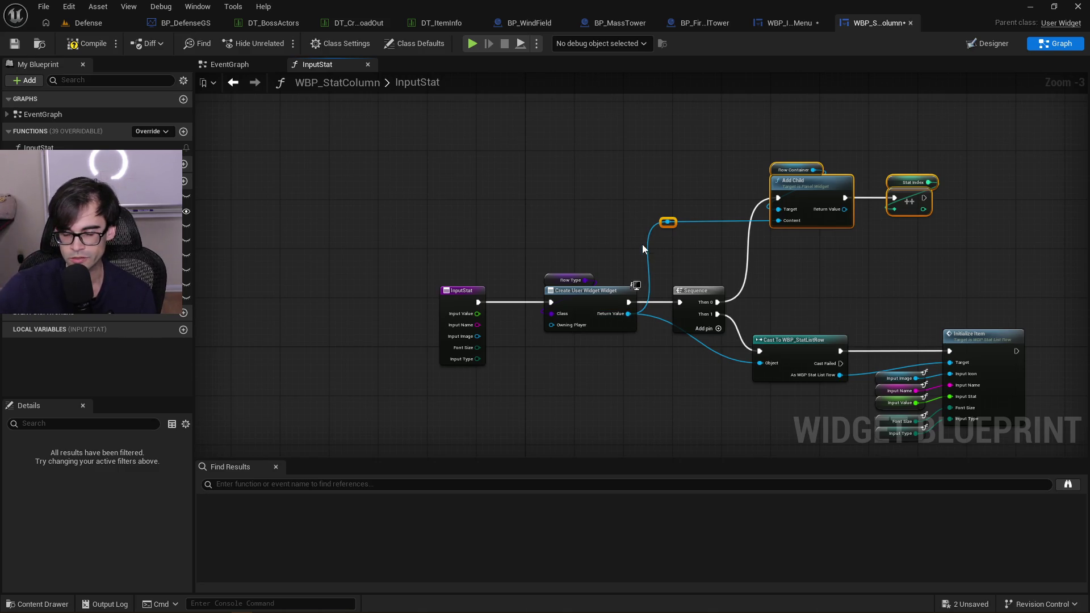
{"action": "mouse_move", "coordinate": [635, 246]}
{"action": "left_mouse_down"}
{"action": "mouse_move", "coordinate": [880, 219]}
{"action": "mouse_move", "coordinate": [988, 151]}
{"action": "left_mouse_up"}
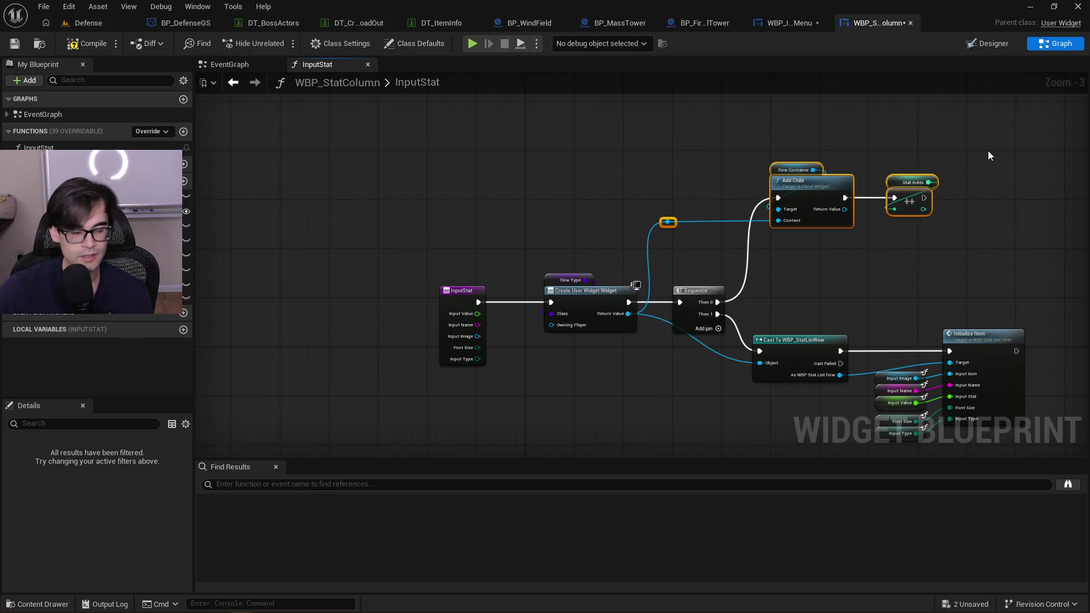
Add reroute points on the cast's Object wire and the Target wire, aligned below Sequence
{"action": "double_click", "coordinate": [662, 319]}
{"action": "left_click_drag", "start_coordinate": [663, 319], "coordinate": [667, 369]}
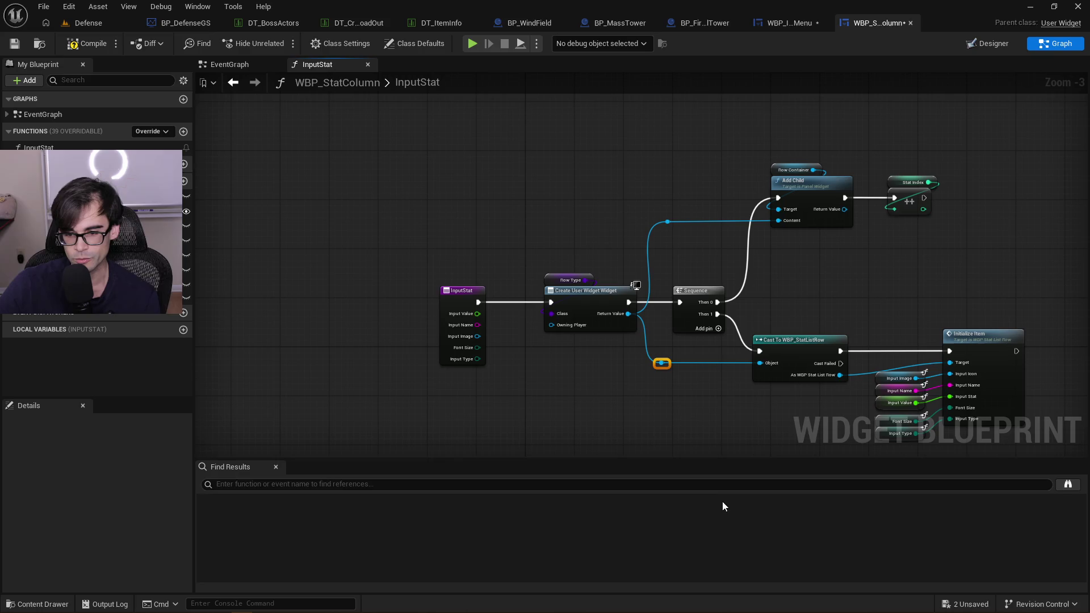
{"action": "left_click_drag", "start_coordinate": [761, 413], "coordinate": [685, 413]}
{"action": "double_click", "coordinate": [782, 369]}
{"action": "left_click_drag", "start_coordinate": [788, 363], "coordinate": [788, 356]}
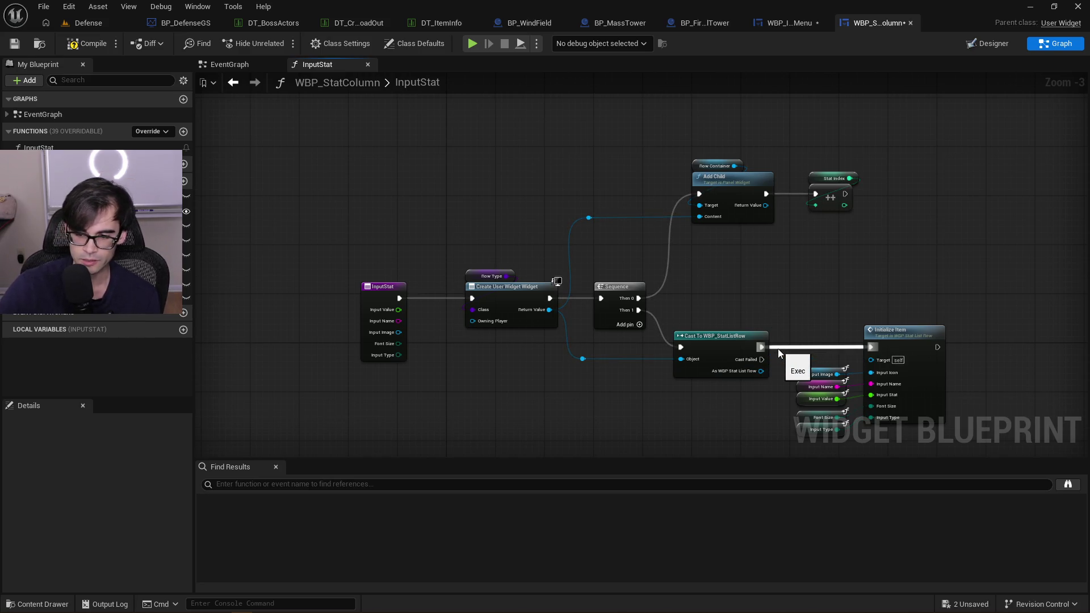
Replace the Target reroute with a direct wire from As WBP Stat List Row to Initialize Item
{"action": "key", "text": "Delete"}
{"action": "left_click_drag", "start_coordinate": [758, 374], "coordinate": [870, 358]}
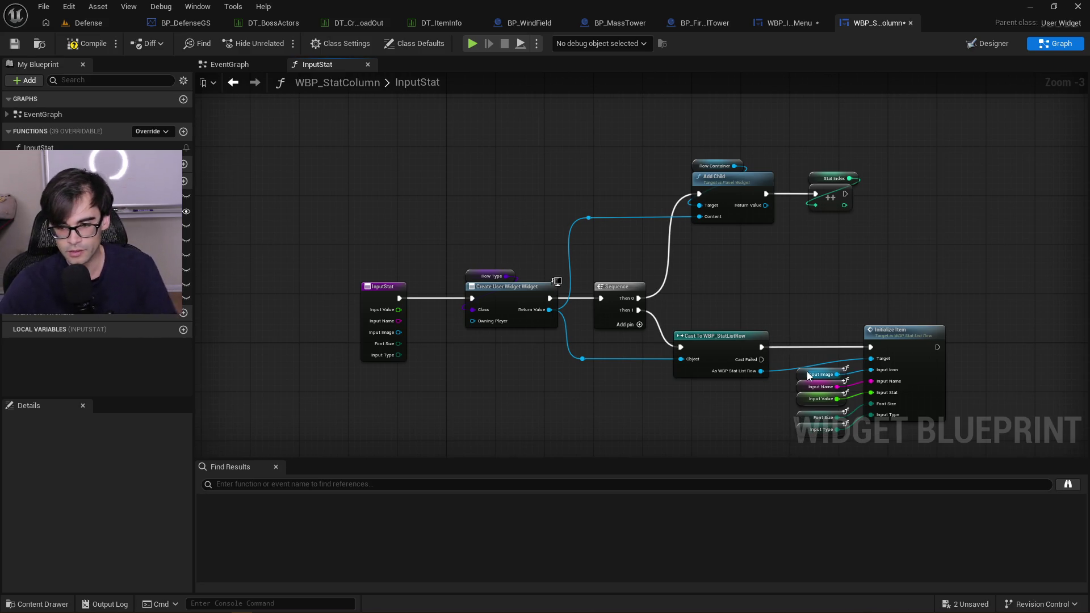
{"action": "left_click_drag", "start_coordinate": [836, 266], "coordinate": [696, 288]}
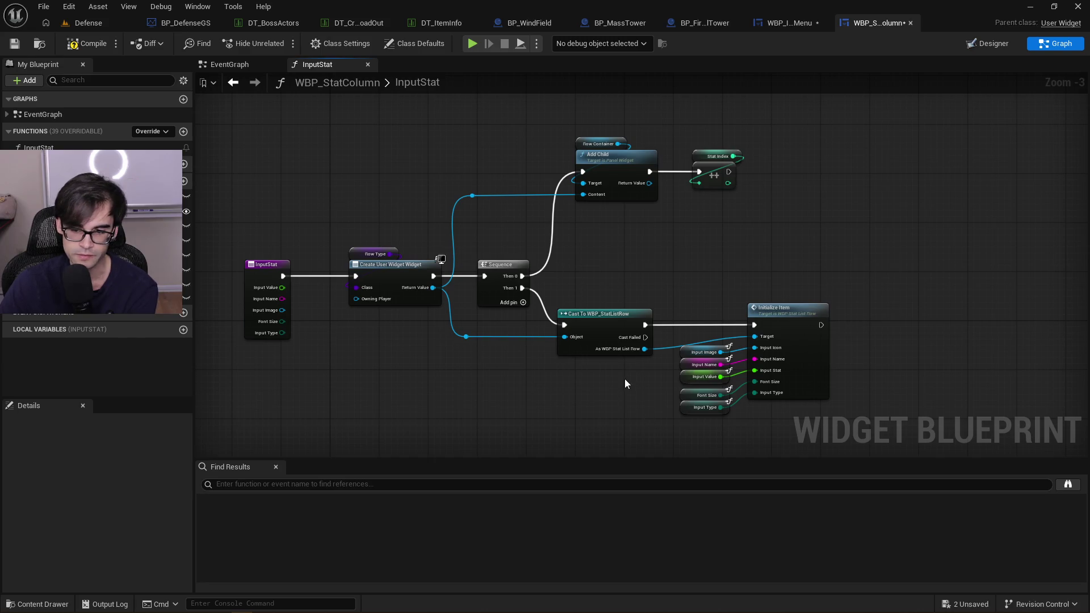
{"action": "scroll", "coordinate": [573, 375], "scroll_direction": "up", "scroll_amount": 2}
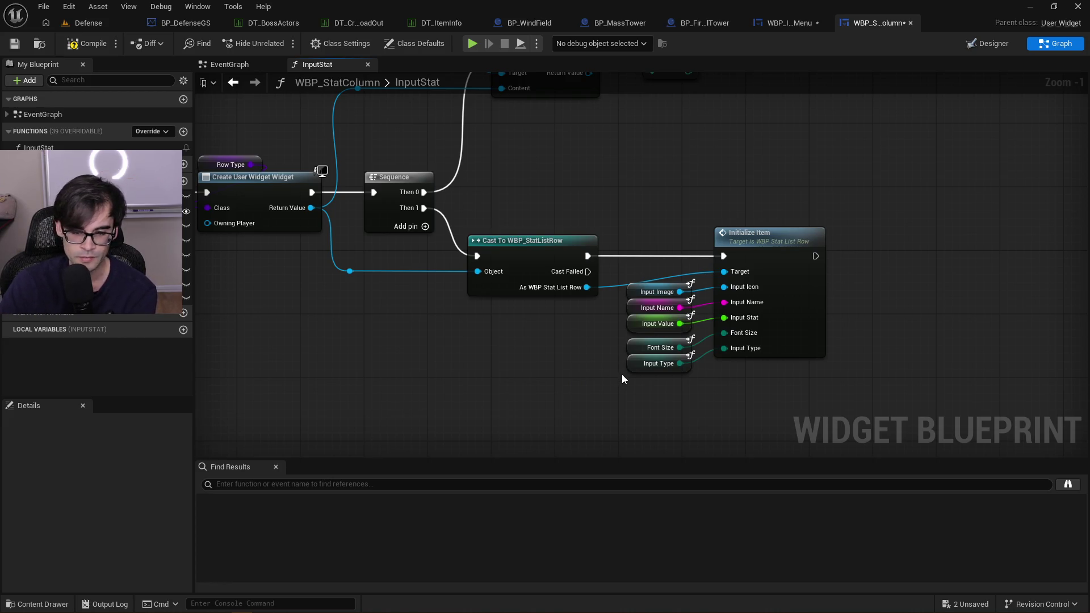
Nudge the Font Size and Input Type getters up to line up with their pins
{"action": "left_click_drag", "start_coordinate": [622, 374], "coordinate": [695, 338]}
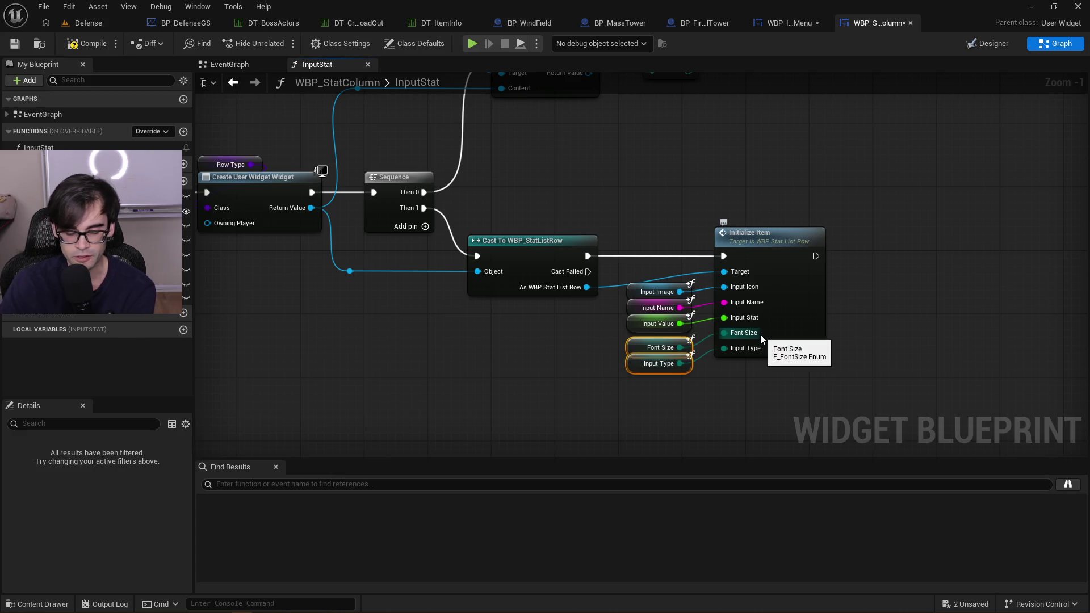
{"action": "key", "text": "Up"}
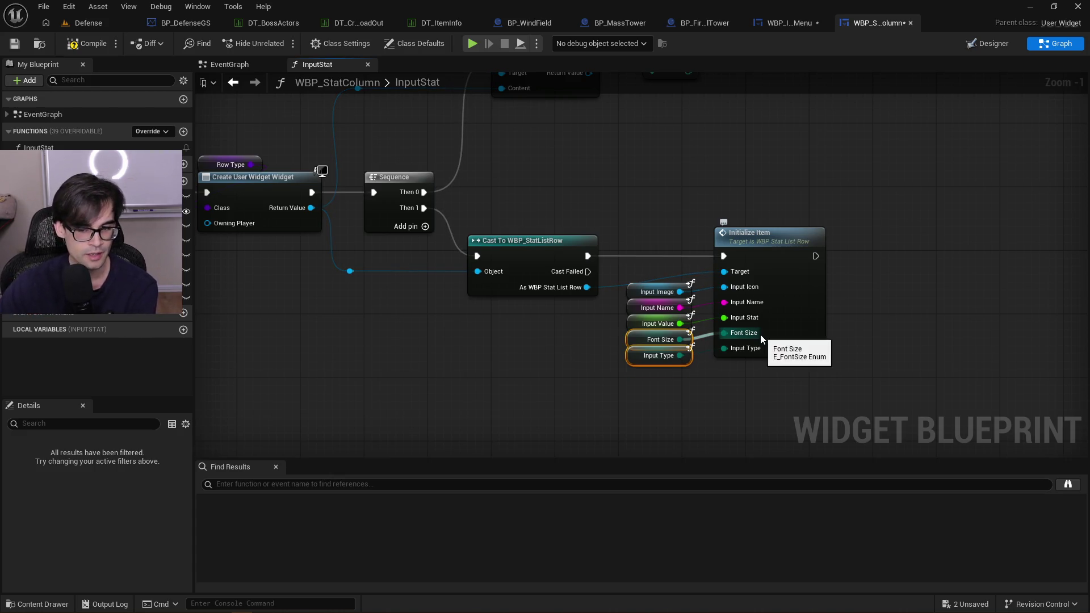
{"action": "left_click", "coordinate": [868, 282]}
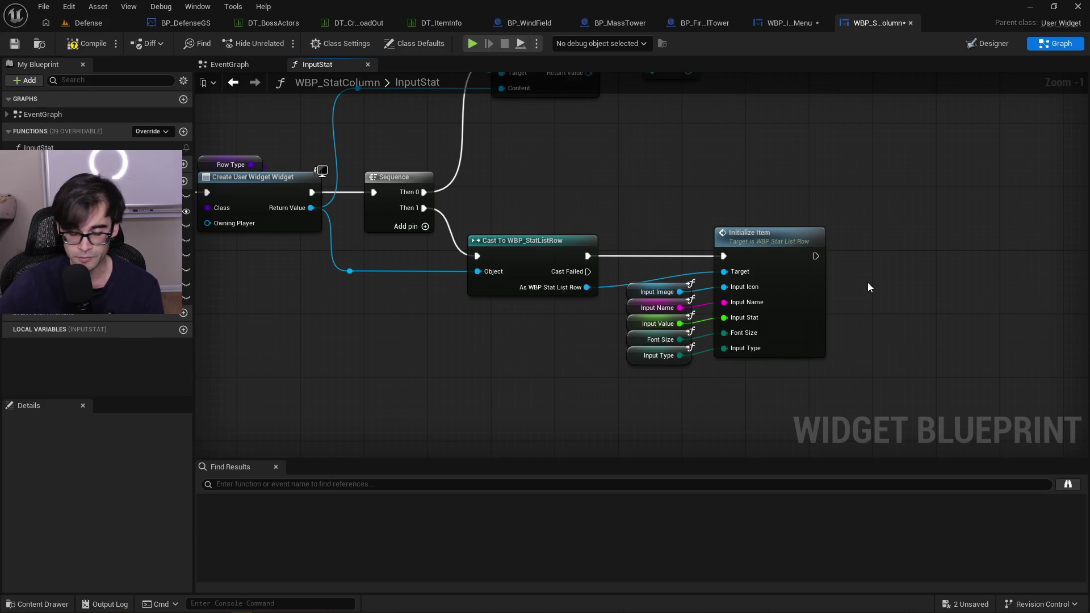
{"action": "left_click_drag", "start_coordinate": [550, 174], "coordinate": [652, 279]}
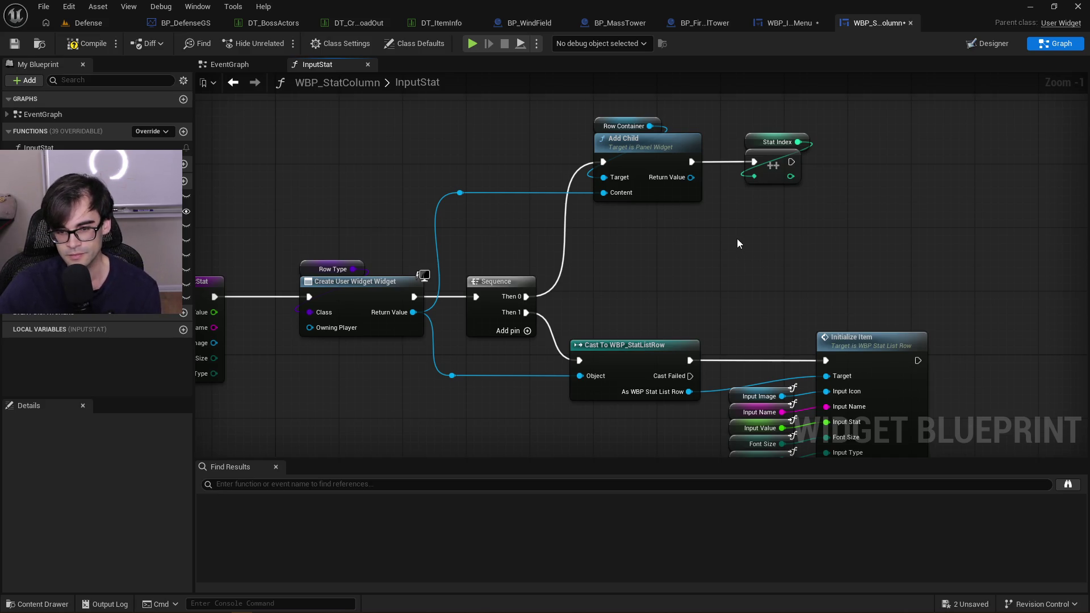
{"action": "left_click_drag", "start_coordinate": [689, 258], "coordinate": [825, 207]}
{"action": "scroll", "coordinate": [825, 211], "scroll_direction": "down", "scroll_amount": 2}
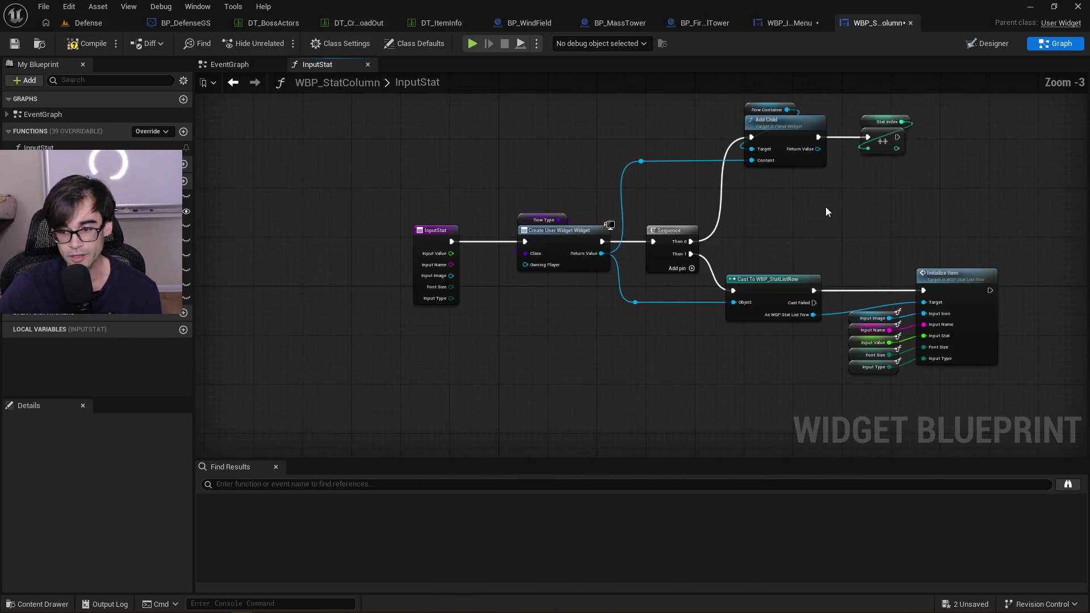
{"action": "left_click_drag", "start_coordinate": [894, 214], "coordinate": [805, 232]}
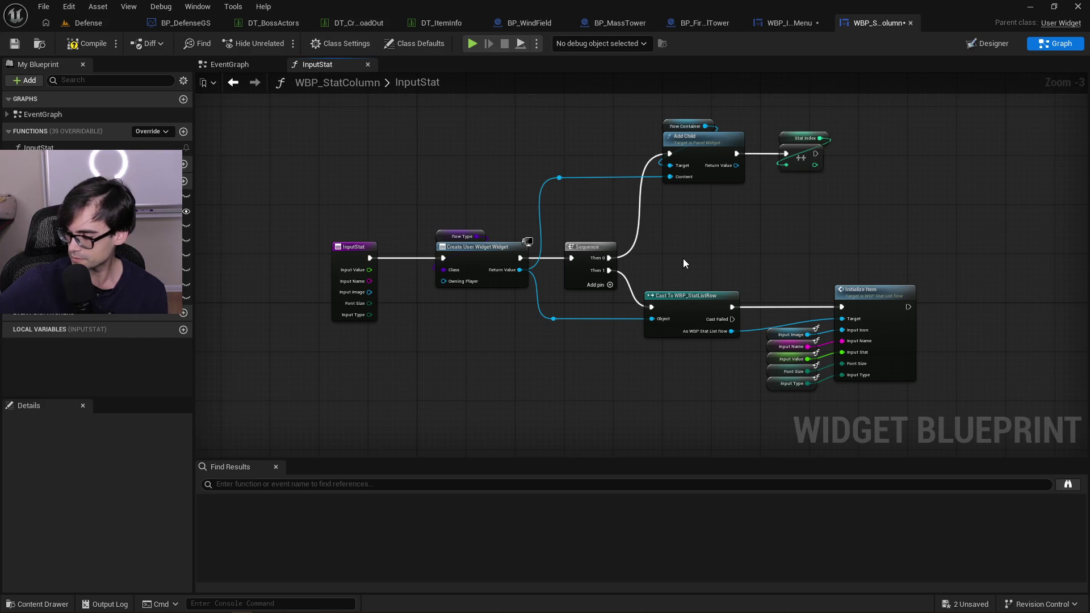
{"action": "mouse_move", "coordinate": [954, 247]}
{"action": "left_mouse_down"}
{"action": "mouse_move", "coordinate": [598, 379]}
{"action": "mouse_move", "coordinate": [424, 400]}
{"action": "mouse_move", "coordinate": [271, 394]}
{"action": "mouse_move", "coordinate": [976, 118]}
{"action": "left_mouse_up"}
{"action": "left_click", "coordinate": [326, 410]}
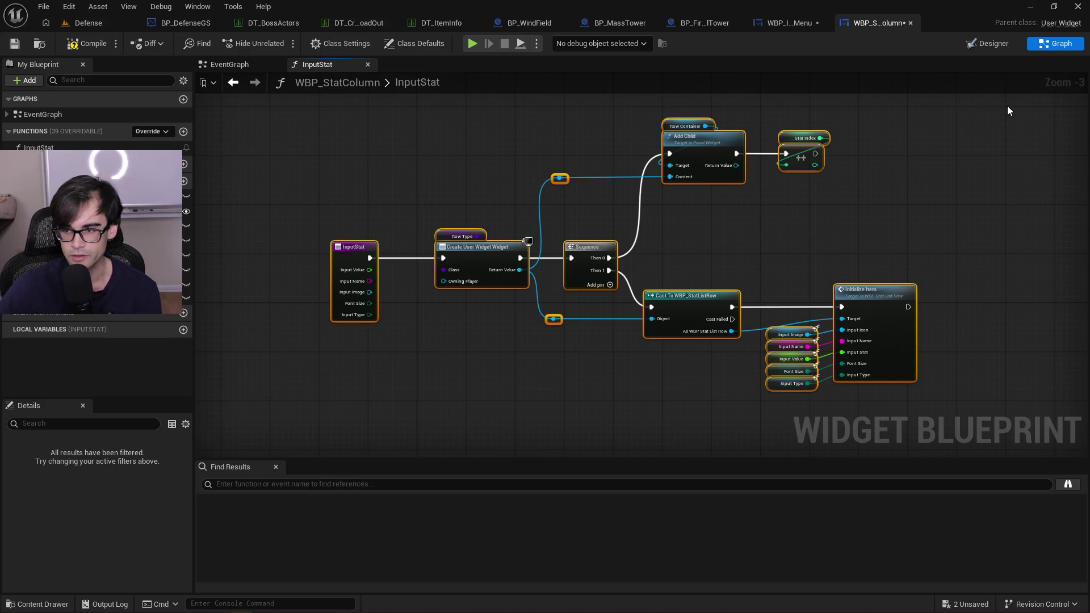
{"action": "mouse_move", "coordinate": [1006, 107]}
{"action": "left_mouse_down"}
{"action": "mouse_move", "coordinate": [397, 411]}
{"action": "mouse_move", "coordinate": [267, 401]}
{"action": "left_mouse_up"}
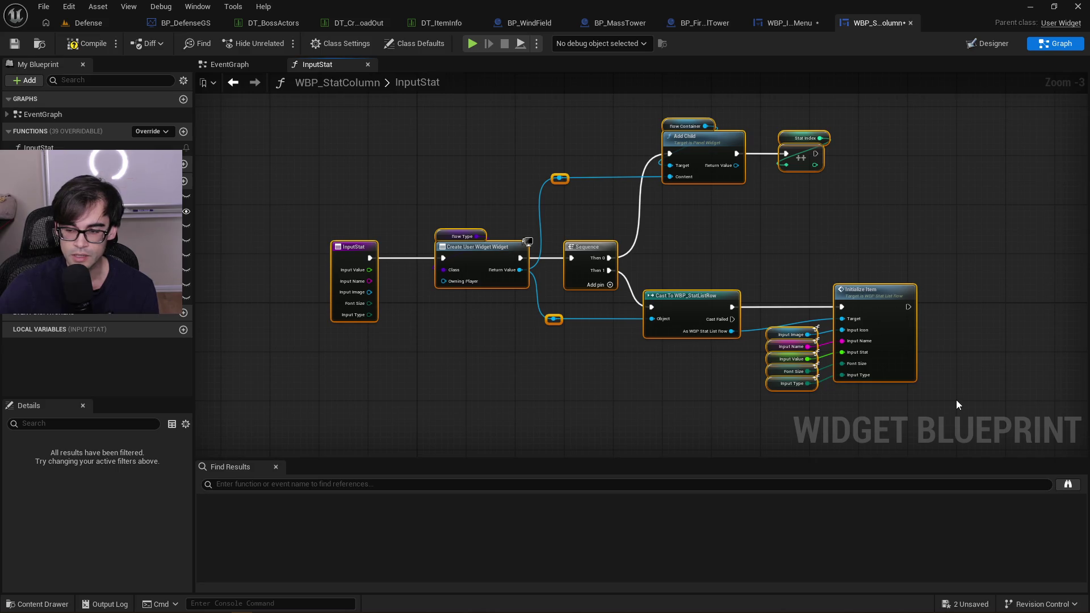
{"action": "mouse_move", "coordinate": [956, 399]}
{"action": "left_mouse_down"}
{"action": "mouse_move", "coordinate": [660, 227]}
{"action": "mouse_move", "coordinate": [469, 149]}
{"action": "mouse_move", "coordinate": [271, 103]}
{"action": "left_mouse_up"}
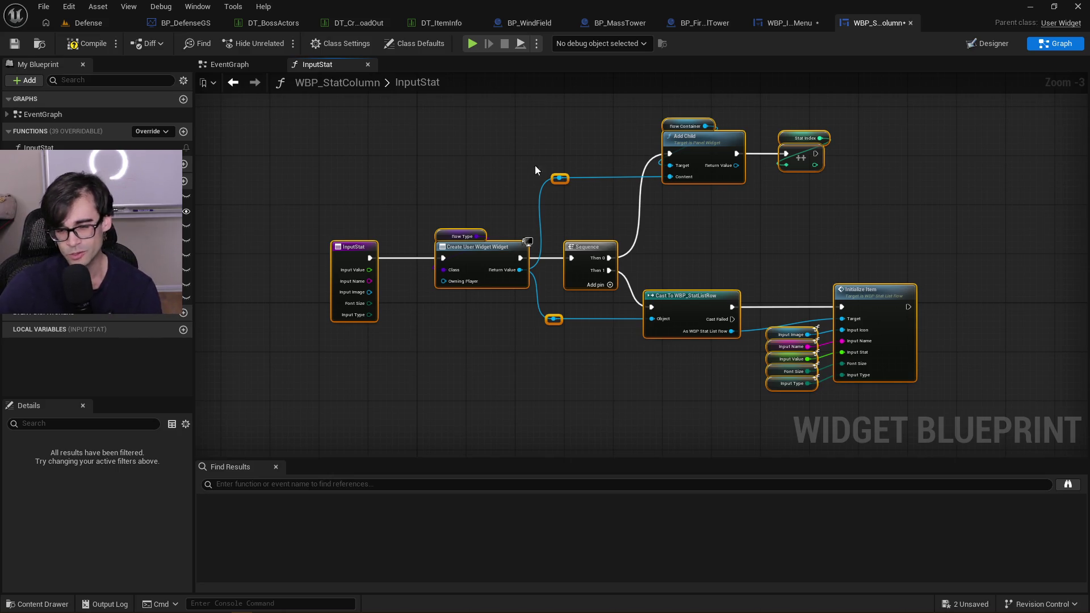
{"action": "left_click_drag", "start_coordinate": [898, 165], "coordinate": [873, 181]}
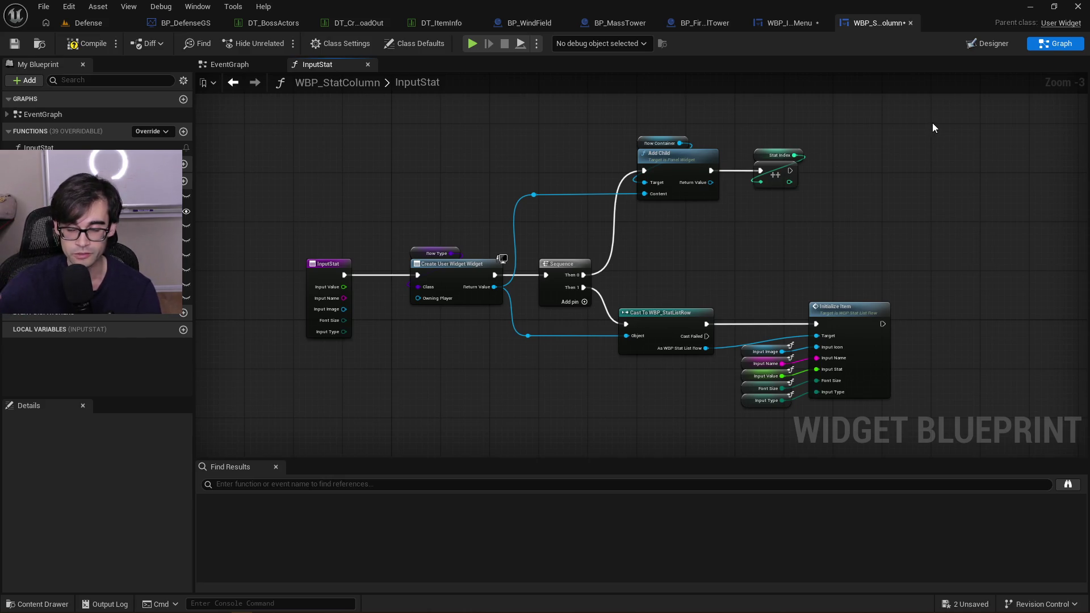
{"action": "mouse_move", "coordinate": [930, 124]}
{"action": "left_mouse_down"}
{"action": "mouse_move", "coordinate": [812, 150]}
{"action": "mouse_move", "coordinate": [362, 317]}
{"action": "mouse_move", "coordinate": [292, 424]}
{"action": "left_mouse_up"}
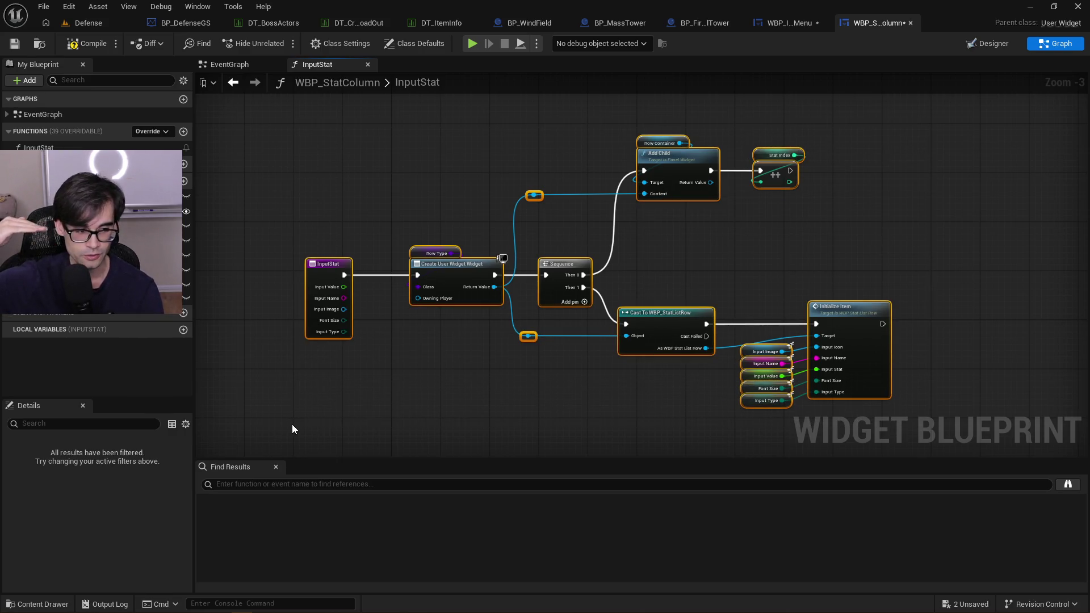
{"action": "left_click", "coordinate": [748, 290]}
{"action": "left_click_drag", "start_coordinate": [840, 257], "coordinate": [818, 244]}
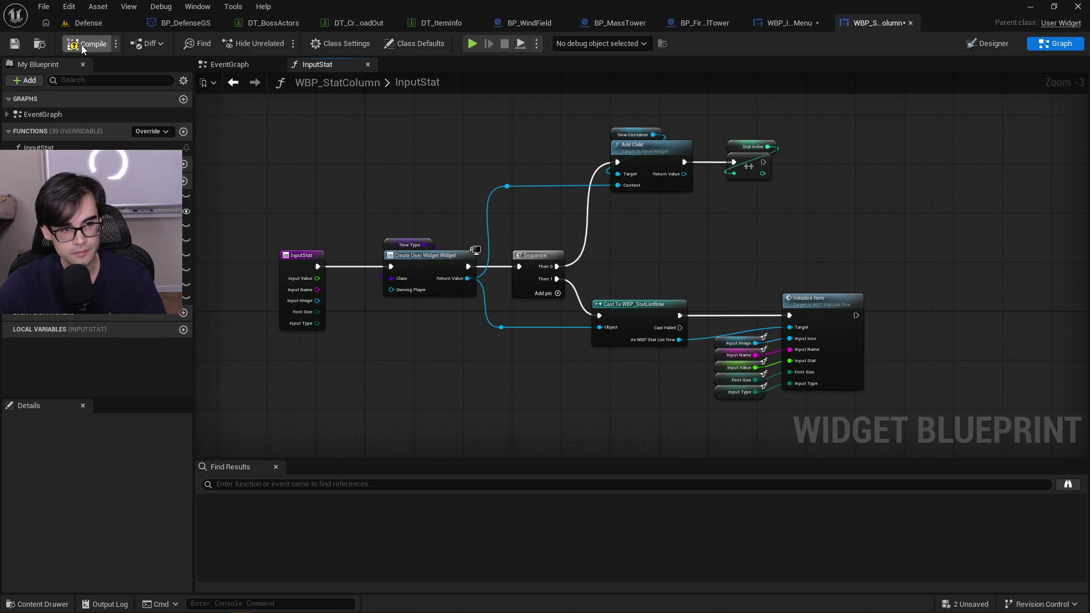
Save WBP_StatColumn, then pan to and select the Initialize Item node
{"action": "left_click", "coordinate": [14, 44]}
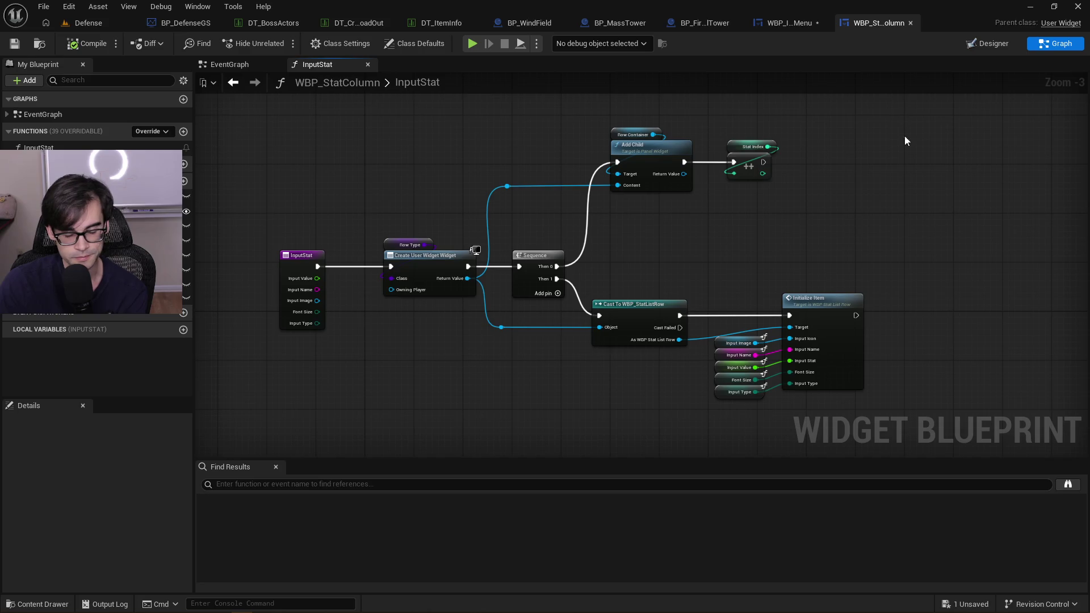
{"action": "left_click_drag", "start_coordinate": [901, 219], "coordinate": [804, 232]}
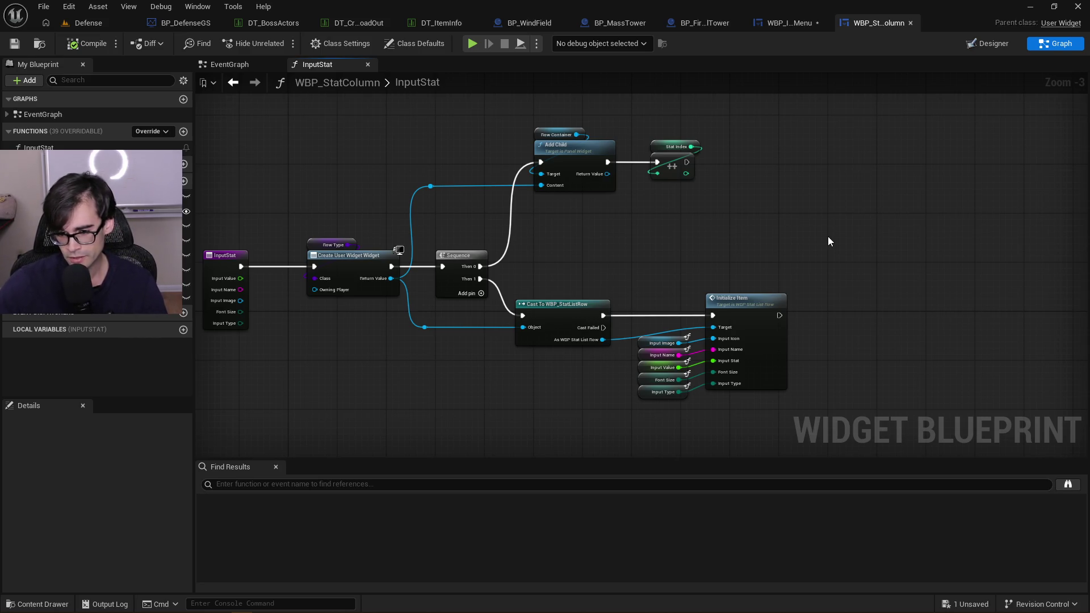
{"action": "mouse_move", "coordinate": [821, 231]}
{"action": "left_mouse_down"}
{"action": "mouse_move", "coordinate": [785, 223]}
{"action": "mouse_move", "coordinate": [811, 230]}
{"action": "left_mouse_up"}
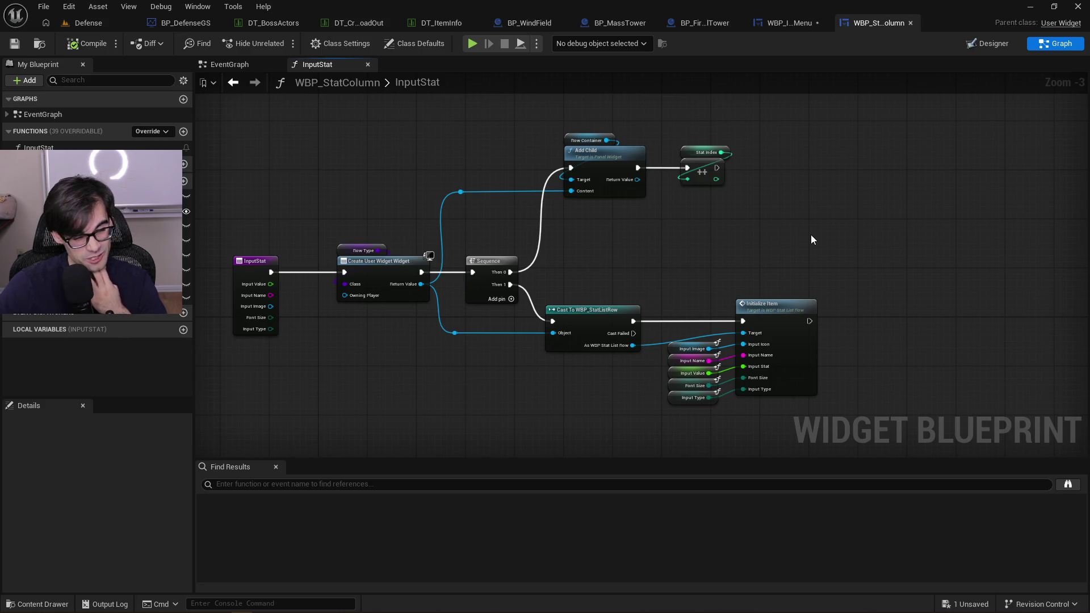
{"action": "scroll", "coordinate": [655, 236], "scroll_direction": "up", "scroll_amount": 2}
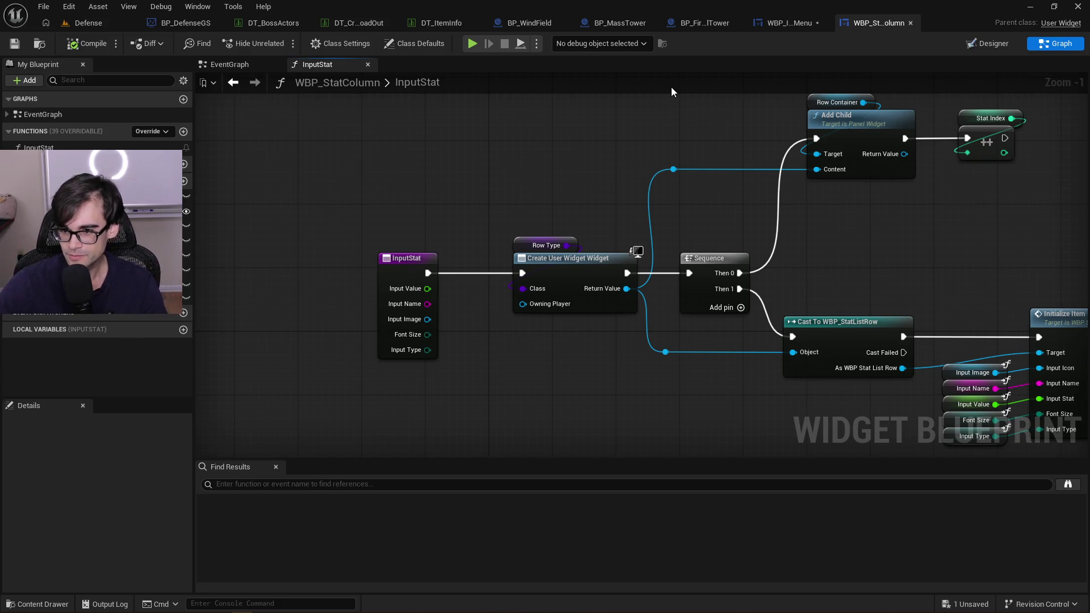
{"action": "left_click_drag", "start_coordinate": [904, 238], "coordinate": [780, 236]}
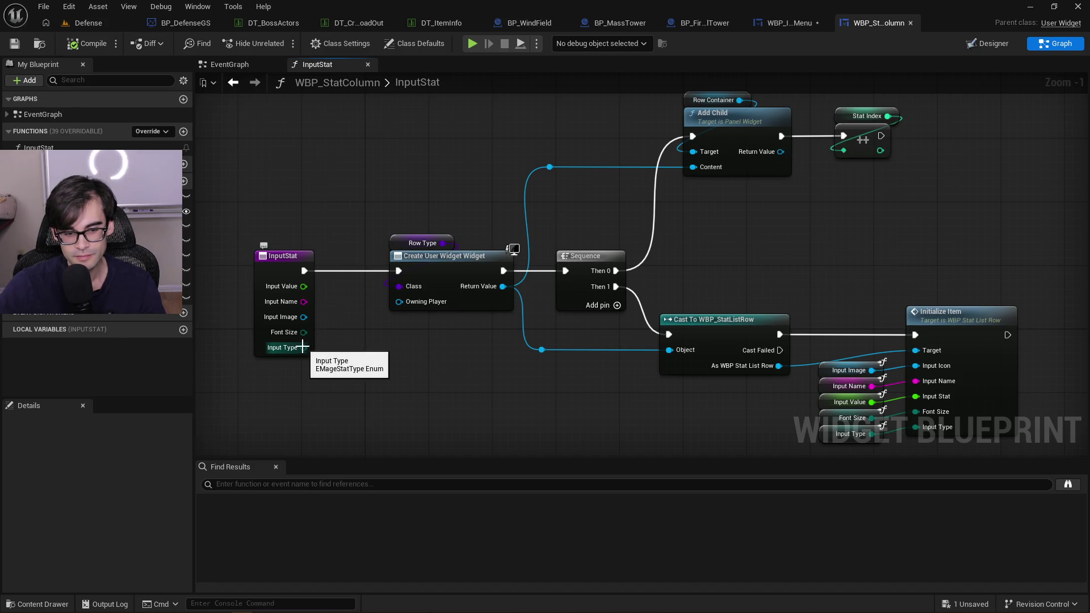
{"action": "mouse_move", "coordinate": [913, 308]}
{"action": "left_mouse_down"}
{"action": "mouse_move", "coordinate": [818, 255]}
{"action": "mouse_move", "coordinate": [800, 295]}
{"action": "mouse_move", "coordinate": [667, 249]}
{"action": "left_mouse_up"}
{"action": "left_click", "coordinate": [804, 288]}
Open the InitializeItem function graph and zoom out over its nodes
{"action": "double_click", "coordinate": [804, 289]}
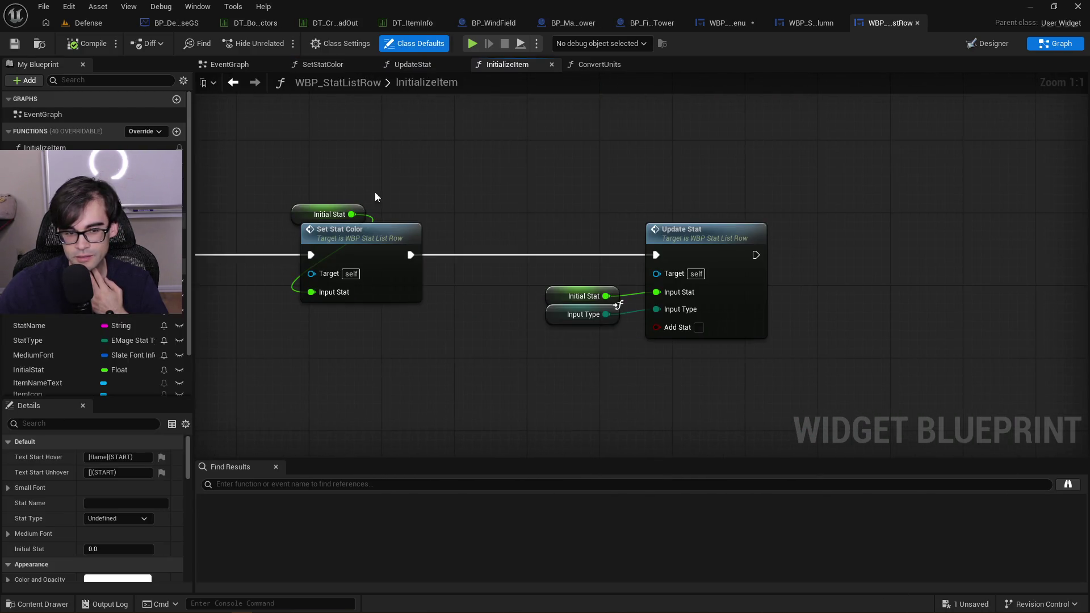
{"action": "left_click_drag", "start_coordinate": [365, 195], "coordinate": [681, 227]}
{"action": "scroll", "coordinate": [681, 227], "scroll_direction": "down", "scroll_amount": 1}
{"action": "scroll", "coordinate": [826, 217], "scroll_direction": "down", "scroll_amount": 3}
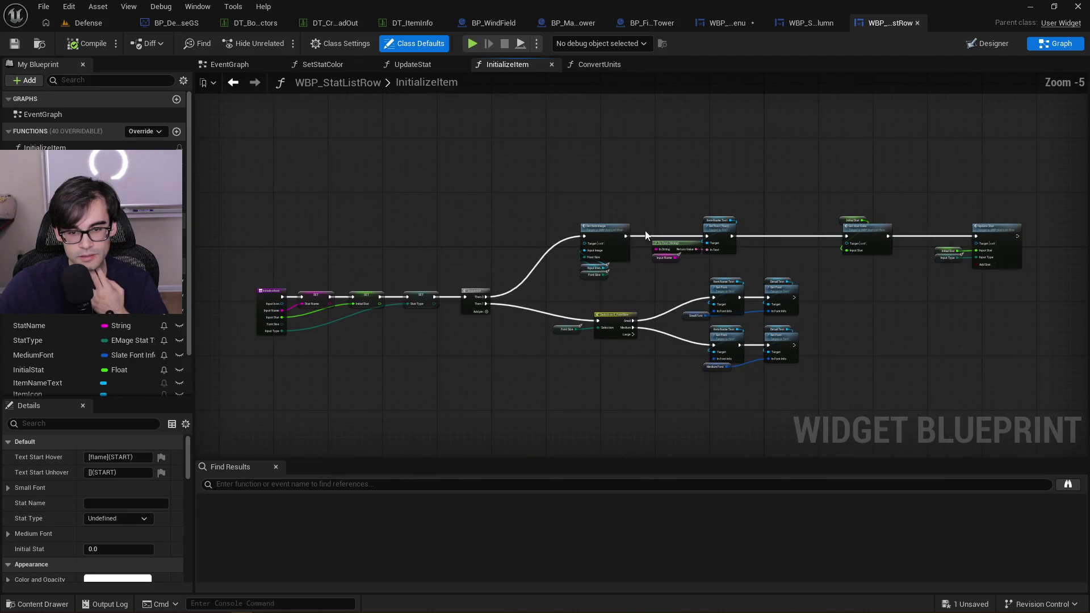
{"action": "mouse_move", "coordinate": [397, 306]}
{"action": "left_mouse_down"}
{"action": "mouse_move", "coordinate": [394, 331]}
{"action": "mouse_move", "coordinate": [478, 315]}
{"action": "left_mouse_up"}
{"action": "scroll", "coordinate": [478, 315], "scroll_direction": "up", "scroll_amount": 3}
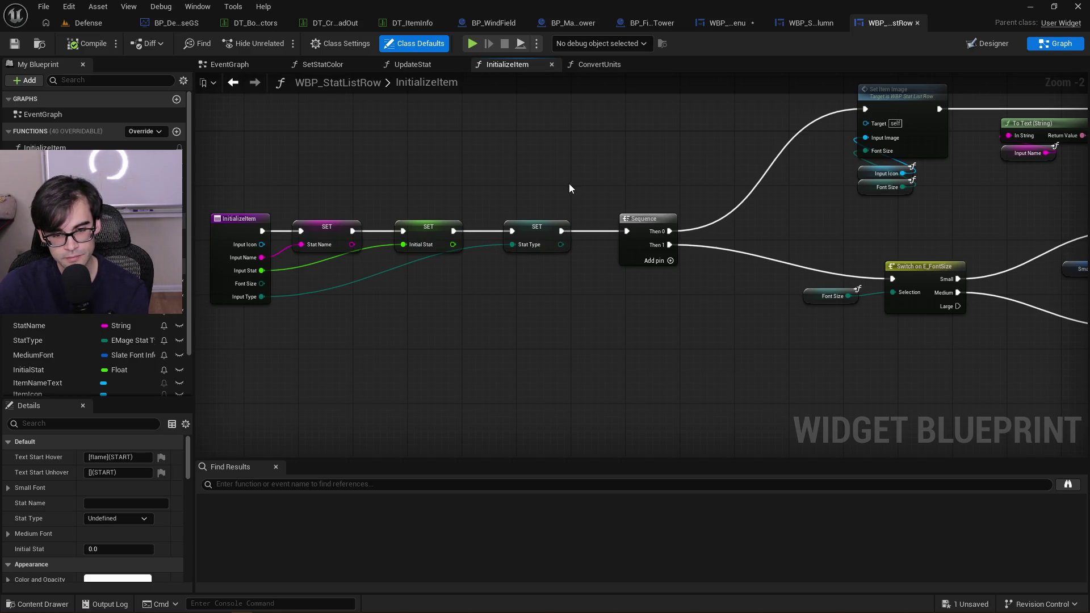
Inspect the Set Font nodes and entry node, then select the Switch and Set Font nodes together
{"action": "left_click_drag", "start_coordinate": [601, 180], "coordinate": [474, 214]}
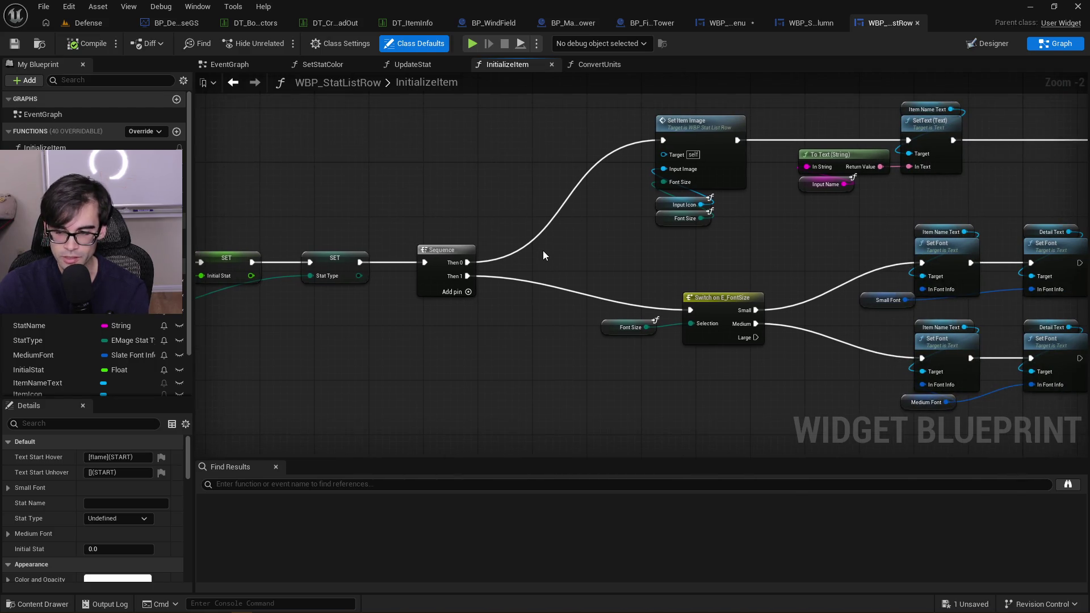
{"action": "left_click_drag", "start_coordinate": [453, 210], "coordinate": [635, 190]}
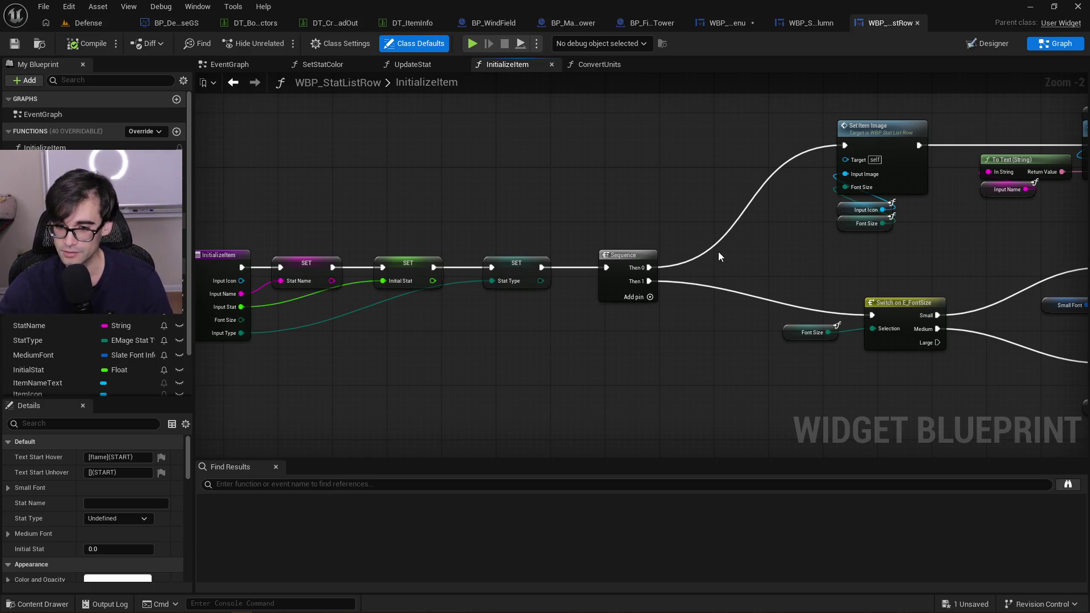
{"action": "left_click_drag", "start_coordinate": [724, 299], "coordinate": [560, 232]}
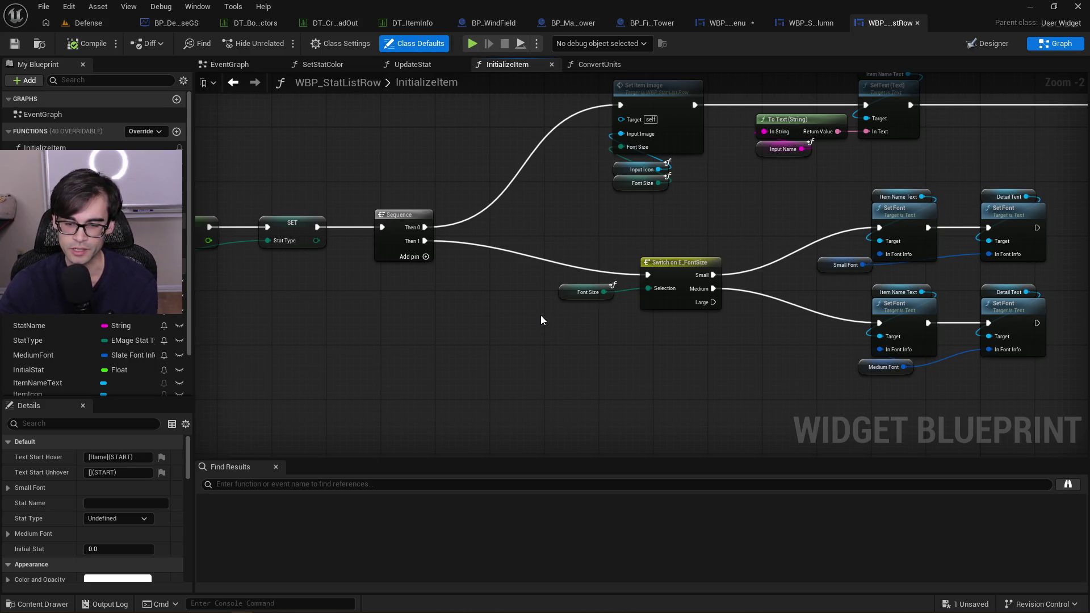
{"action": "mouse_move", "coordinate": [847, 295]}
{"action": "left_mouse_down"}
{"action": "mouse_move", "coordinate": [754, 311]}
{"action": "mouse_move", "coordinate": [735, 329]}
{"action": "left_mouse_up"}
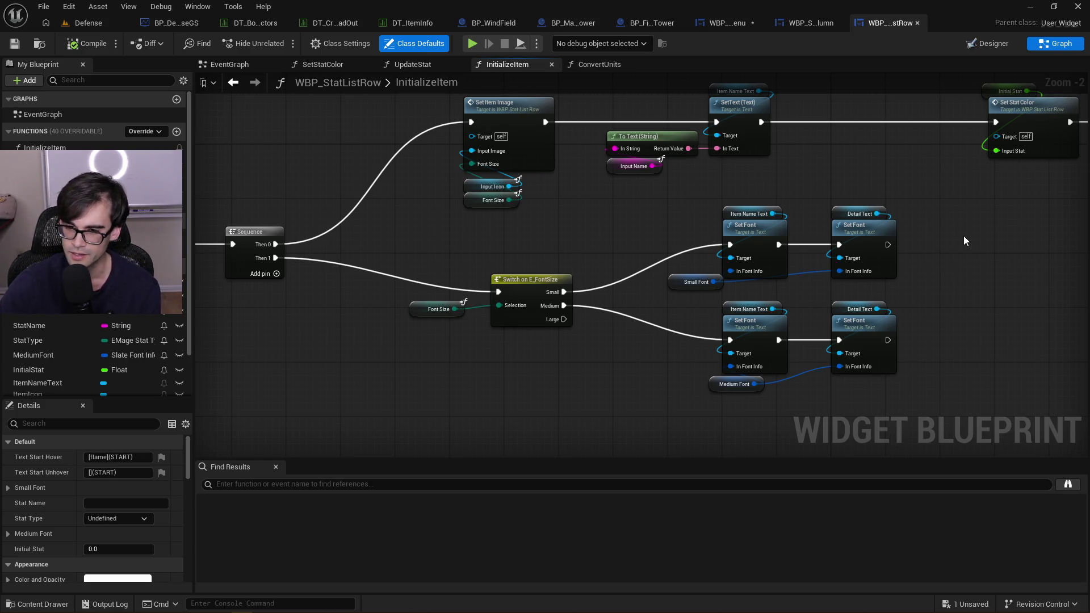
{"action": "mouse_move", "coordinate": [951, 210]}
{"action": "left_mouse_down"}
{"action": "mouse_move", "coordinate": [806, 296]}
{"action": "mouse_move", "coordinate": [397, 451]}
{"action": "mouse_move", "coordinate": [410, 395]}
{"action": "left_mouse_up"}
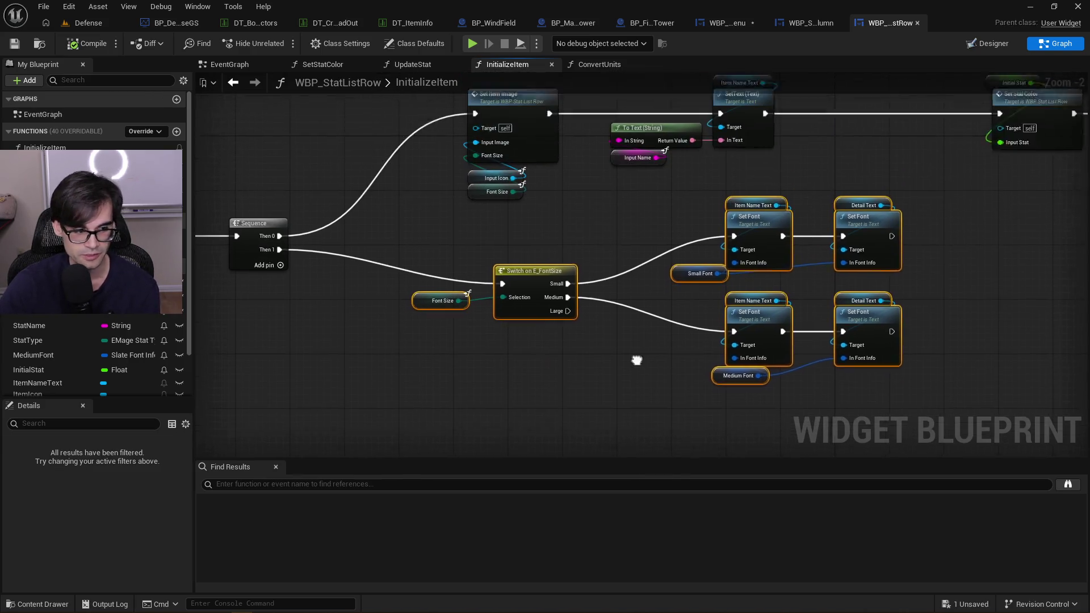
Move Update Stat with its Initial Stat and Input Type getters left, closer to Set Stat Color
{"action": "left_click", "coordinate": [628, 288]}
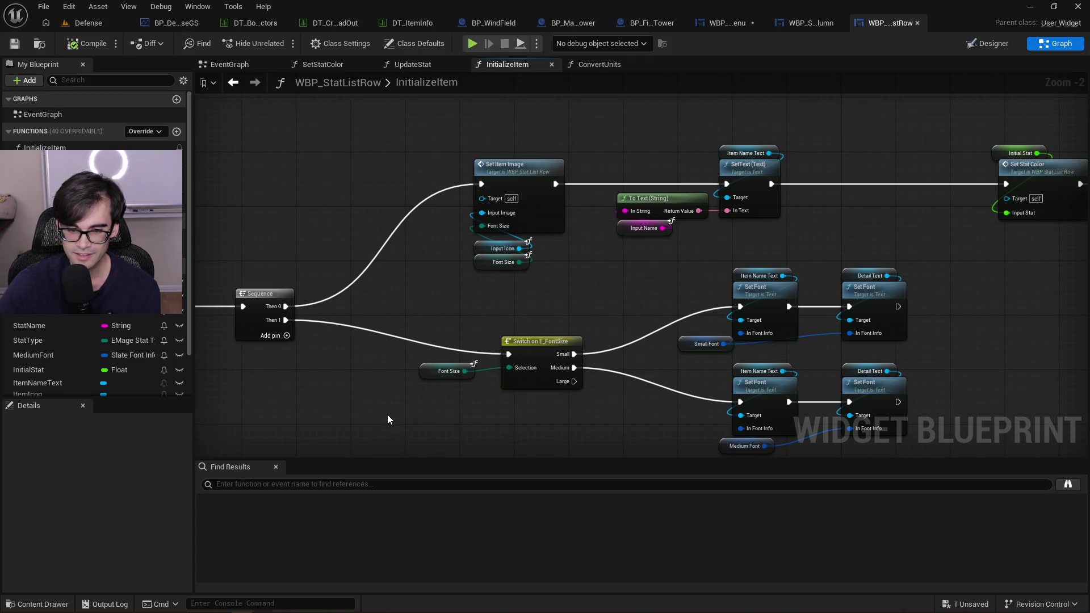
{"action": "scroll", "coordinate": [547, 342], "scroll_direction": "down", "scroll_amount": 2}
{"action": "scroll", "coordinate": [596, 310], "scroll_direction": "up", "scroll_amount": 4}
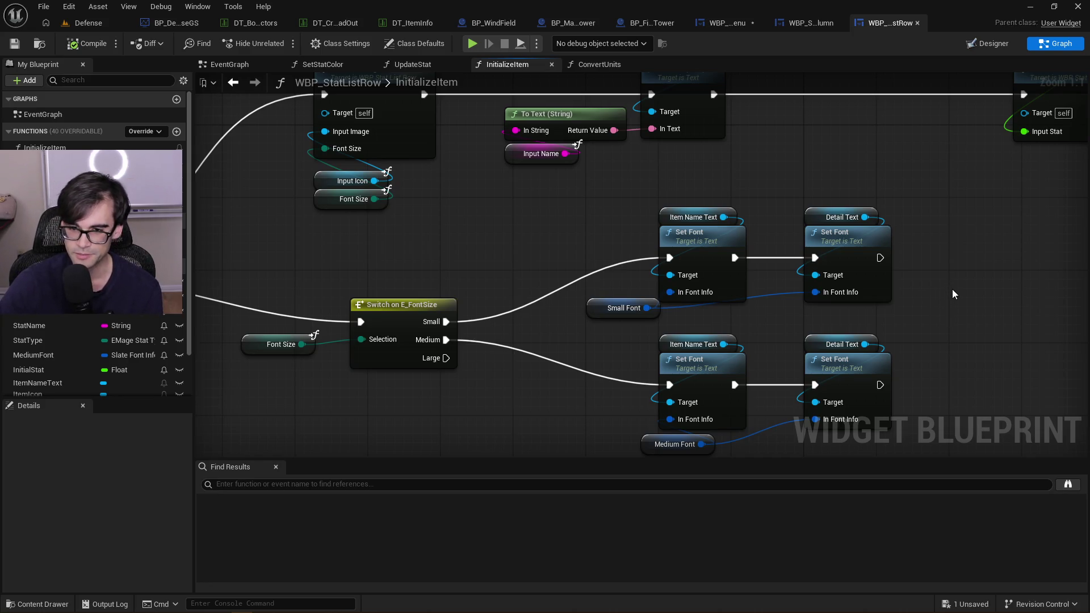
{"action": "scroll", "coordinate": [975, 276], "scroll_direction": "down", "scroll_amount": 2}
{"action": "mouse_move", "coordinate": [975, 278]}
{"action": "left_mouse_down"}
{"action": "mouse_move", "coordinate": [761, 261]}
{"action": "mouse_move", "coordinate": [773, 262]}
{"action": "left_mouse_up"}
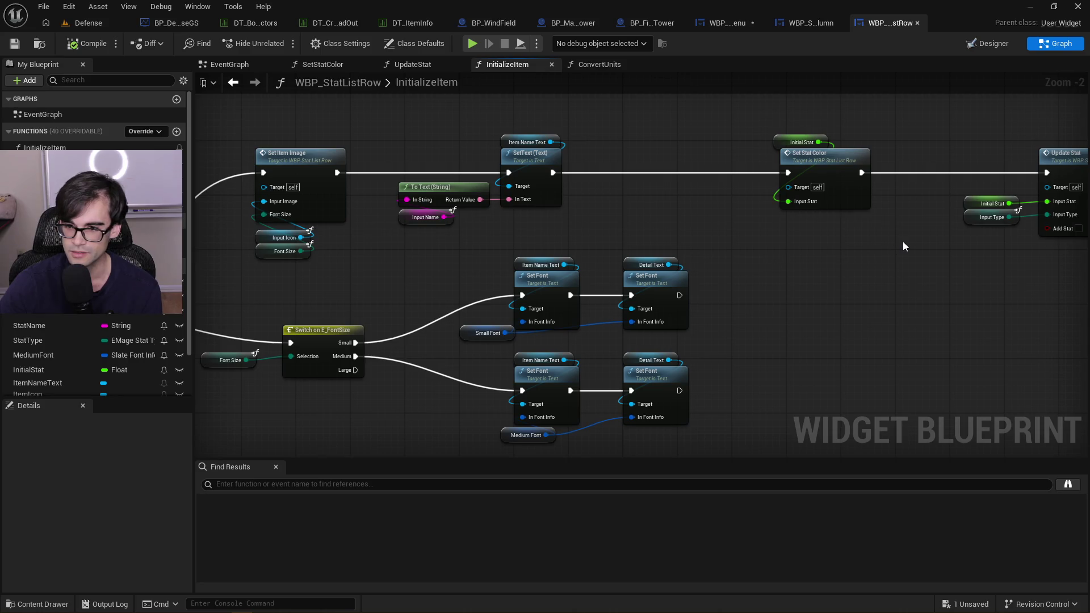
{"action": "left_click", "coordinate": [773, 146]}
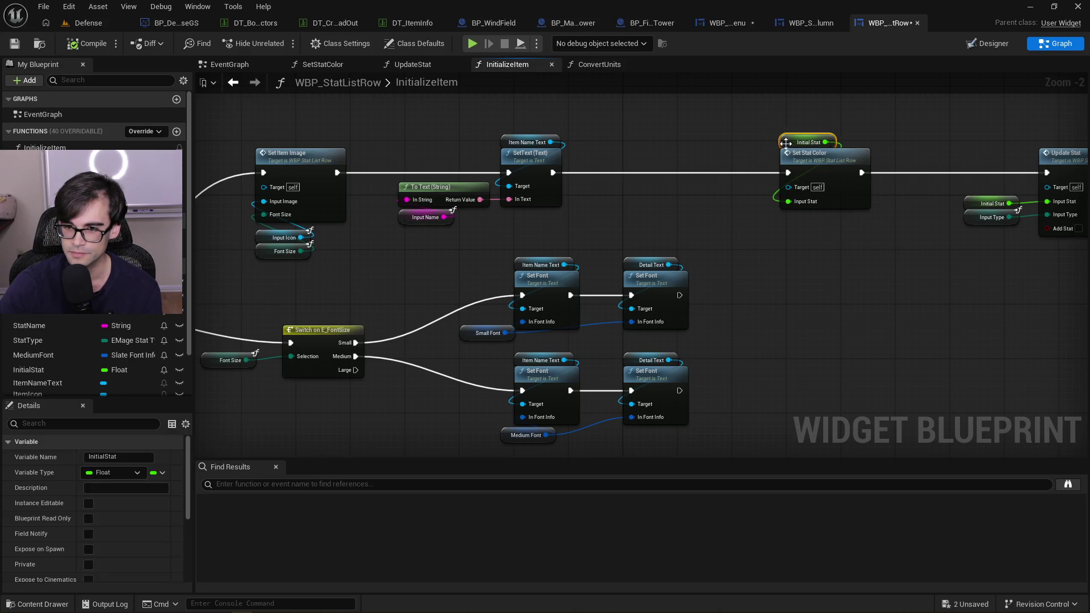
{"action": "left_click_drag", "start_coordinate": [754, 140], "coordinate": [556, 162]}
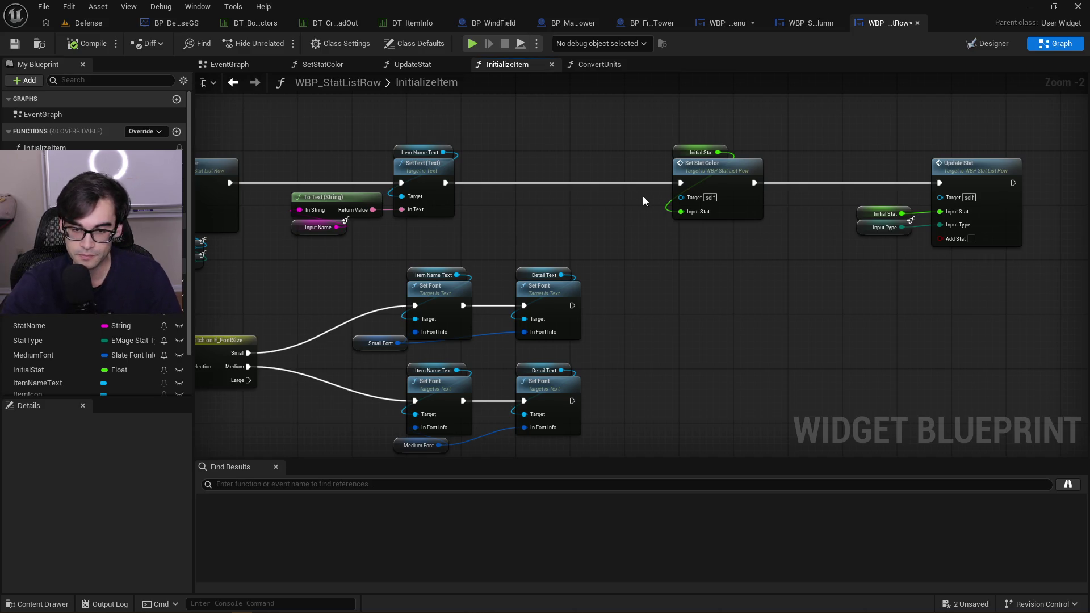
{"action": "left_click_drag", "start_coordinate": [942, 278], "coordinate": [812, 283]}
{"action": "left_click_drag", "start_coordinate": [734, 116], "coordinate": [1021, 273]}
{"action": "left_click_drag", "start_coordinate": [820, 172], "coordinate": [786, 172]}
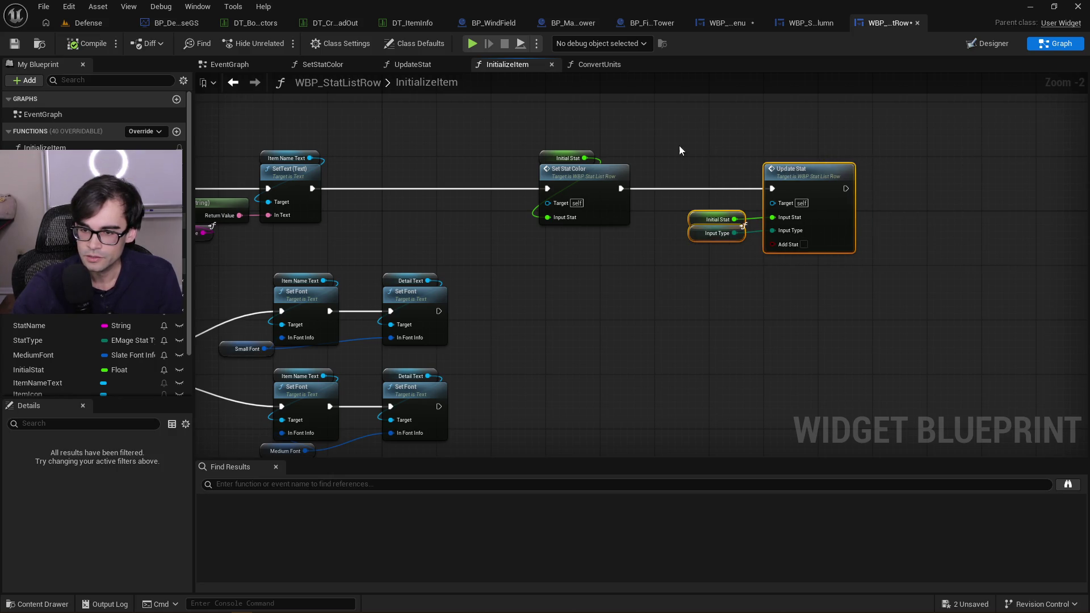
{"action": "left_click", "coordinate": [652, 142]}
Review the InitializeItem chain from entry node to Update Stat, then open the UpdateStat graph
{"action": "left_click_drag", "start_coordinate": [652, 141], "coordinate": [759, 151]}
{"action": "left_click_drag", "start_coordinate": [543, 229], "coordinate": [836, 219]}
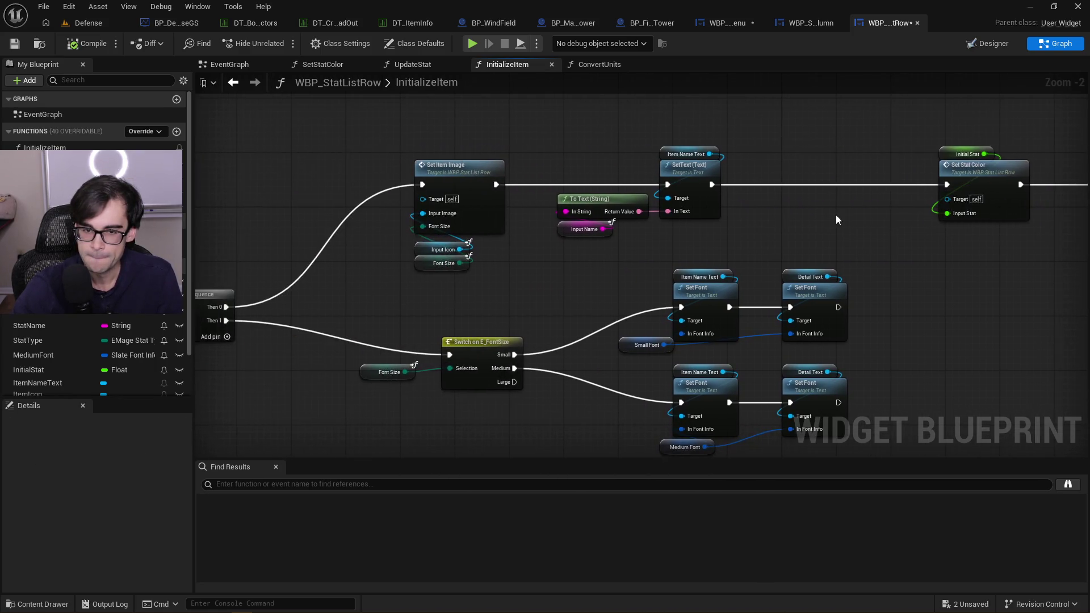
{"action": "mouse_move", "coordinate": [907, 250]}
{"action": "left_mouse_down"}
{"action": "mouse_move", "coordinate": [512, 280]}
{"action": "mouse_move", "coordinate": [993, 226]}
{"action": "left_mouse_up"}
{"action": "scroll", "coordinate": [563, 298], "scroll_direction": "down", "scroll_amount": 1}
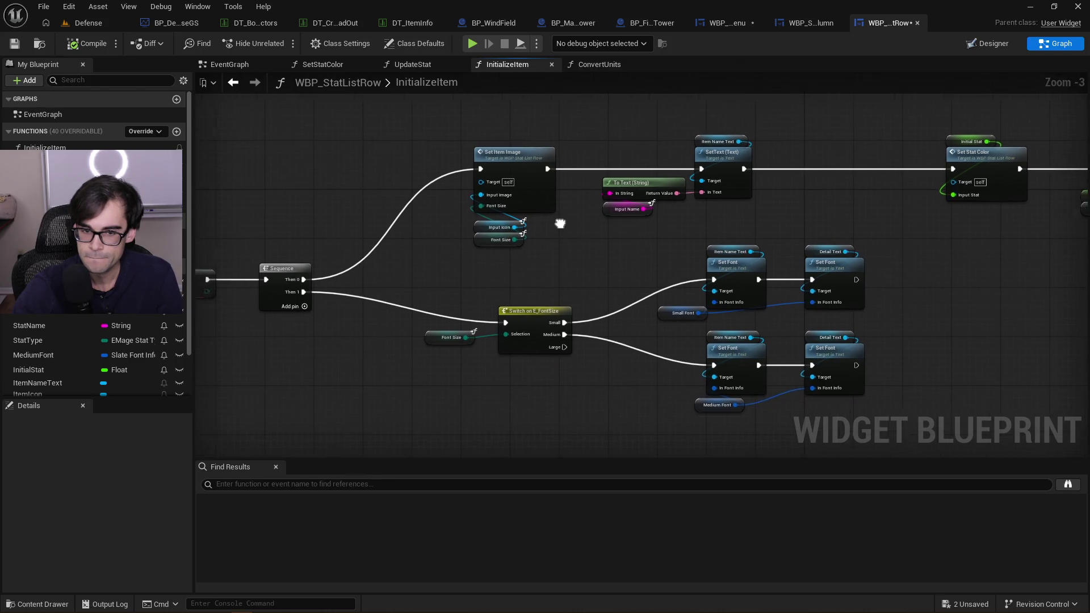
{"action": "left_click_drag", "start_coordinate": [323, 282], "coordinate": [482, 285]}
{"action": "left_click_drag", "start_coordinate": [666, 259], "coordinate": [902, 240]}
{"action": "left_click_drag", "start_coordinate": [1019, 240], "coordinate": [577, 287]}
{"action": "left_click_drag", "start_coordinate": [990, 253], "coordinate": [591, 255]}
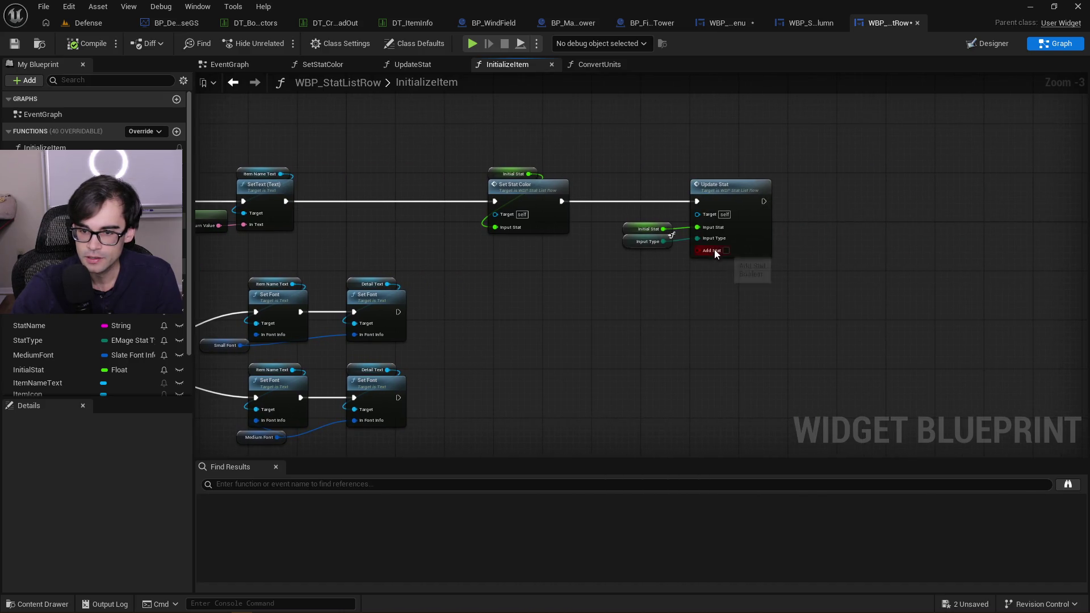
{"action": "scroll", "coordinate": [714, 250], "scroll_direction": "up", "scroll_amount": 3}
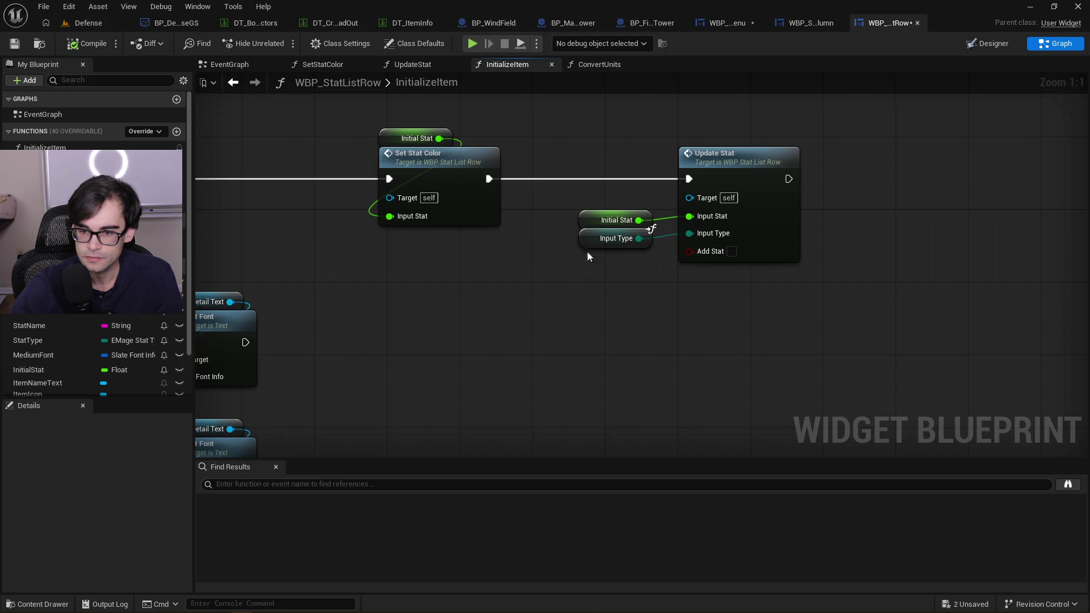
{"action": "double_click", "coordinate": [761, 161]}
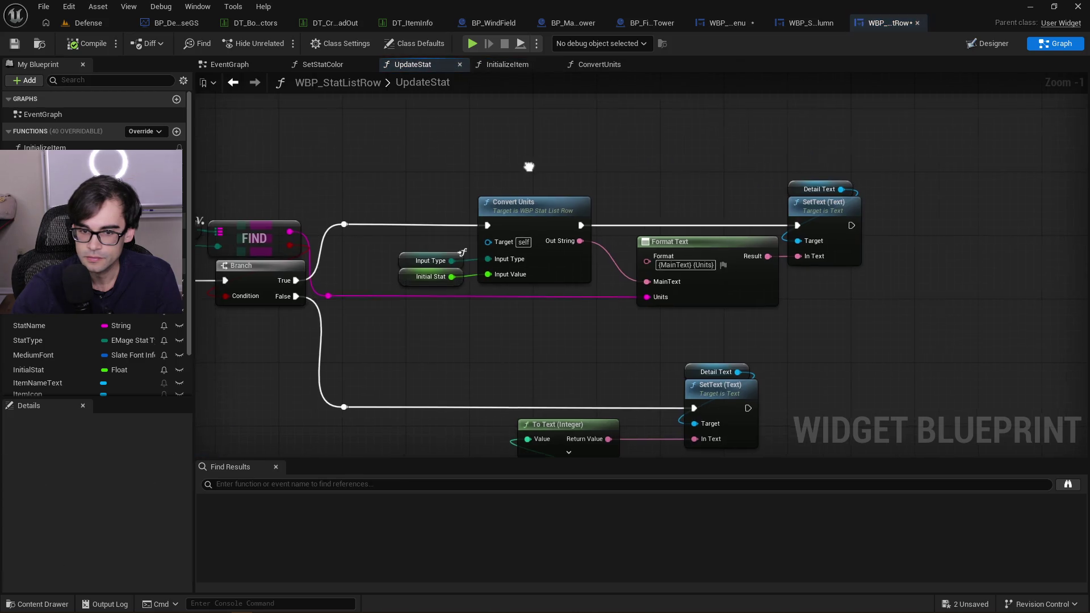
Expand Local Variables and select Local_StatUnits to show its map default with 0 elements
{"action": "scroll", "coordinate": [813, 177], "scroll_direction": "down", "scroll_amount": 1}
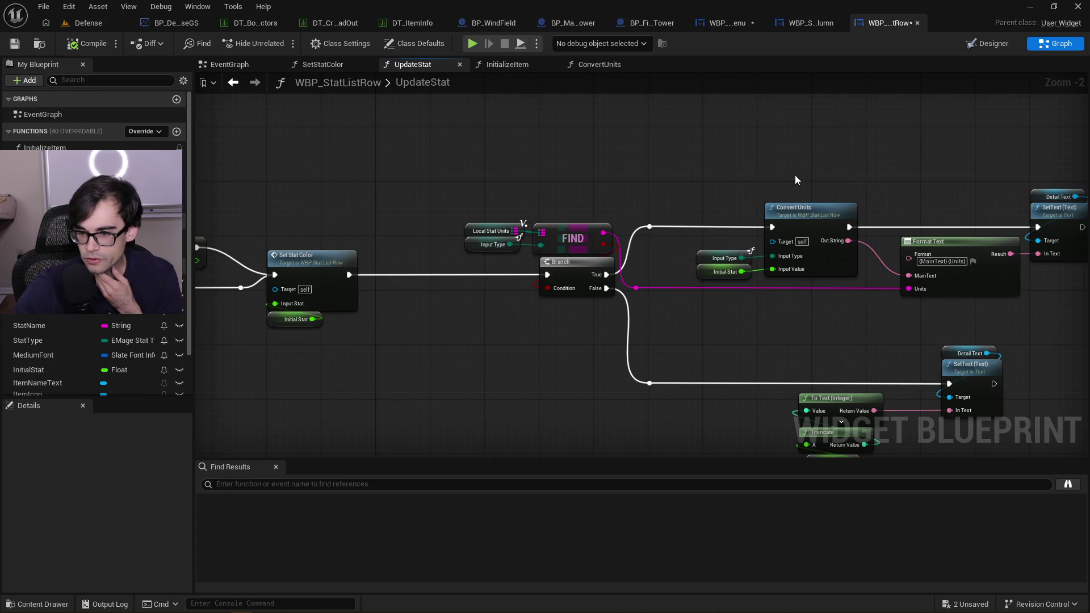
{"action": "mouse_move", "coordinate": [671, 159]}
{"action": "left_mouse_down"}
{"action": "mouse_move", "coordinate": [668, 185]}
{"action": "mouse_move", "coordinate": [942, 171]}
{"action": "left_mouse_up"}
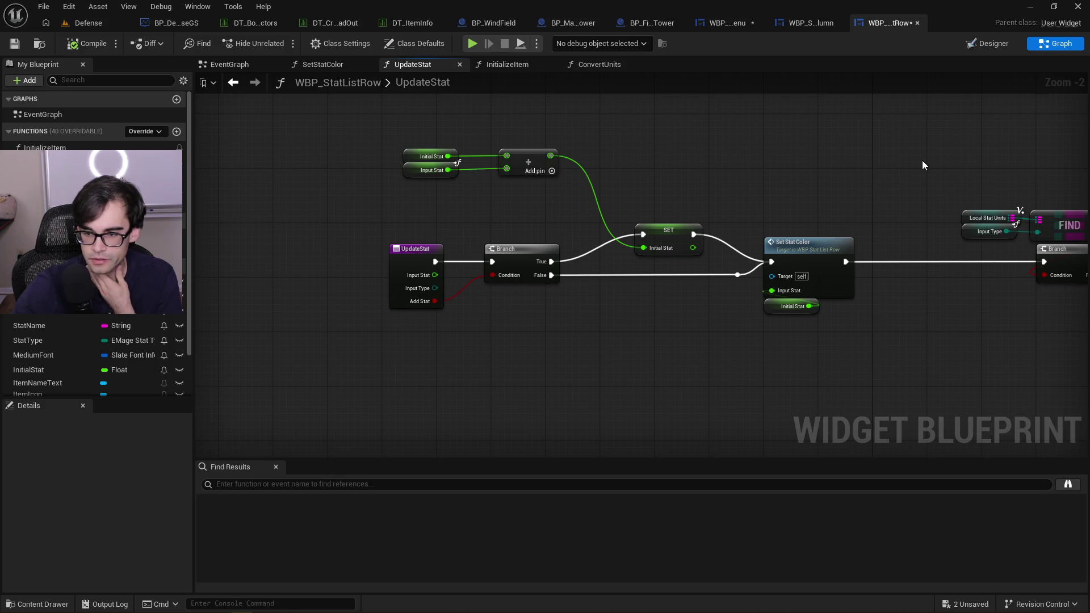
{"action": "mouse_move", "coordinate": [918, 157]}
{"action": "left_mouse_down"}
{"action": "mouse_move", "coordinate": [766, 175]}
{"action": "mouse_move", "coordinate": [625, 176]}
{"action": "left_mouse_up"}
{"action": "scroll", "coordinate": [42, 379], "scroll_direction": "down", "scroll_amount": 2}
{"action": "left_click", "coordinate": [9, 392]}
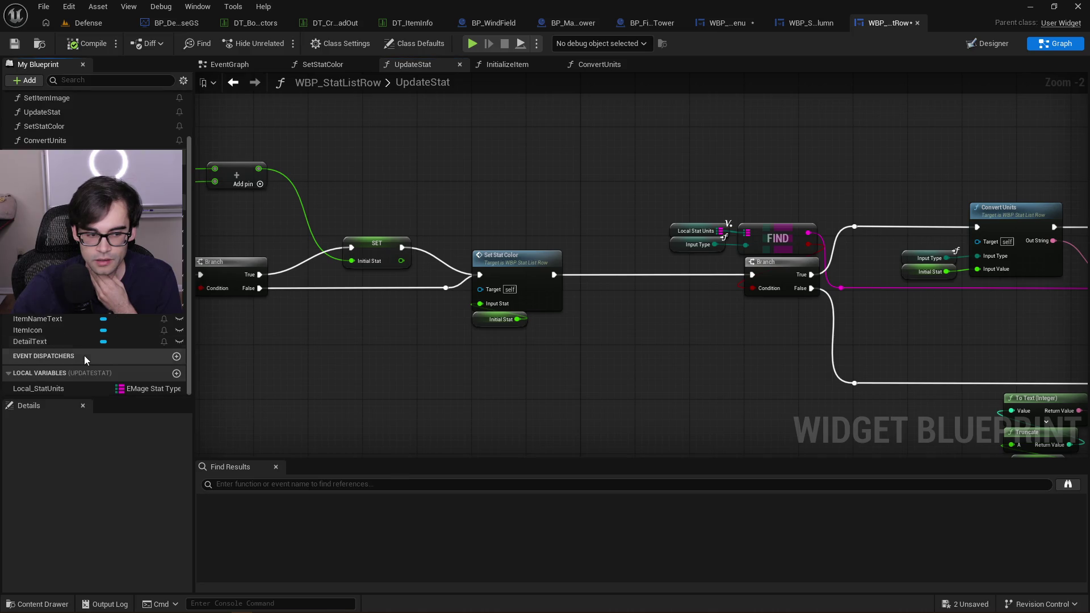
{"action": "left_click", "coordinate": [69, 384]}
Pan over the Format Text and Convert Units nodes and open the ConvertUnits function graph
{"action": "left_click_drag", "start_coordinate": [617, 366], "coordinate": [278, 335]}
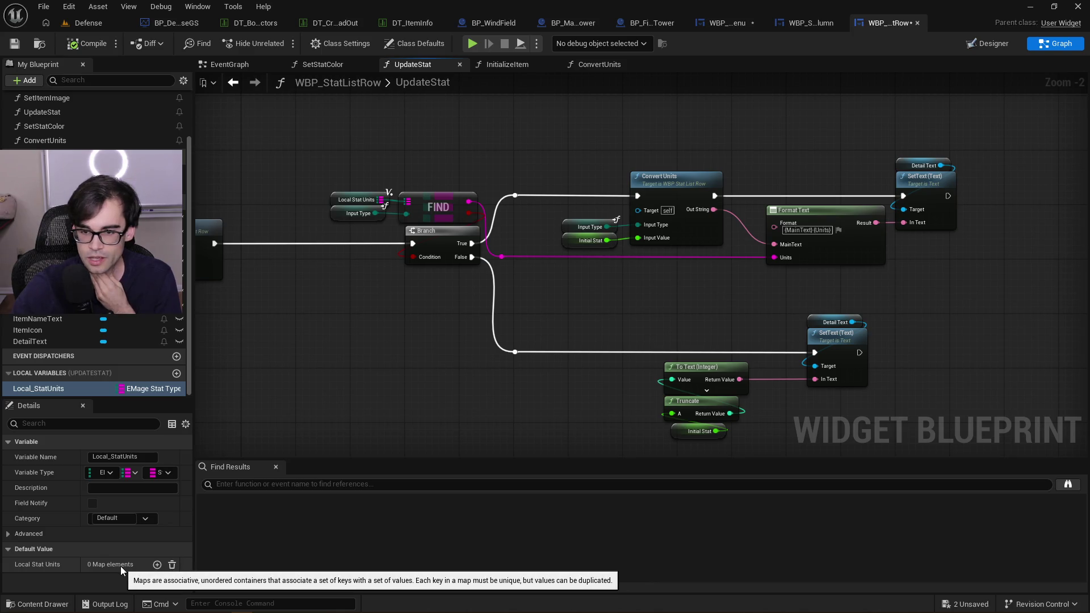
{"action": "left_click_drag", "start_coordinate": [315, 328], "coordinate": [349, 322]}
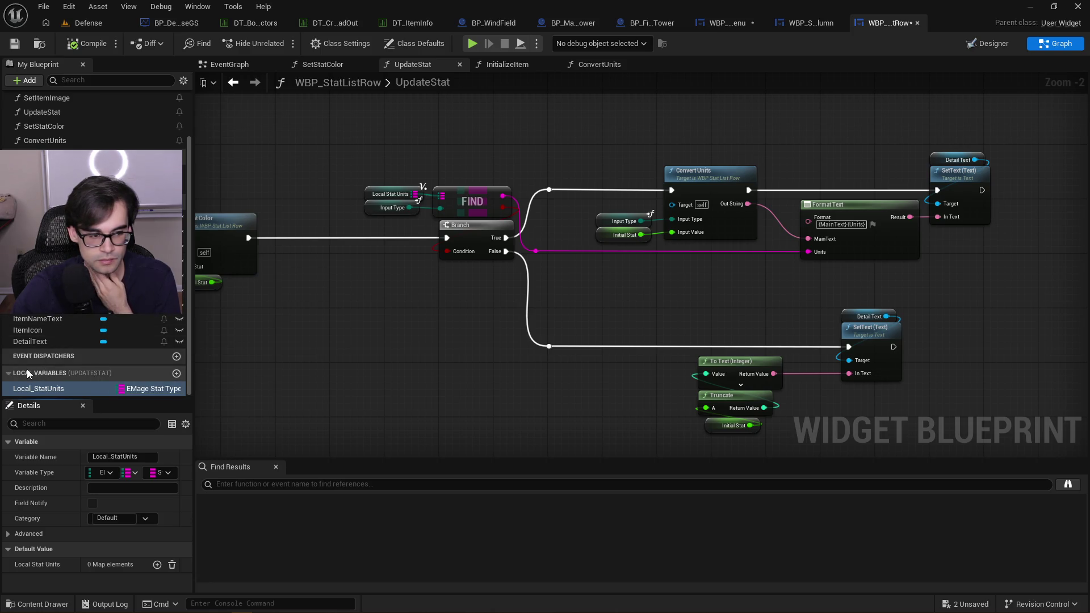
{"action": "mouse_move", "coordinate": [200, 607]}
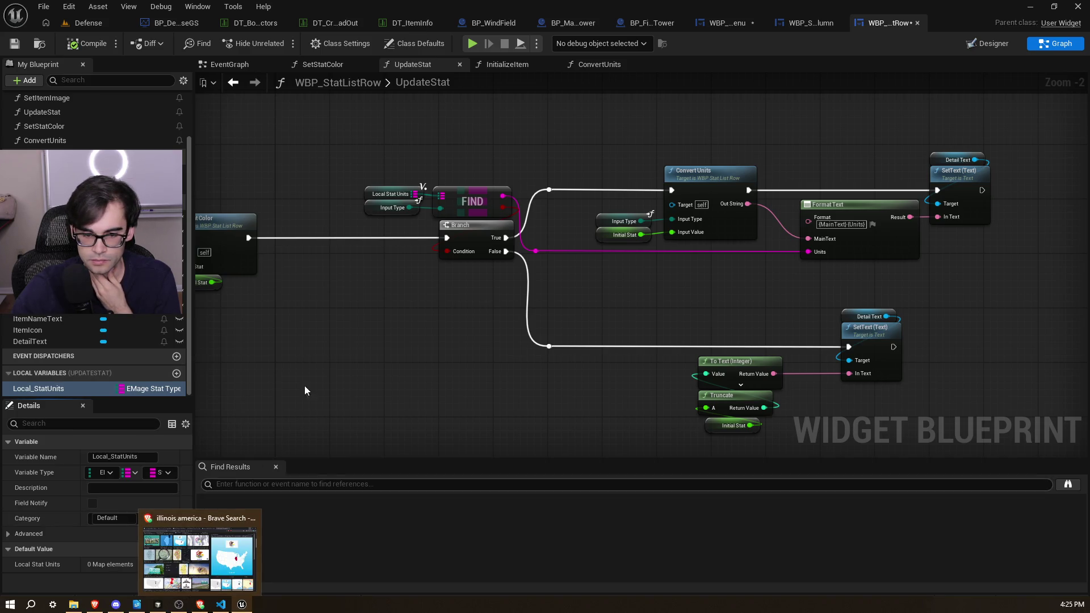
{"action": "left_click_drag", "start_coordinate": [653, 288], "coordinate": [415, 308]}
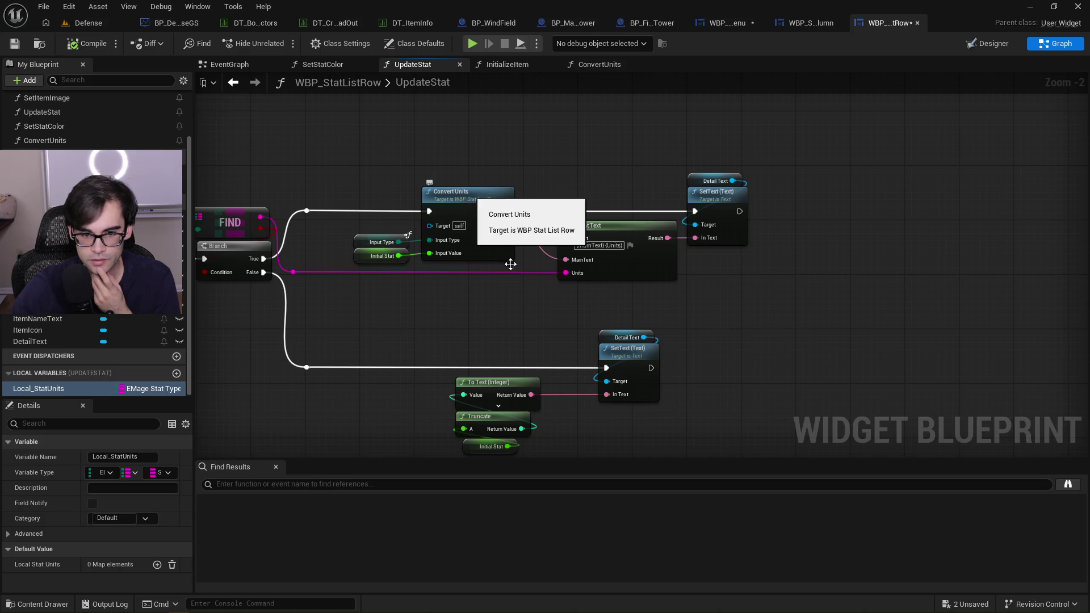
{"action": "left_click_drag", "start_coordinate": [377, 178], "coordinate": [503, 177]}
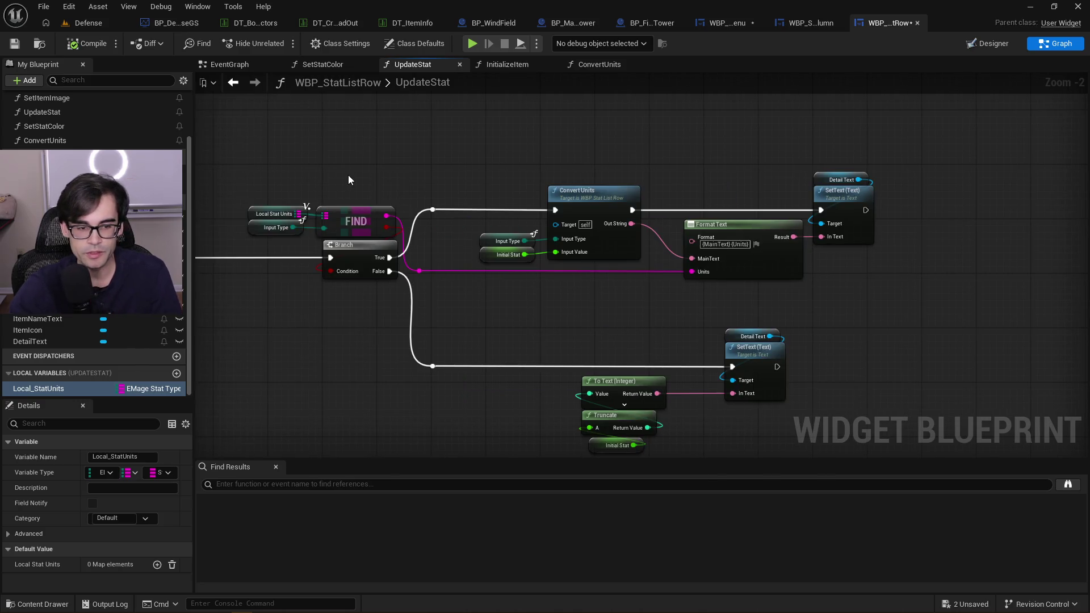
{"action": "double_click", "coordinate": [599, 196]}
Look over the ConvertUnits graph from its entry node to the Return Node
{"action": "mouse_move", "coordinate": [602, 148]}
{"action": "left_mouse_down"}
{"action": "mouse_move", "coordinate": [526, 309]}
{"action": "mouse_move", "coordinate": [586, 297]}
{"action": "left_mouse_up"}
{"action": "left_click_drag", "start_coordinate": [605, 240], "coordinate": [695, 219]}
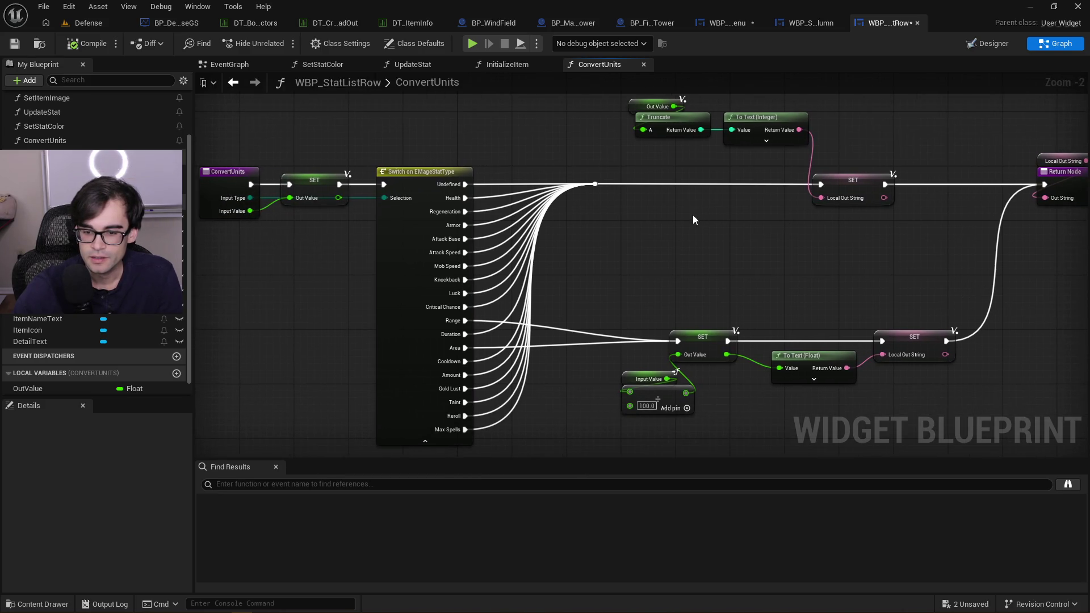
{"action": "left_click_drag", "start_coordinate": [783, 257], "coordinate": [606, 281]}
{"action": "left_click_drag", "start_coordinate": [515, 304], "coordinate": [672, 287]}
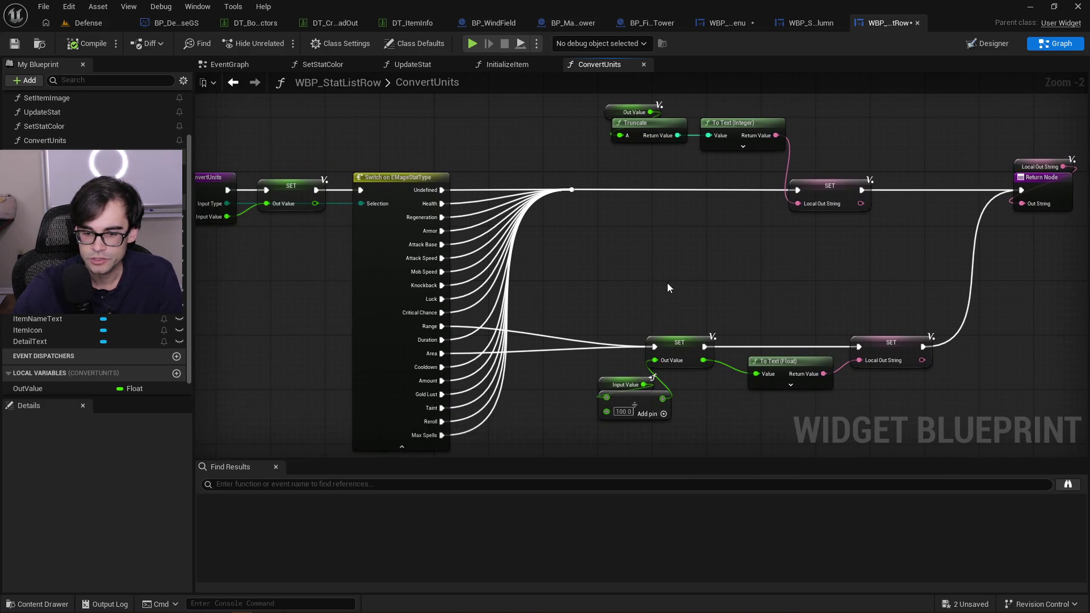
{"action": "left_click_drag", "start_coordinate": [537, 287], "coordinate": [633, 281]}
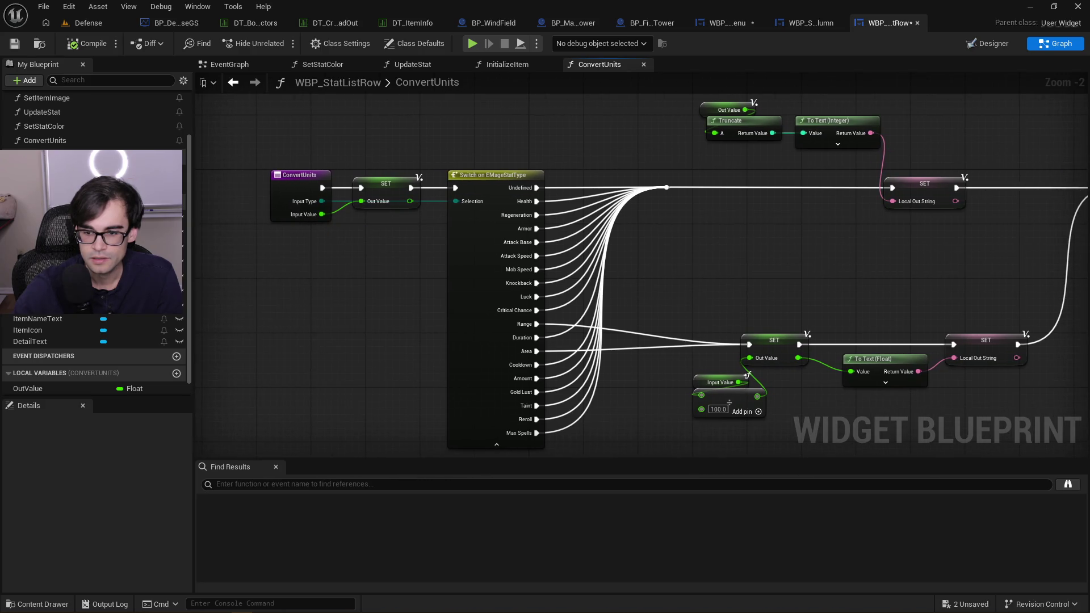
{"action": "left_click_drag", "start_coordinate": [825, 271], "coordinate": [678, 222]}
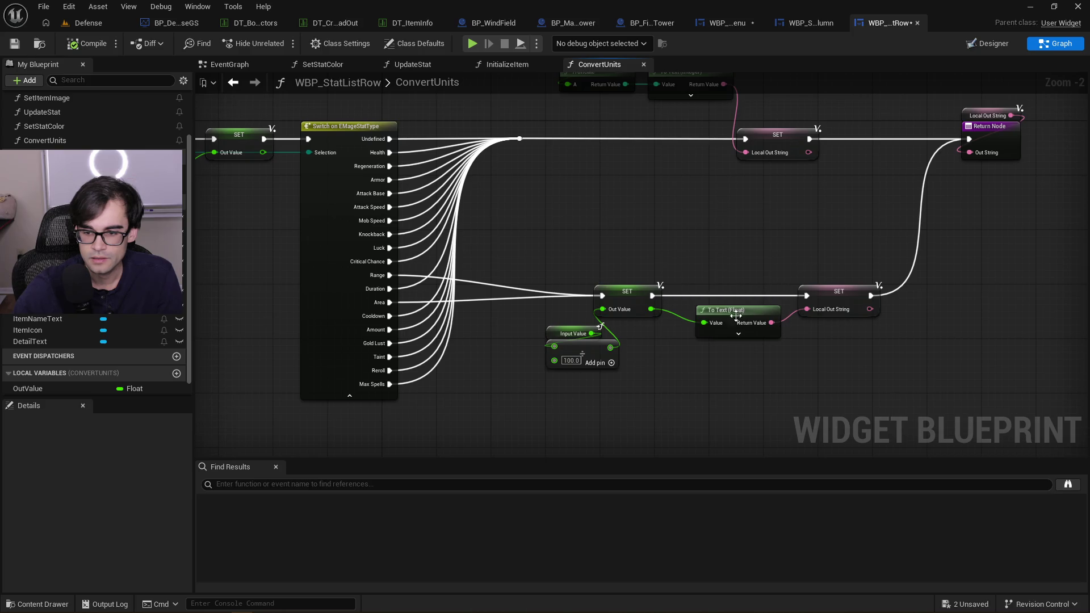
Expand and collapse the To Text (Float) advanced pins, then switch to the InitializeItem graph
{"action": "left_click", "coordinate": [725, 335]}
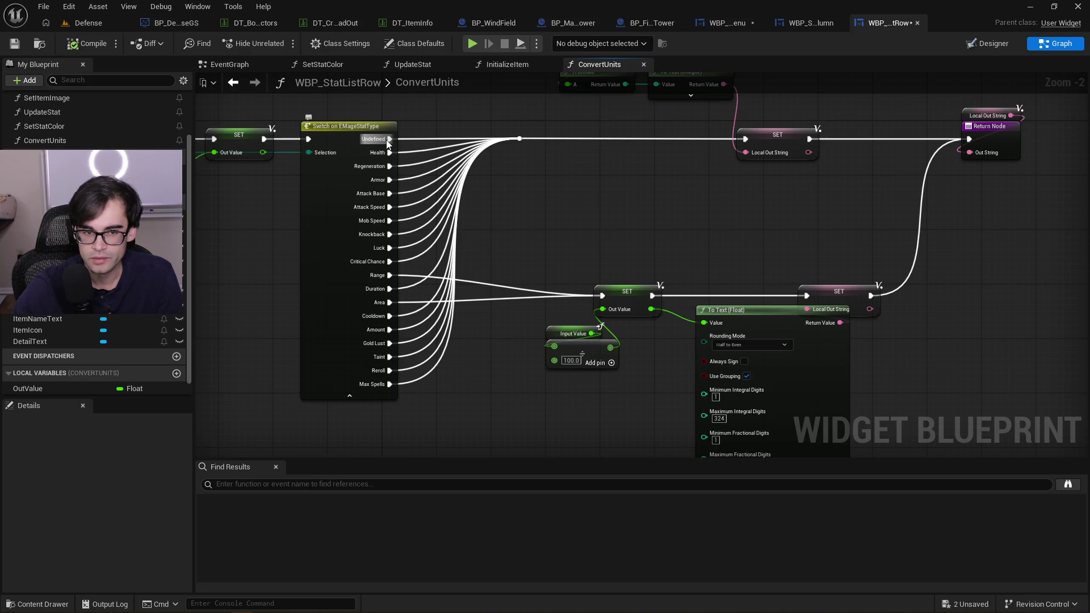
{"action": "left_click_drag", "start_coordinate": [802, 199], "coordinate": [714, 271]}
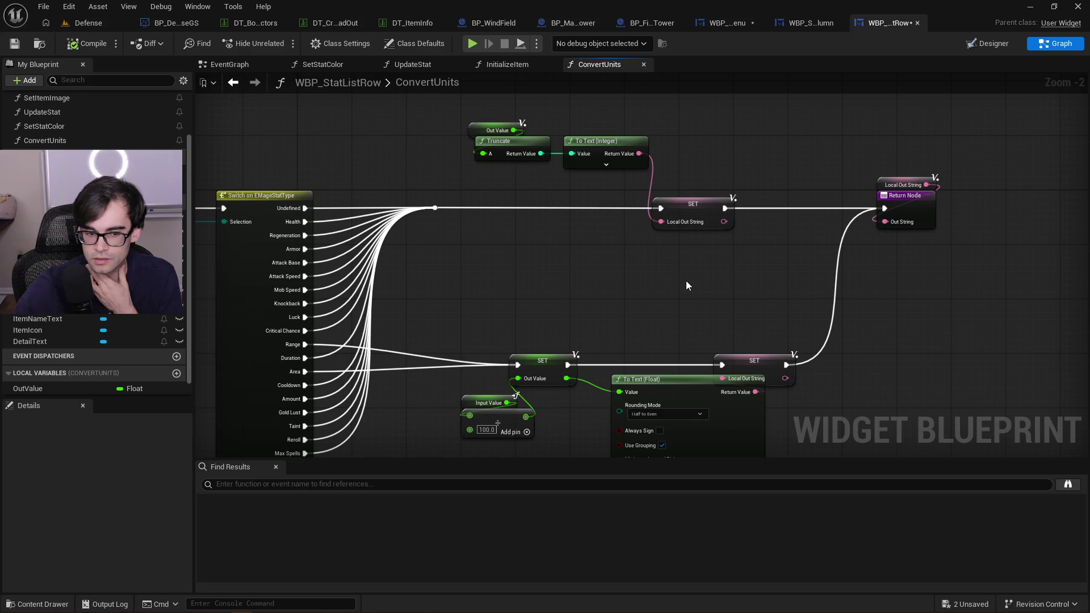
{"action": "left_click_drag", "start_coordinate": [686, 285], "coordinate": [681, 219]}
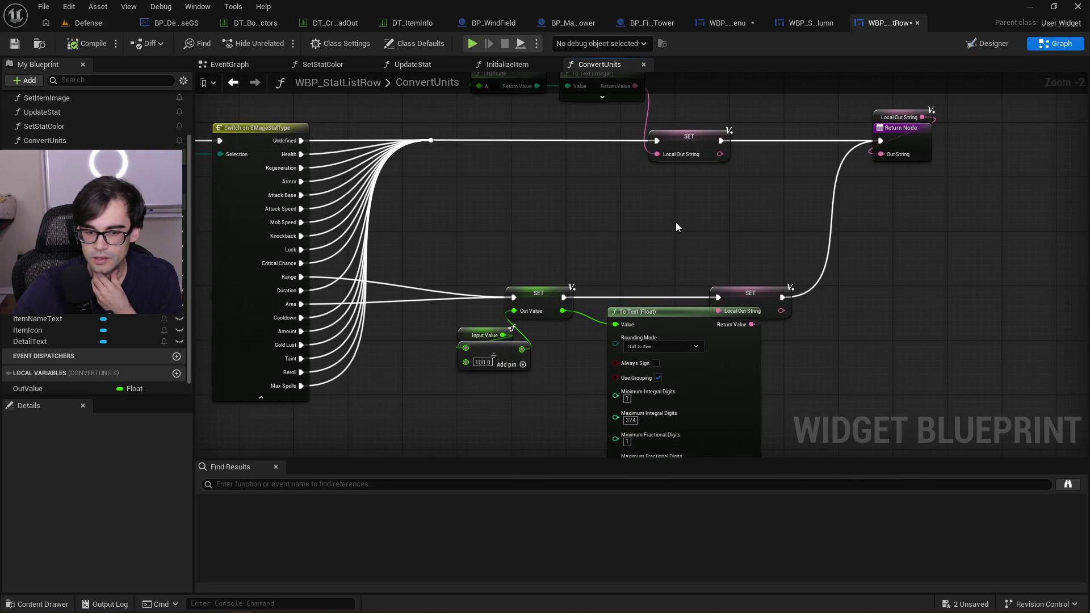
{"action": "left_click_drag", "start_coordinate": [672, 229], "coordinate": [671, 178]}
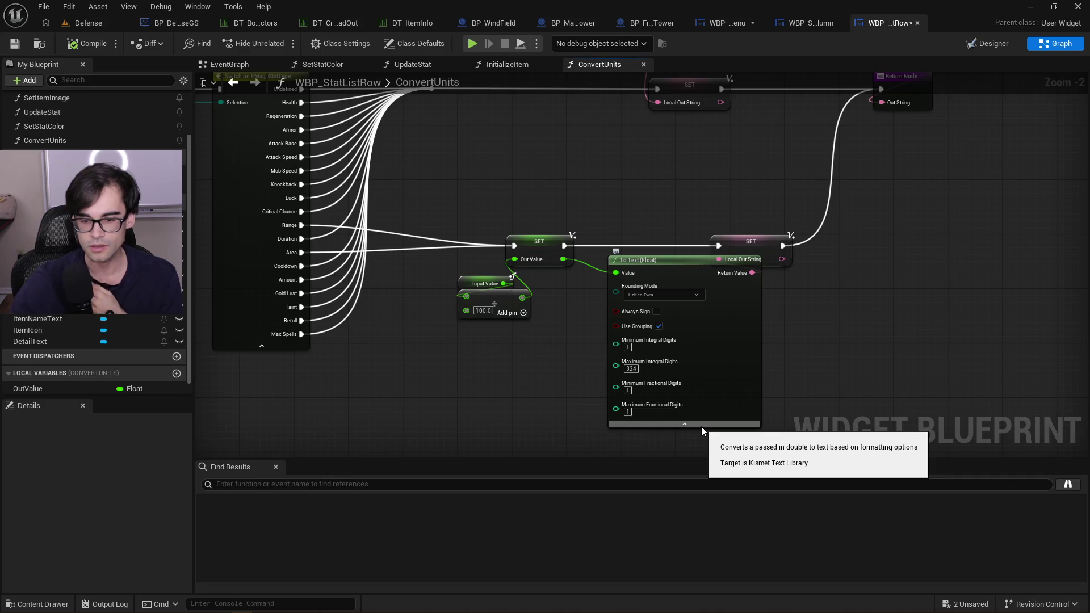
{"action": "left_click", "coordinate": [701, 425]}
{"action": "left_click_drag", "start_coordinate": [443, 184], "coordinate": [477, 262]}
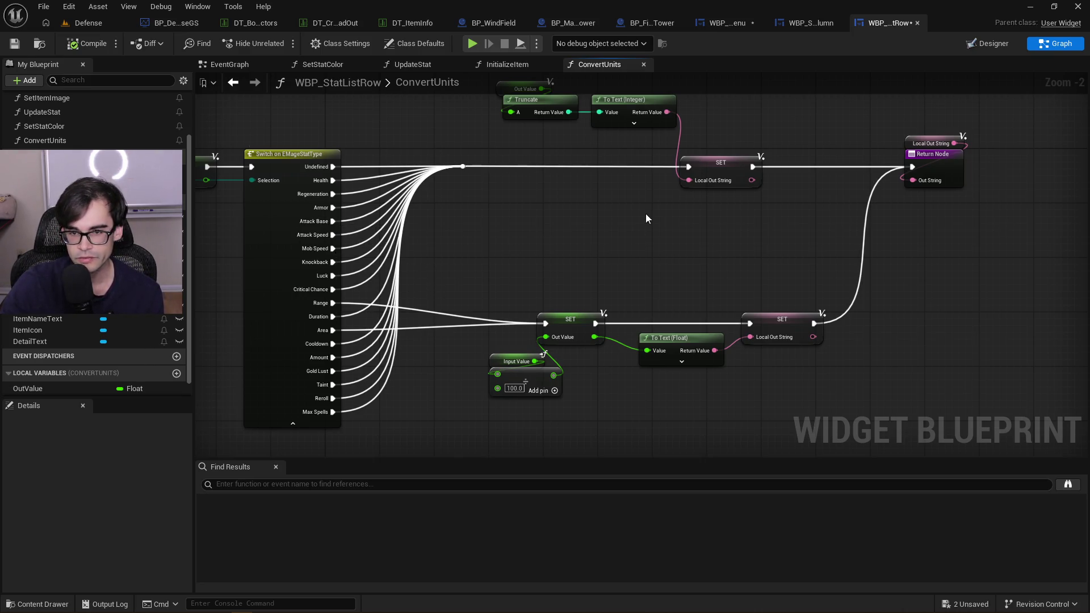
{"action": "left_click_drag", "start_coordinate": [646, 216], "coordinate": [685, 242]}
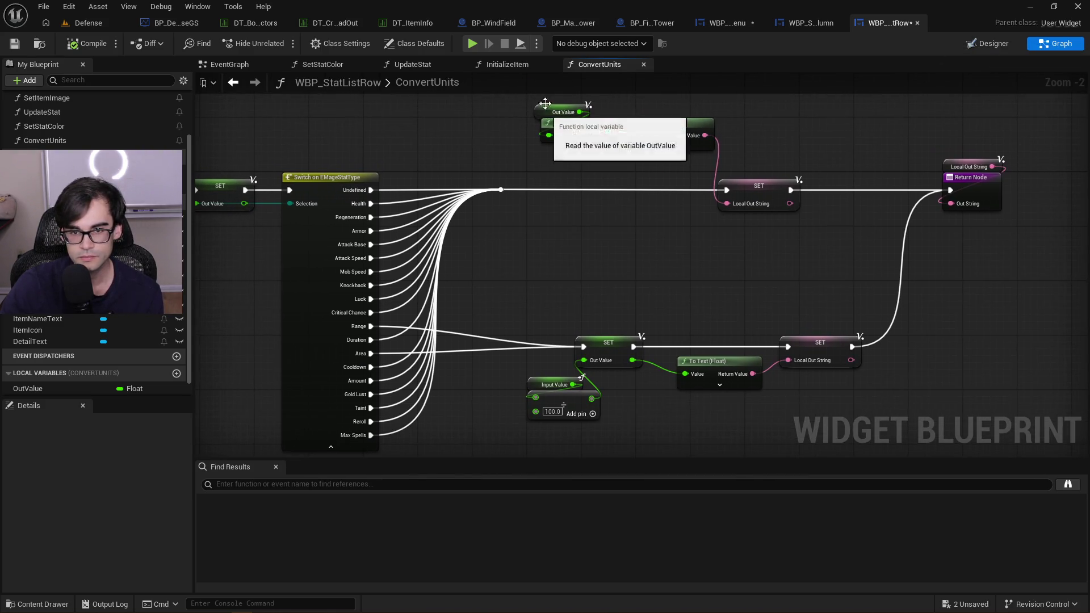
{"action": "left_click", "coordinate": [505, 64]}
{"action": "scroll", "coordinate": [559, 147], "scroll_direction": "down", "scroll_amount": 4}
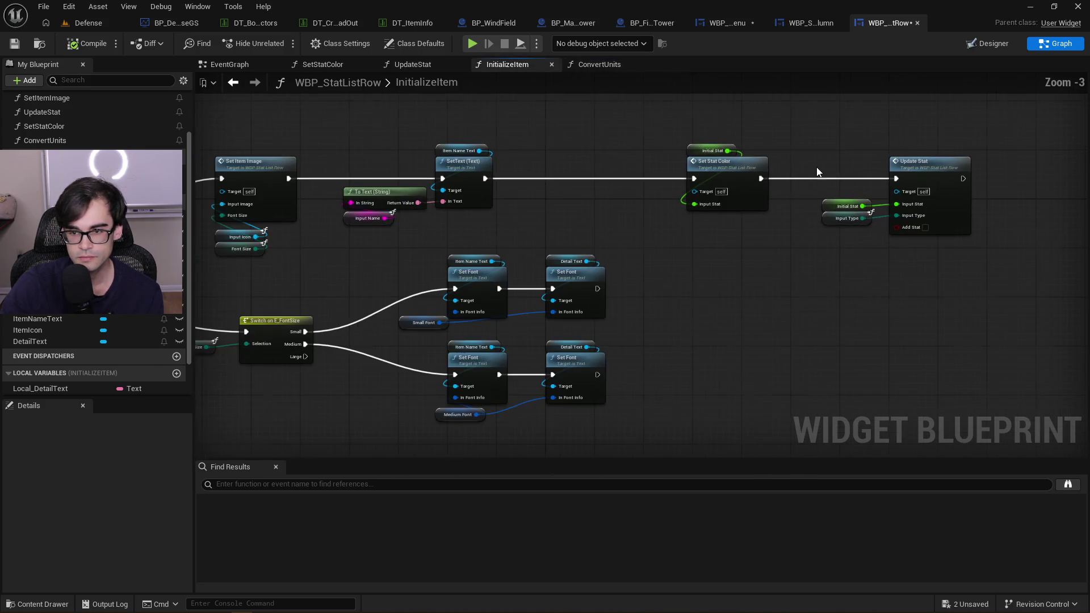
Switch to the WBP_StatColumn editor showing its InputStat graph
{"action": "scroll", "coordinate": [734, 122], "scroll_direction": "up", "scroll_amount": 1}
{"action": "left_click", "coordinate": [810, 22]}
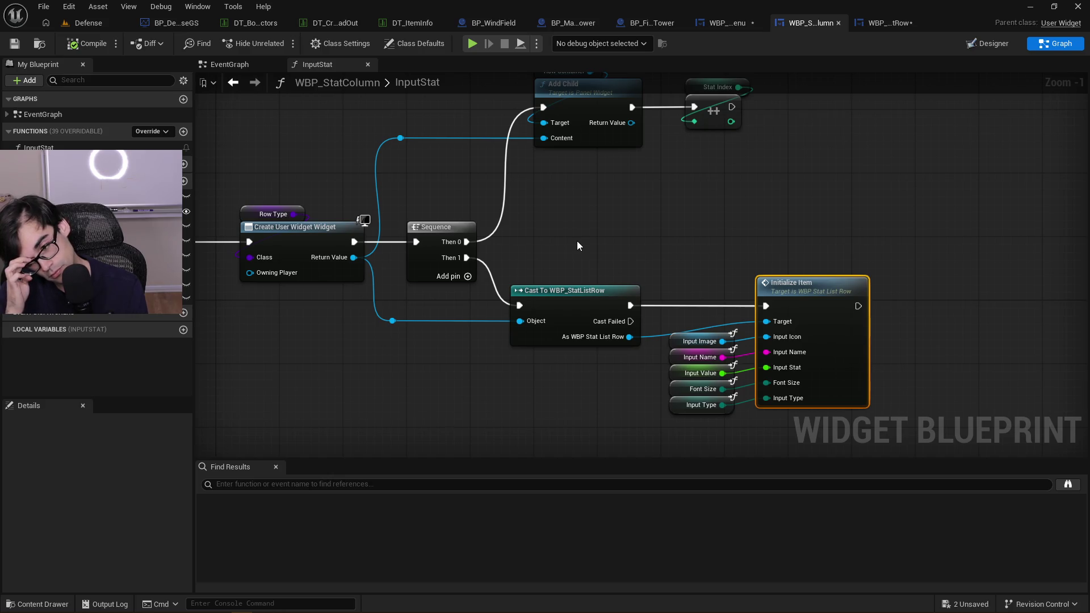
Switch to WBP_ItemMenu and pan its ShowStats graph to the stat-key loop
{"action": "left_click_drag", "start_coordinate": [697, 242], "coordinate": [921, 262]}
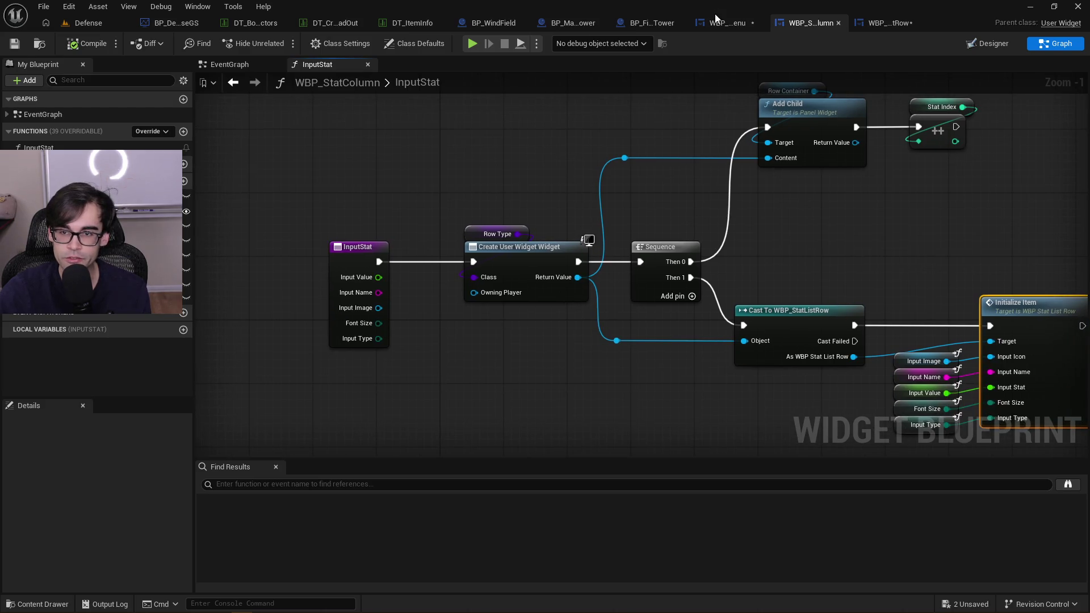
{"action": "left_click", "coordinate": [721, 24]}
{"action": "mouse_move", "coordinate": [697, 229]}
{"action": "left_mouse_down"}
{"action": "mouse_move", "coordinate": [860, 237]}
{"action": "mouse_move", "coordinate": [458, 227]}
{"action": "left_mouse_up"}
{"action": "scroll", "coordinate": [859, 237], "scroll_direction": "down", "scroll_amount": 4}
{"action": "scroll", "coordinate": [850, 211], "scroll_direction": "up", "scroll_amount": 3}
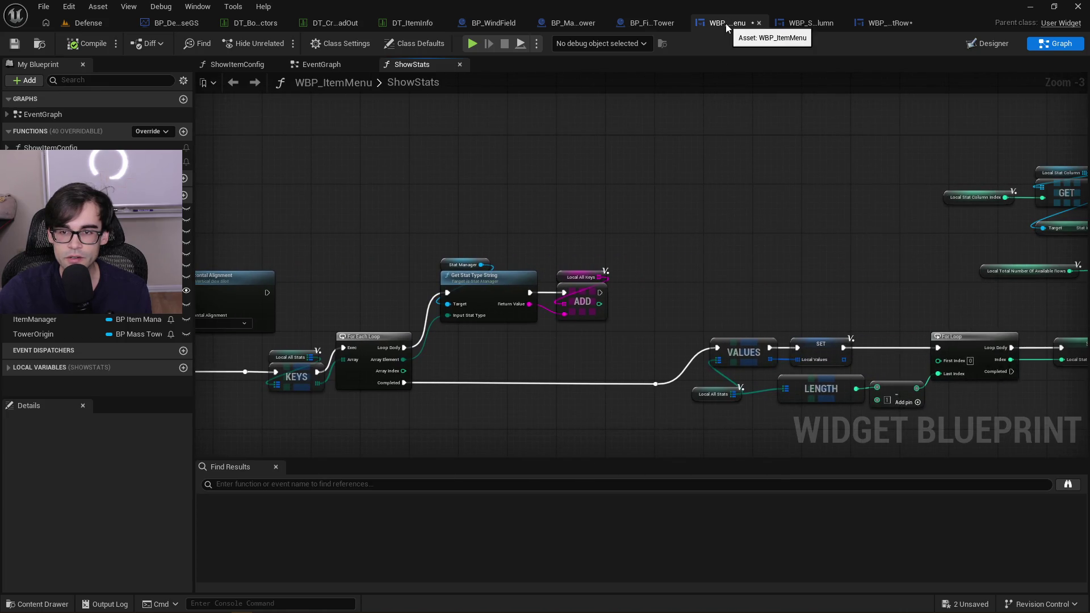
Pan around WBP_StatColumn's ShowStats graph to locate the Input Stat call and its input nodes
{"action": "scroll", "coordinate": [730, 226], "scroll_direction": "down", "scroll_amount": 3}
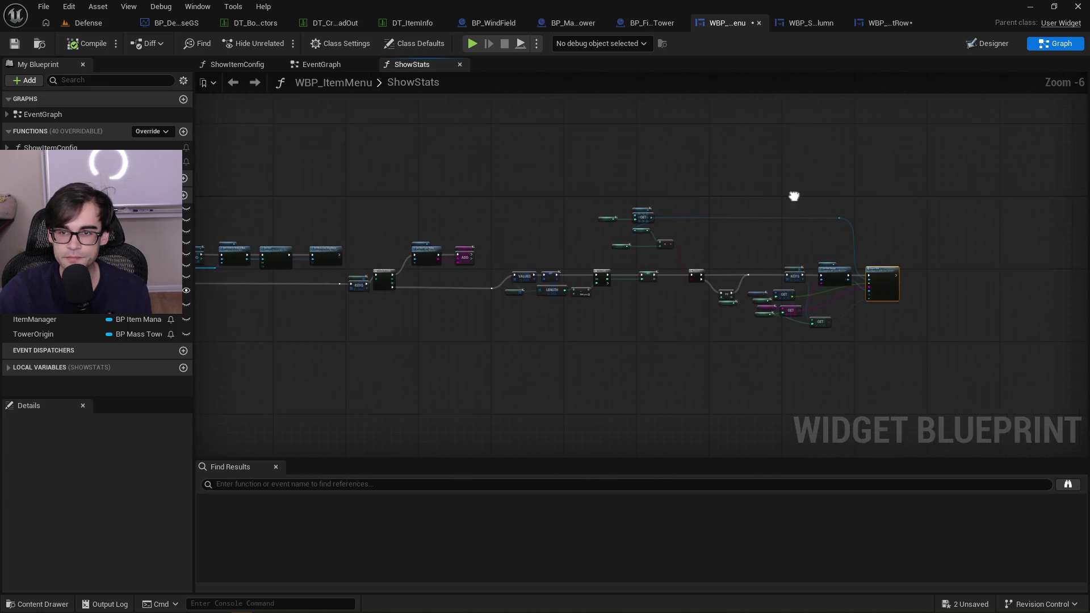
{"action": "scroll", "coordinate": [862, 278], "scroll_direction": "up", "scroll_amount": 5}
{"action": "left_click_drag", "start_coordinate": [766, 257], "coordinate": [721, 253]}
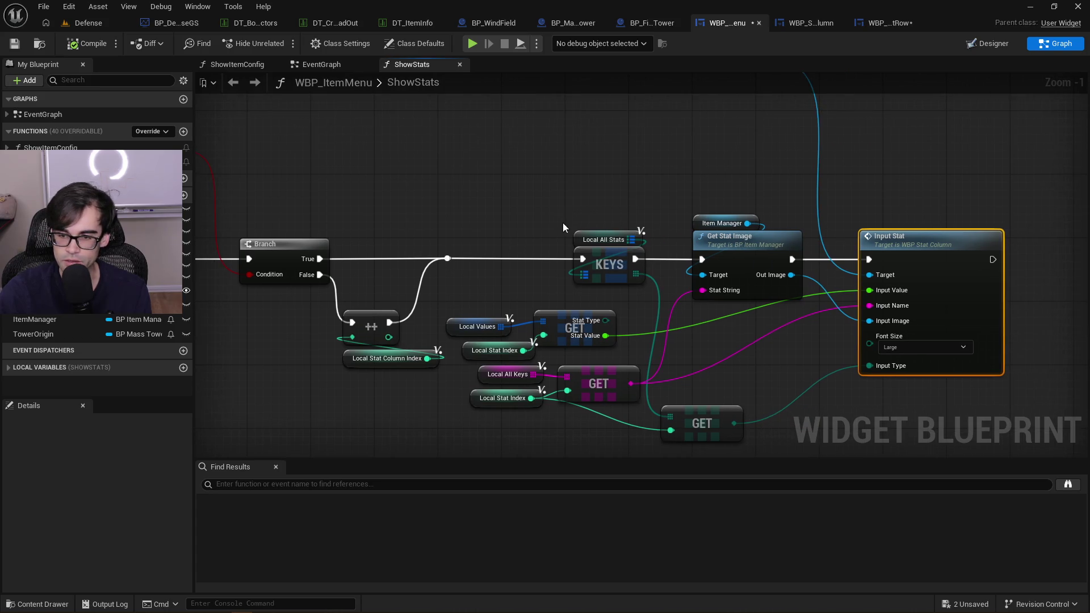
{"action": "scroll", "coordinate": [885, 272], "scroll_direction": "down", "scroll_amount": 2}
{"action": "left_click_drag", "start_coordinate": [489, 267], "coordinate": [886, 266]}
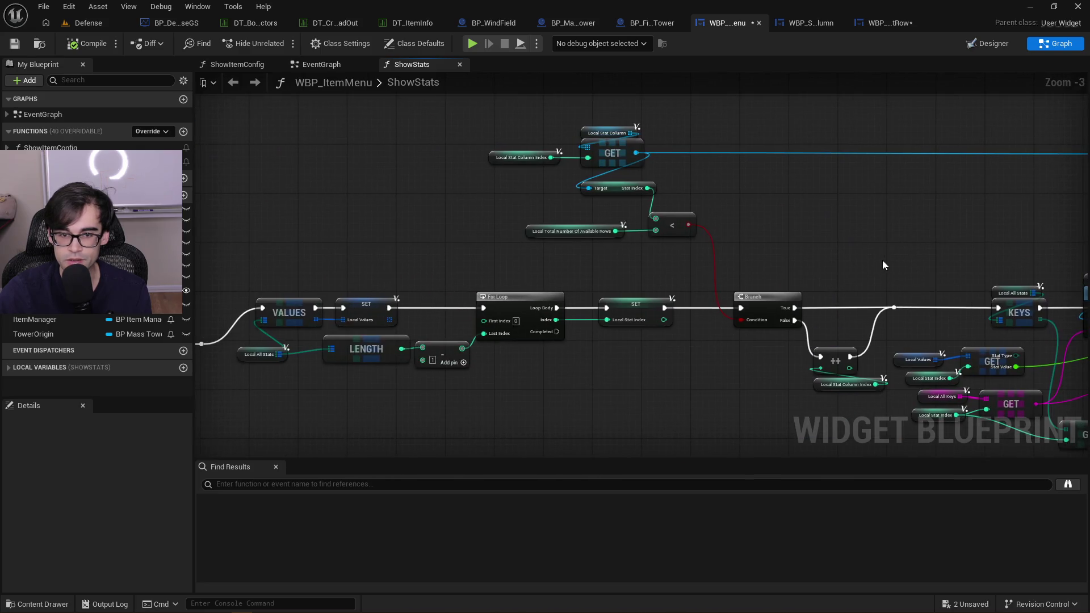
{"action": "left_click_drag", "start_coordinate": [740, 250], "coordinate": [1004, 217]}
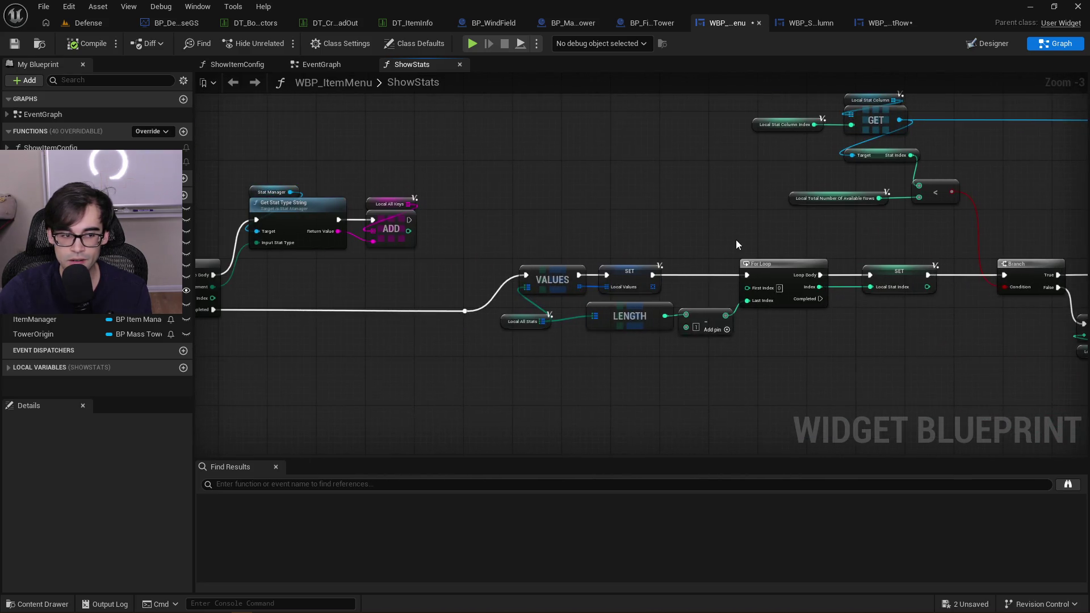
{"action": "mouse_move", "coordinate": [793, 222]}
{"action": "left_mouse_down"}
{"action": "mouse_move", "coordinate": [1077, 214]}
{"action": "mouse_move", "coordinate": [448, 275]}
{"action": "left_mouse_up"}
{"action": "scroll", "coordinate": [285, 263], "scroll_direction": "up", "scroll_amount": 2}
{"action": "scroll", "coordinate": [478, 270], "scroll_direction": "up", "scroll_amount": 1}
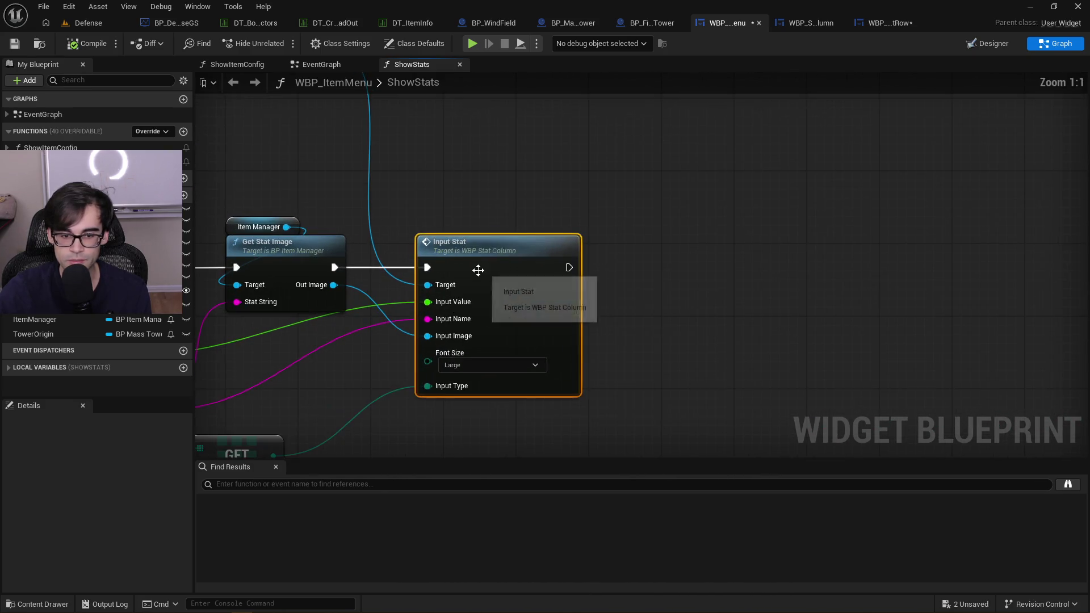
{"action": "left_click_drag", "start_coordinate": [453, 264], "coordinate": [538, 224]}
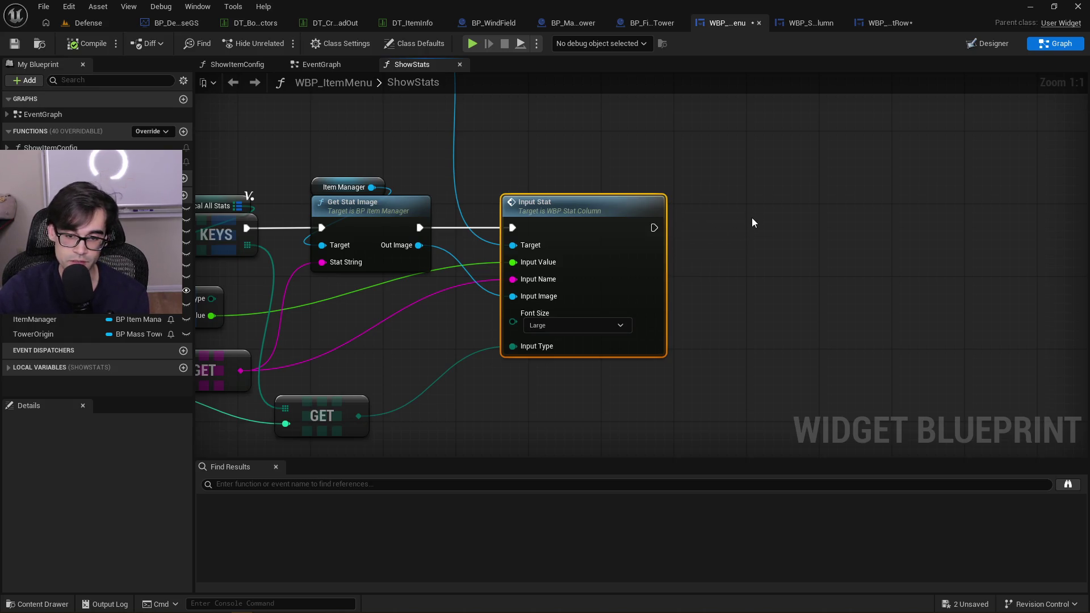
{"action": "left_click_drag", "start_coordinate": [497, 157], "coordinate": [804, 207]}
{"action": "left_click_drag", "start_coordinate": [710, 410], "coordinate": [689, 319]}
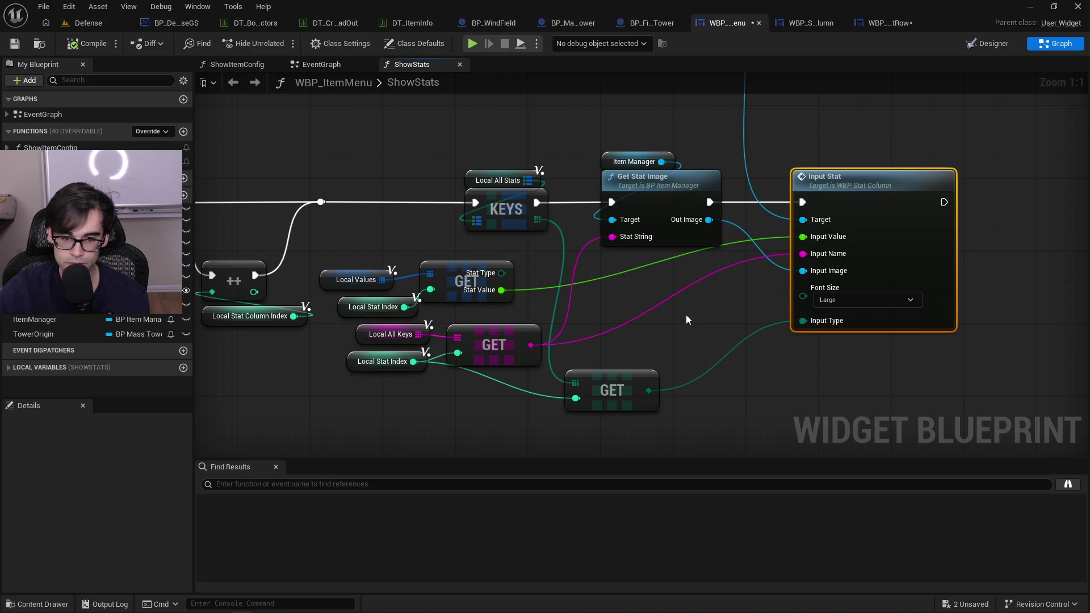
Open the InputStat function and show its entry node's Inputs list in Details
{"action": "double_click", "coordinate": [855, 184]}
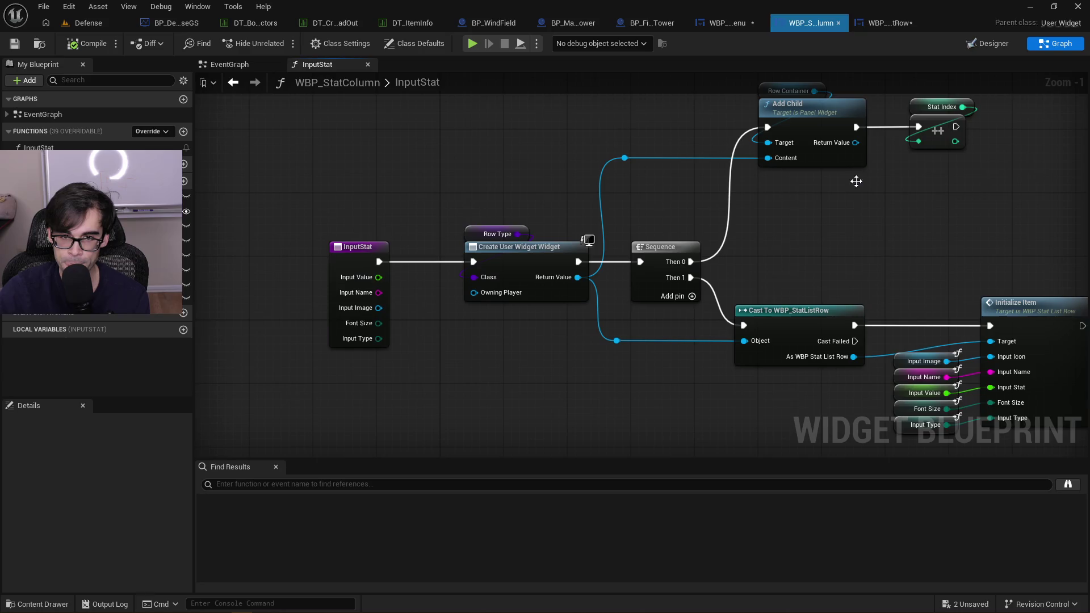
{"action": "left_click", "coordinate": [386, 251]}
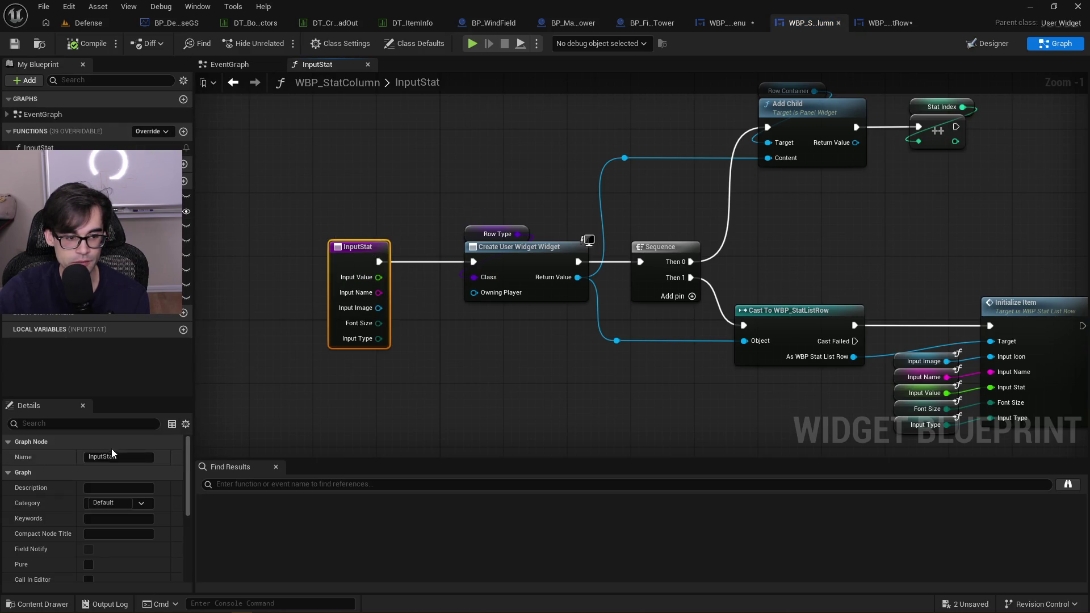
{"action": "scroll", "coordinate": [115, 451], "scroll_direction": "down", "scroll_amount": 5}
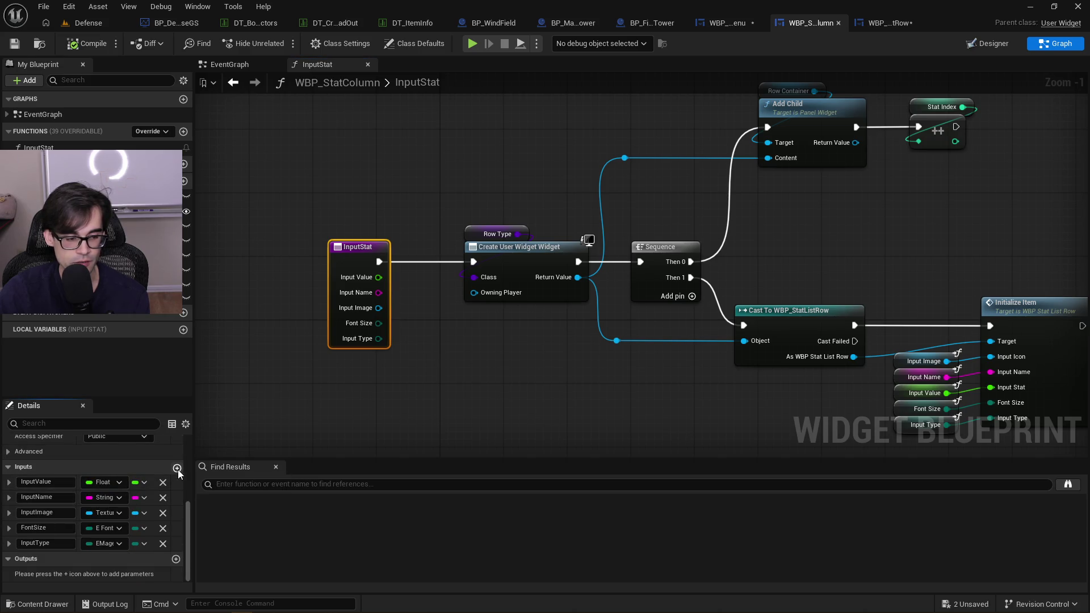
Add a Boolean input named bIsTower to InputStat and compile WBP_StatColumn
{"action": "left_click", "coordinate": [177, 467]}
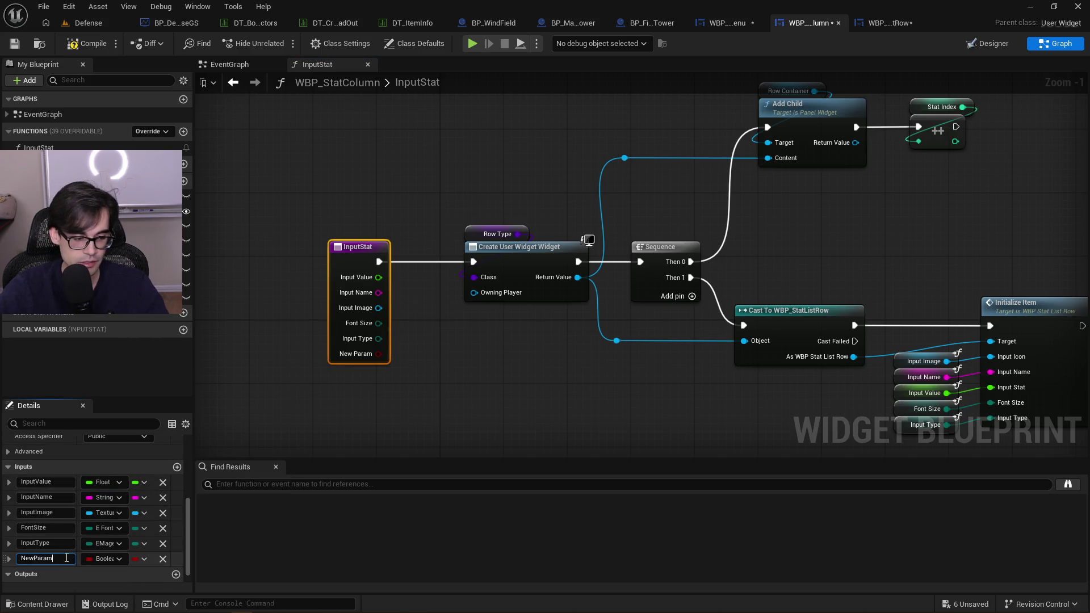
{"action": "type", "text": "bIsTower"}
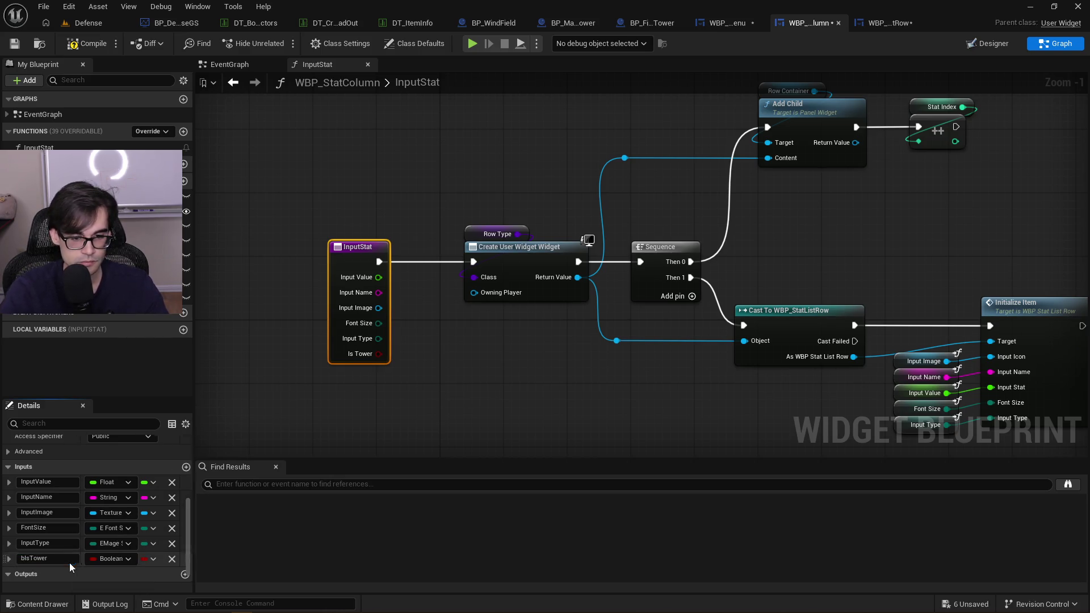
{"action": "key", "text": "Return"}
{"action": "left_click", "coordinate": [84, 46]}
{"action": "left_click", "coordinate": [14, 44]}
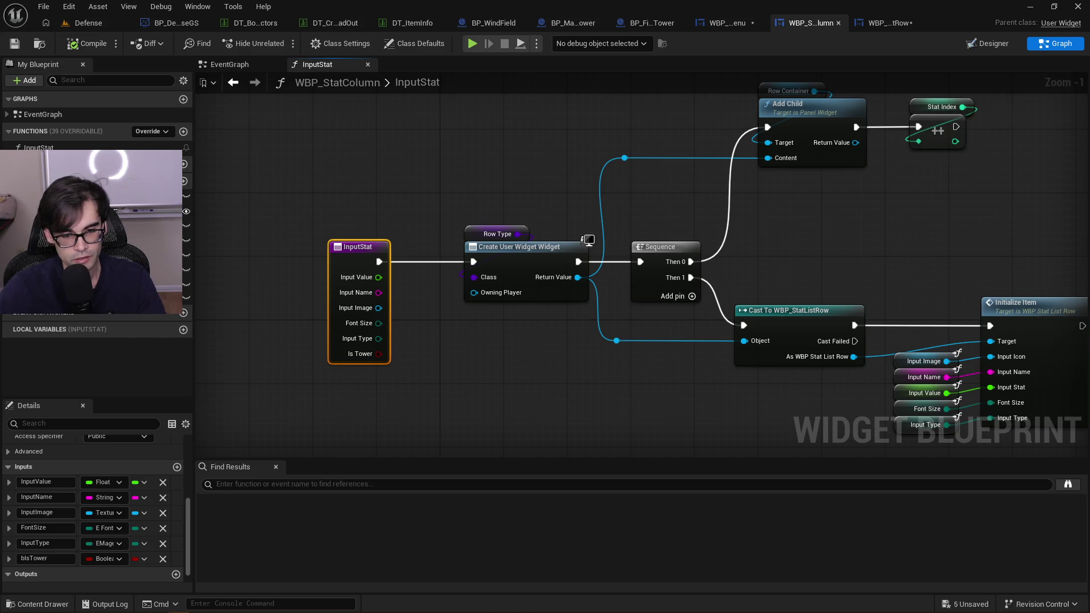
{"action": "left_click_drag", "start_coordinate": [496, 194], "coordinate": [432, 183]}
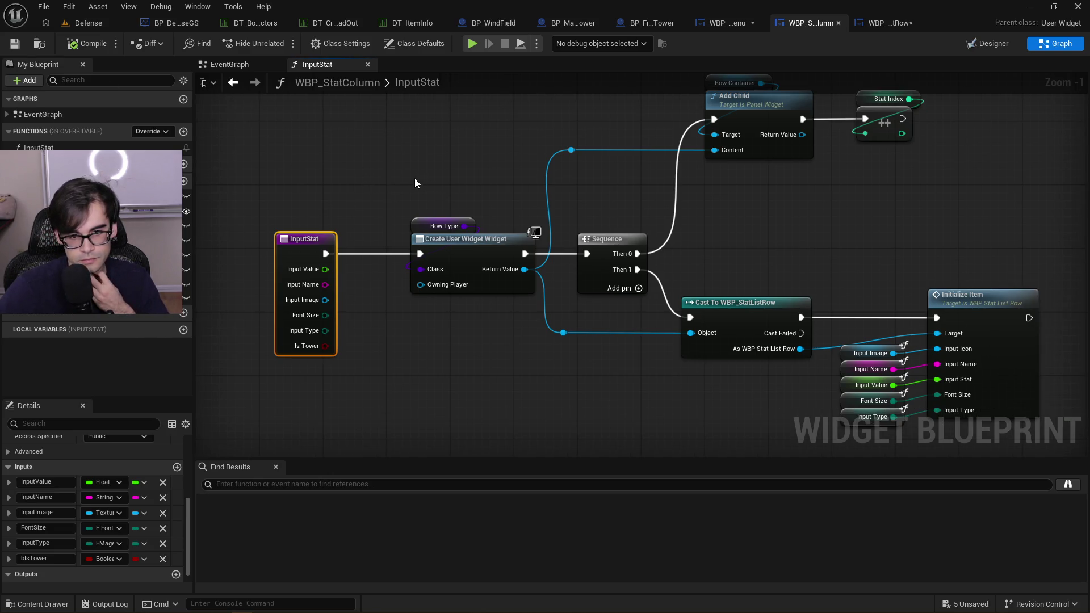
{"action": "left_click_drag", "start_coordinate": [559, 183], "coordinate": [451, 186]}
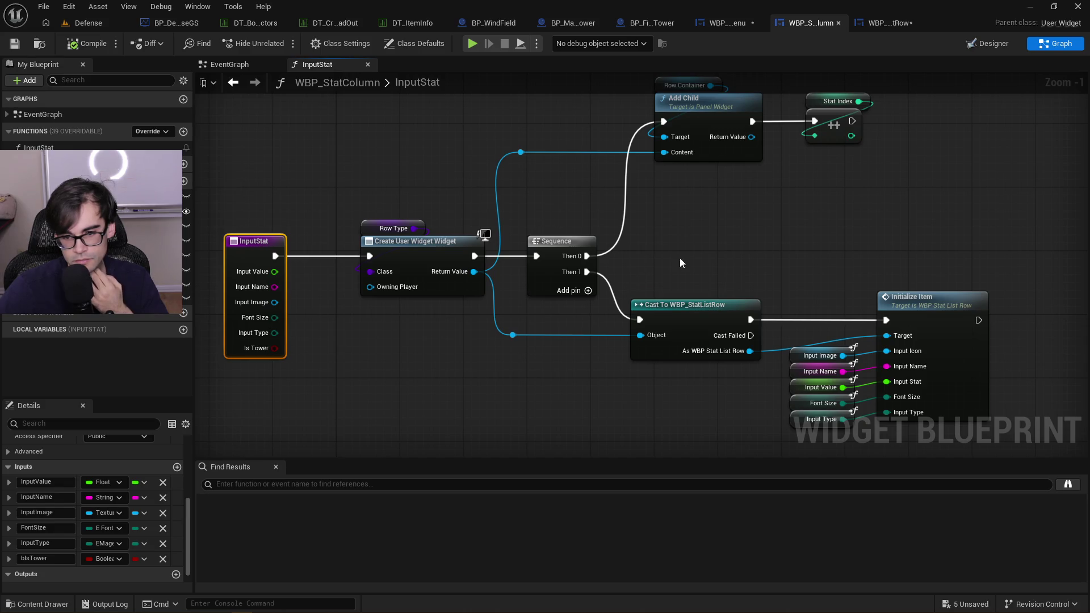
{"action": "left_click_drag", "start_coordinate": [776, 261], "coordinate": [577, 234]}
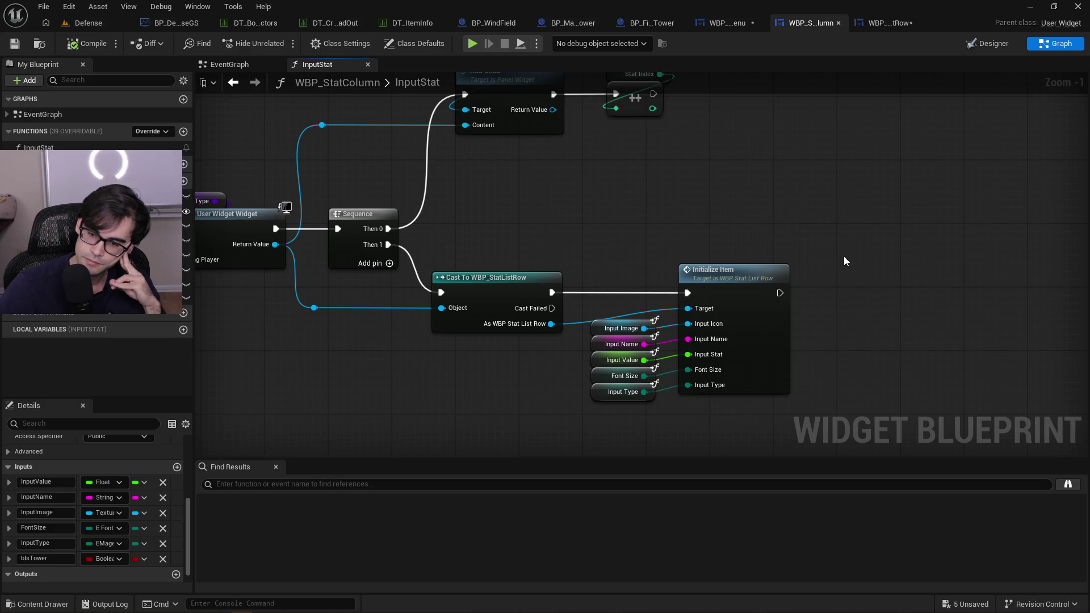
{"action": "left_click_drag", "start_coordinate": [733, 251], "coordinate": [765, 311]}
{"action": "scroll", "coordinate": [765, 316], "scroll_direction": "down", "scroll_amount": 1}
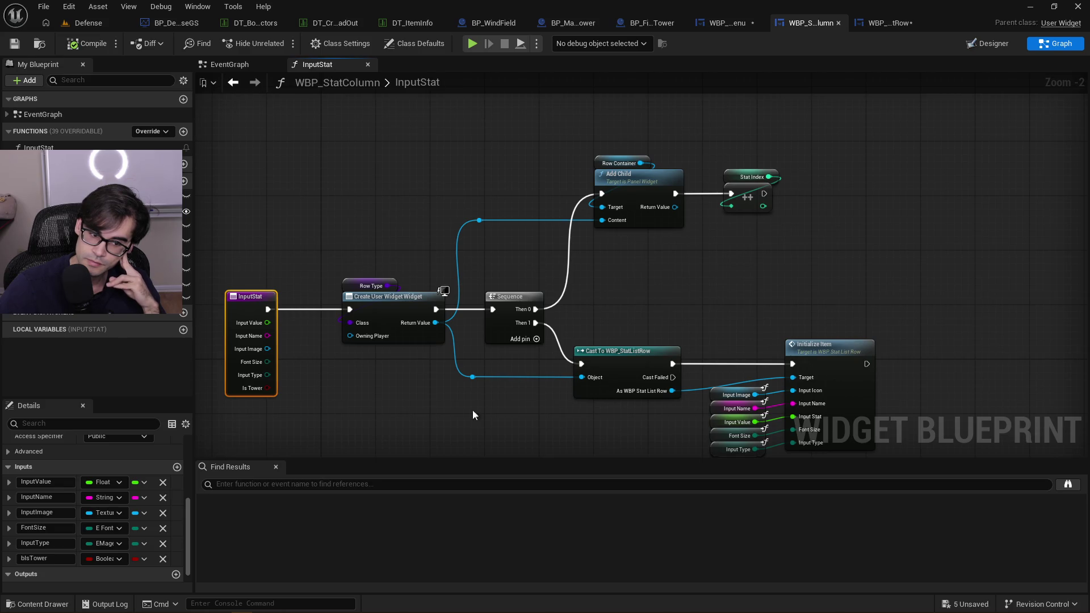
{"action": "left_click_drag", "start_coordinate": [856, 295], "coordinate": [758, 205]}
{"action": "scroll", "coordinate": [711, 249], "scroll_direction": "up", "scroll_amount": 1}
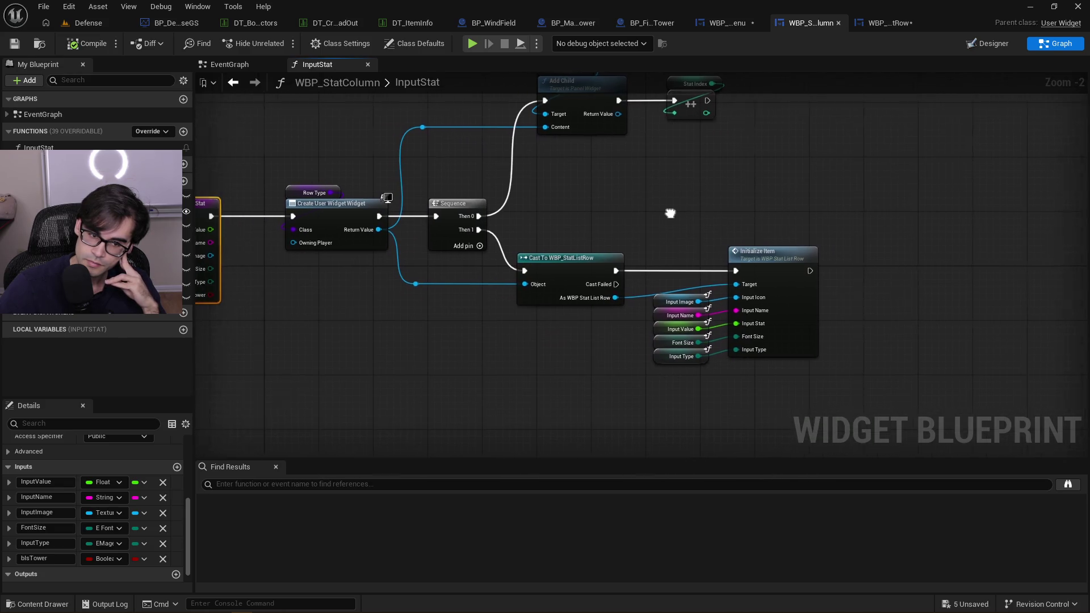
{"action": "left_click", "coordinate": [778, 246]}
{"action": "left_click_drag", "start_coordinate": [777, 245], "coordinate": [874, 248]}
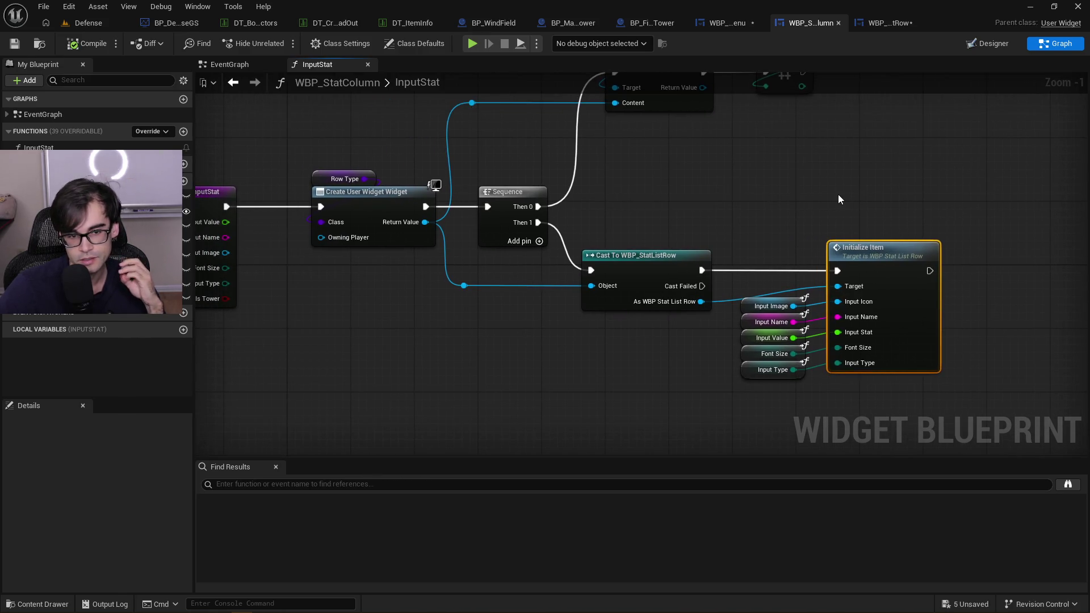
{"action": "double_click", "coordinate": [892, 238]}
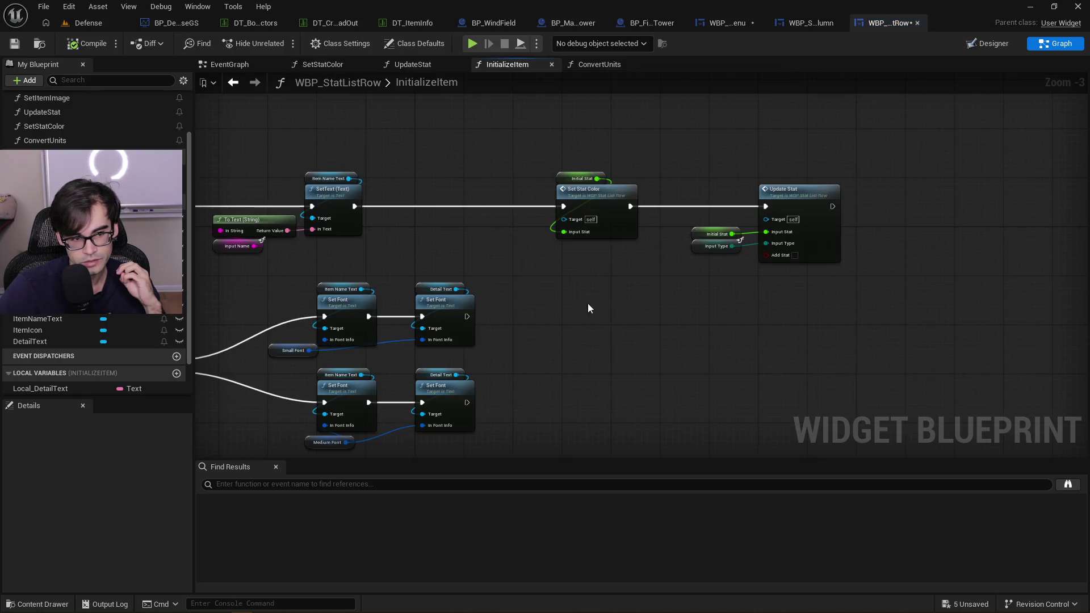
Create a Boolean variable bIsTower in WBP_StatListRow, then open a new Brave tab
{"action": "left_click", "coordinate": [179, 214]}
{"action": "type", "text": "bIsTower"}
{"action": "key", "text": "Return"}
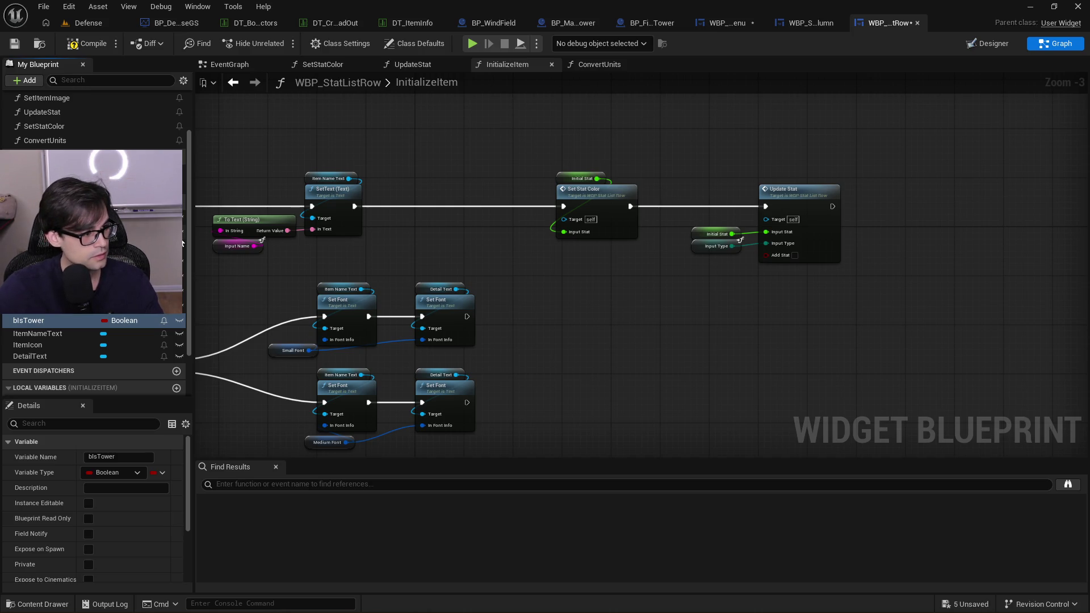
{"action": "key", "text": "alt+Tab"}
{"action": "left_click", "coordinate": [849, 11]}
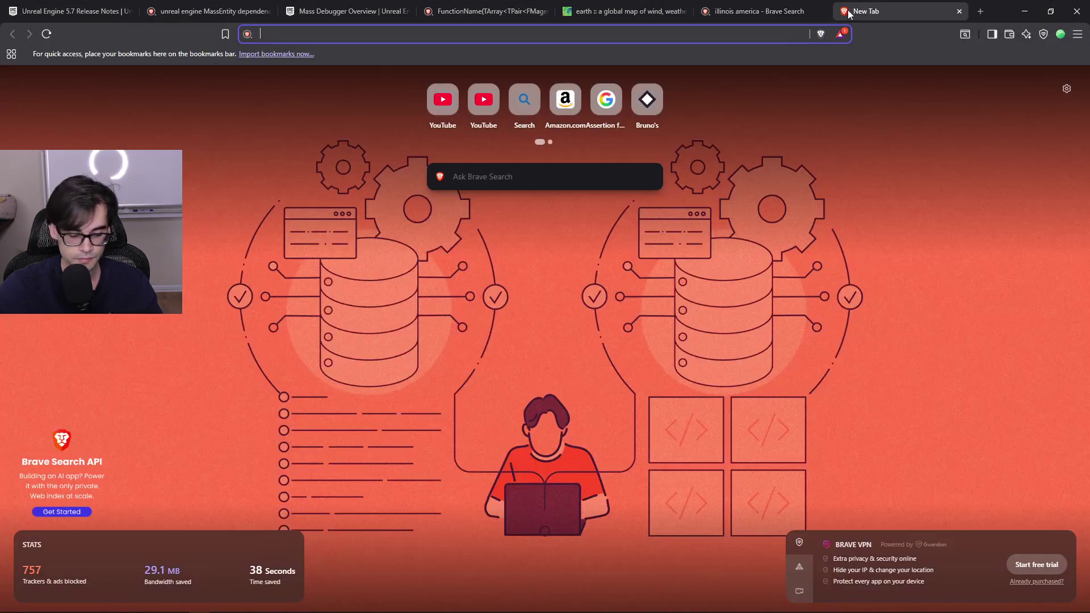
Search YouTube for 'hungarian language' and open the Wikitongues Hungarian video in a background tab
{"action": "type", "text": "youtube"}
{"action": "key", "text": "Return"}
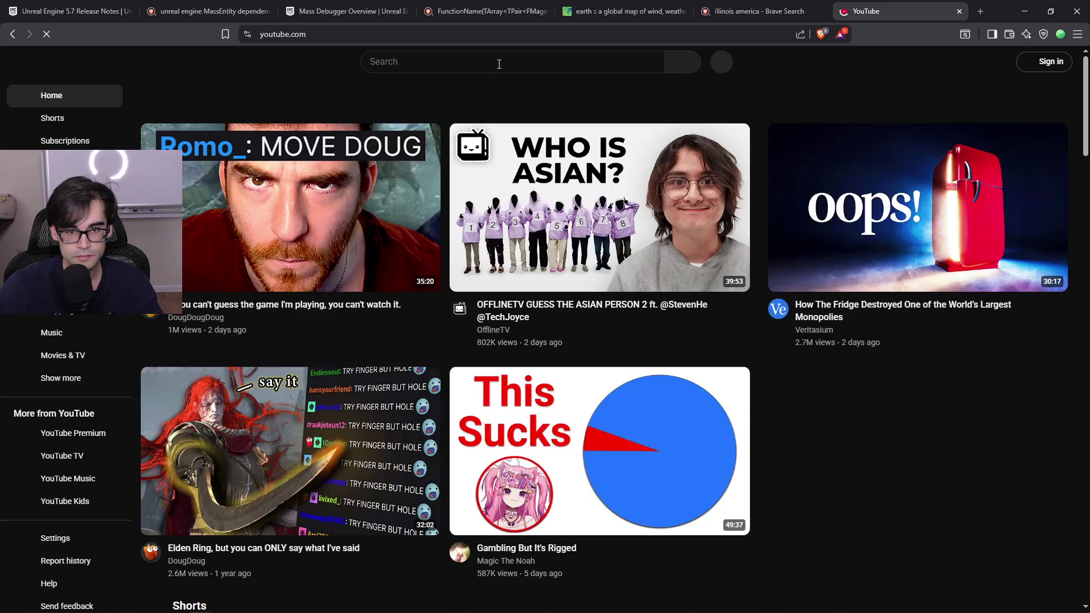
{"action": "left_click", "coordinate": [499, 64]}
{"action": "type", "text": "hungarian language"}
{"action": "key", "text": "Return"}
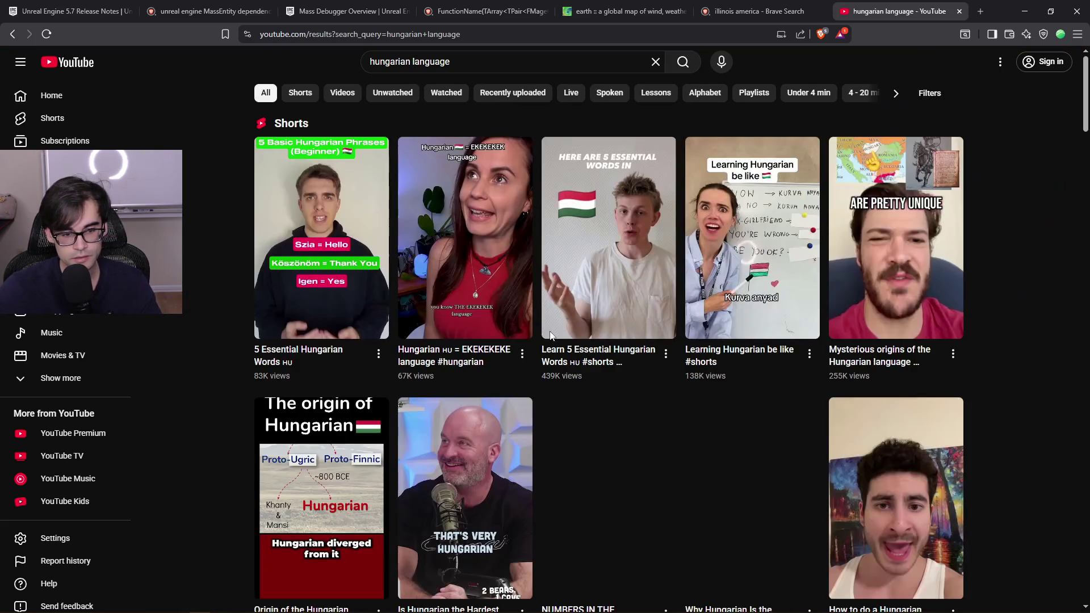
{"action": "scroll", "coordinate": [220, 357], "scroll_direction": "down", "scroll_amount": 3}
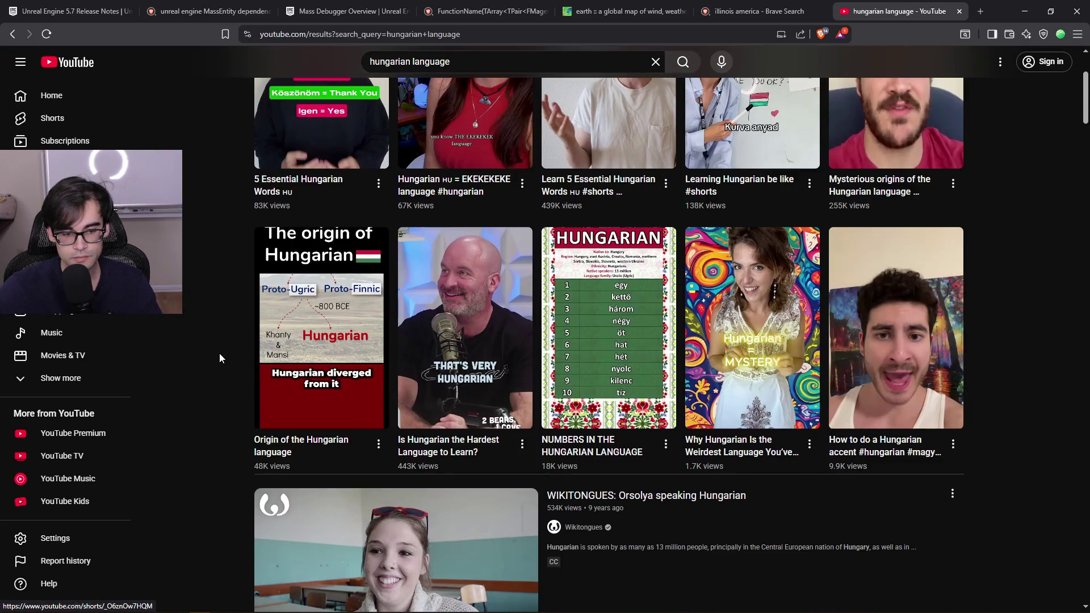
{"action": "scroll", "coordinate": [478, 362], "scroll_direction": "down", "scroll_amount": 3}
{"action": "mouse_move", "coordinate": [478, 361]}
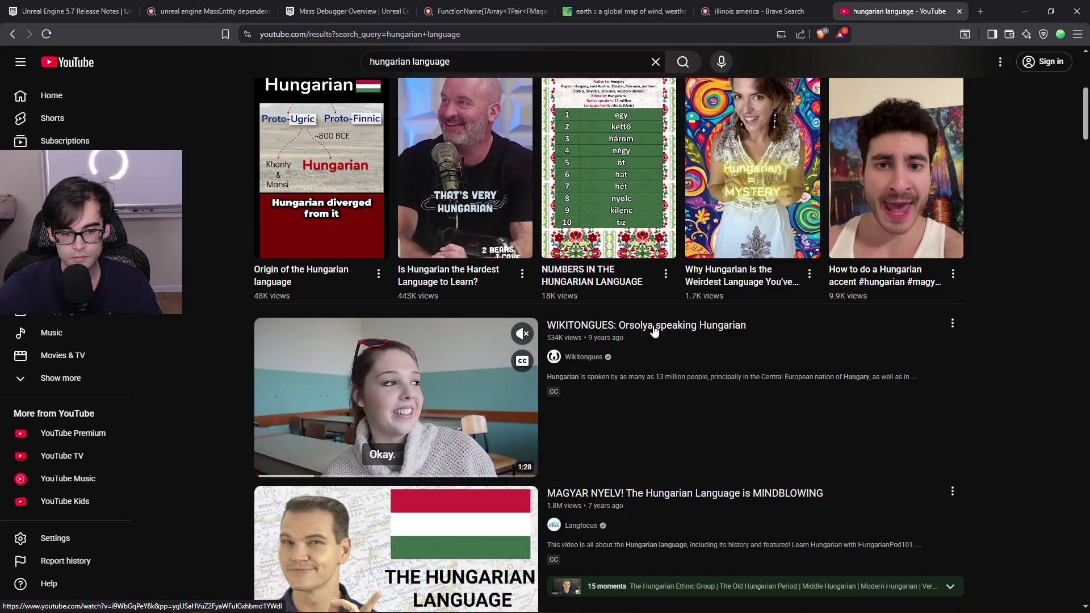
{"action": "middle_click", "coordinate": [654, 326]}
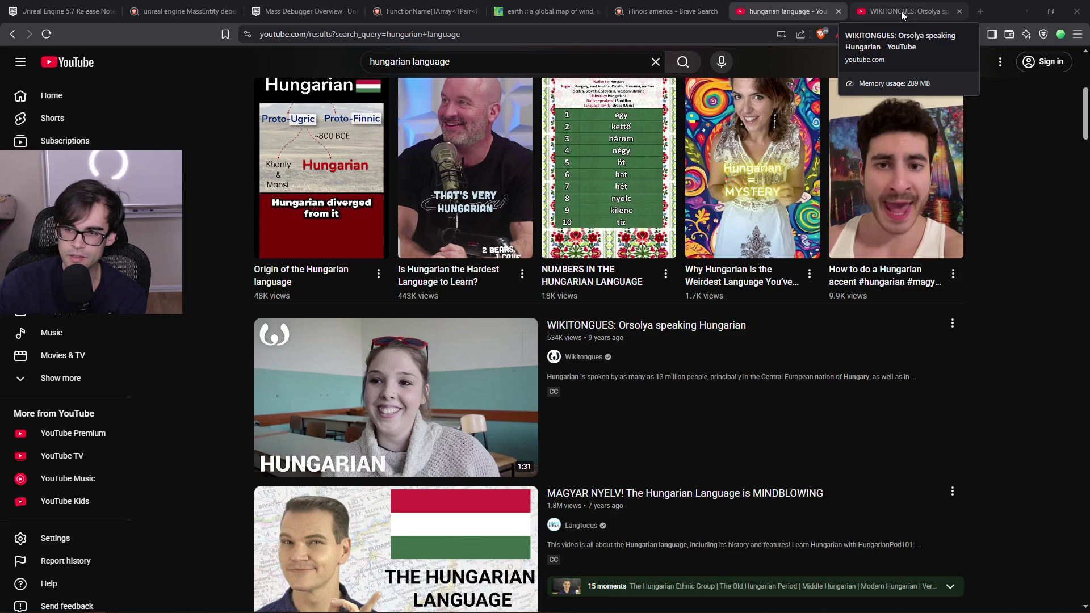
Watch part of the Wikitongues Hungarian video, adjusting the volume and pausing it
{"action": "left_click", "coordinate": [902, 16]}
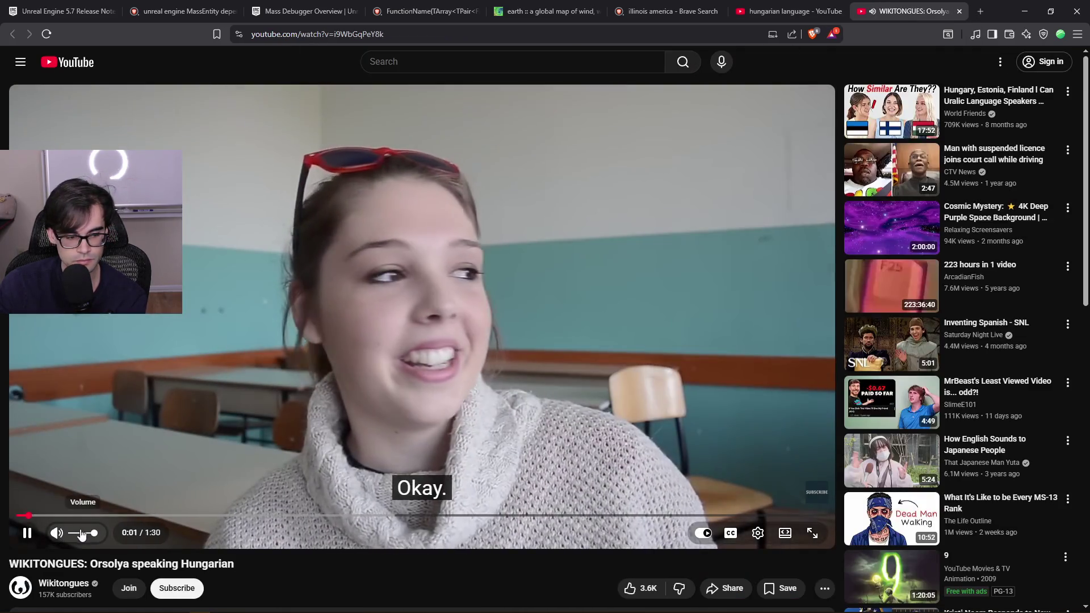
{"action": "left_click", "coordinate": [81, 535]}
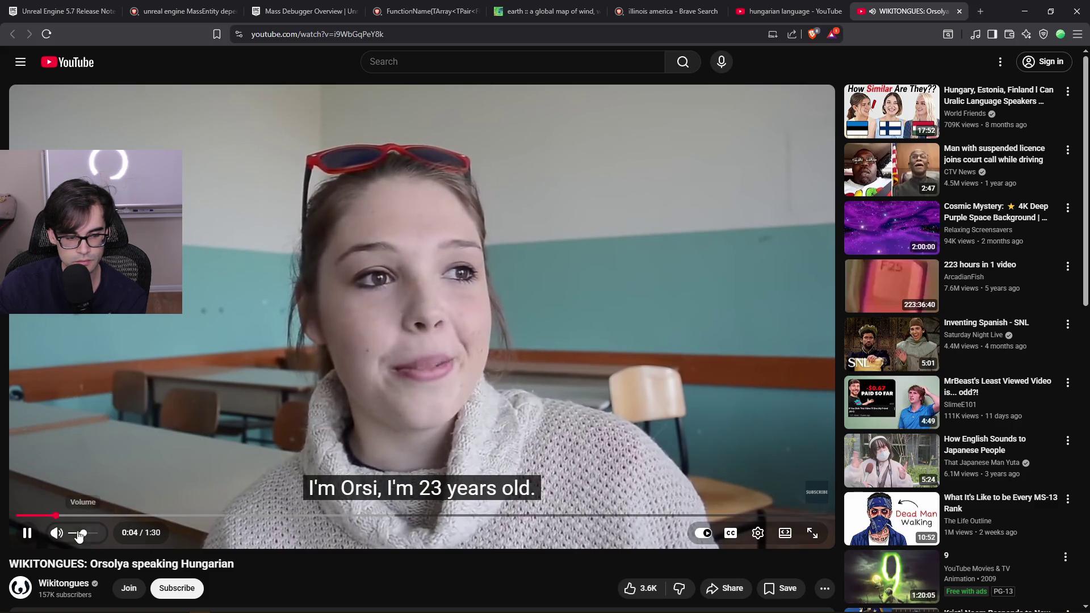
{"action": "left_click", "coordinate": [87, 534]}
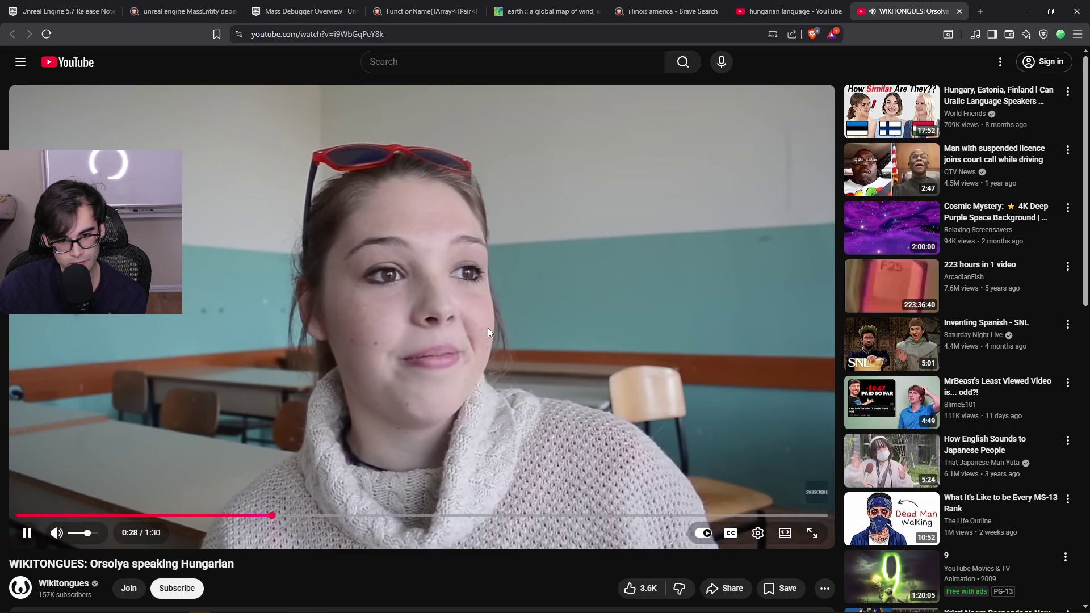
{"action": "left_click", "coordinate": [577, 387]}
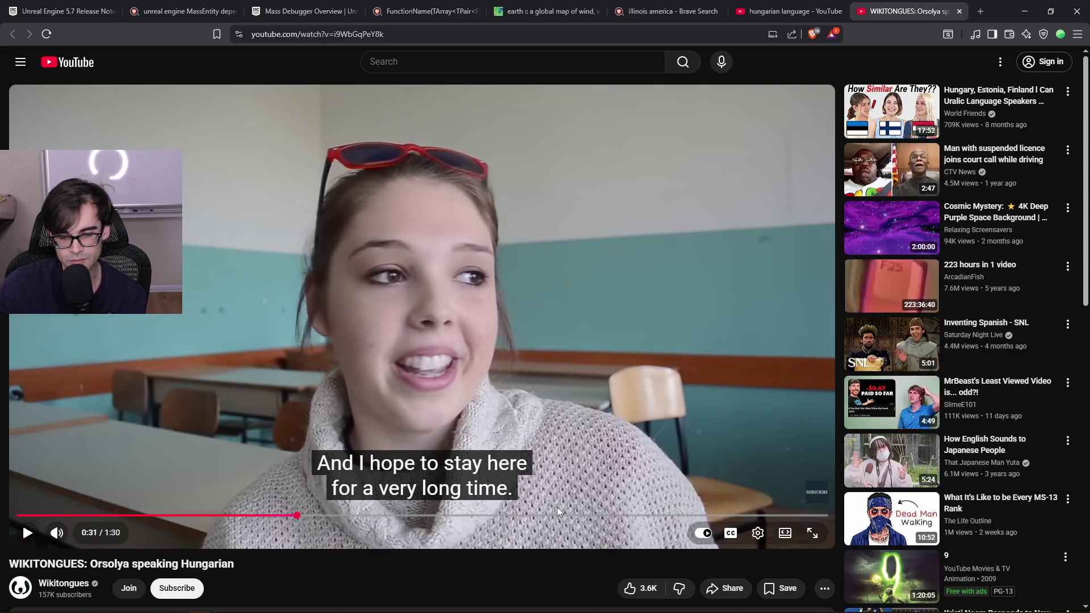
{"action": "left_click", "coordinate": [624, 344]}
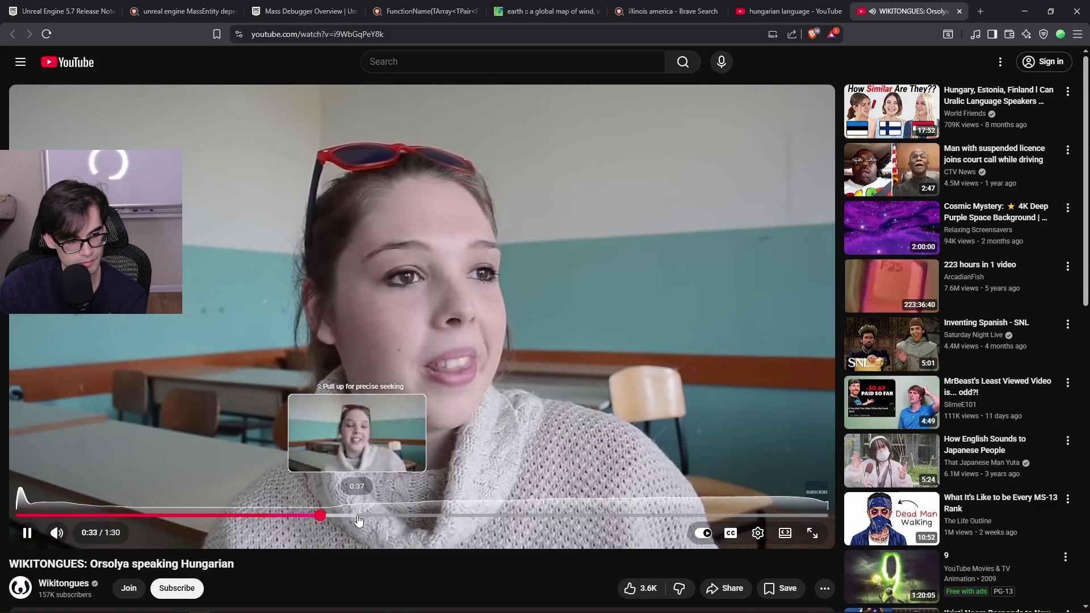
{"action": "left_click", "coordinate": [436, 340]}
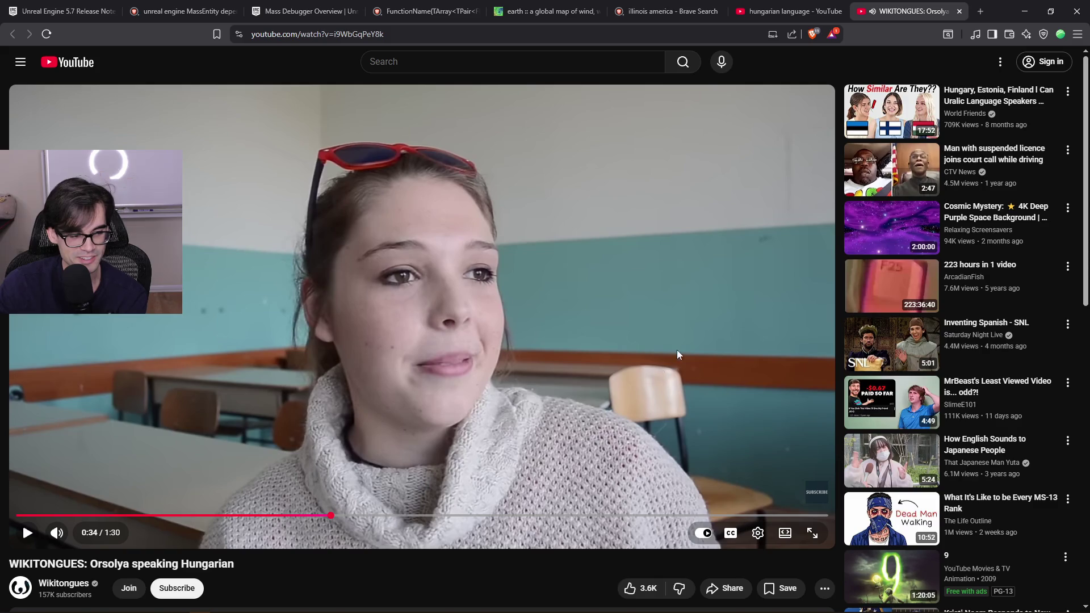
Close the video, search results and illinois america image tabs and return to Unreal Engine
{"action": "left_click", "coordinate": [958, 11]}
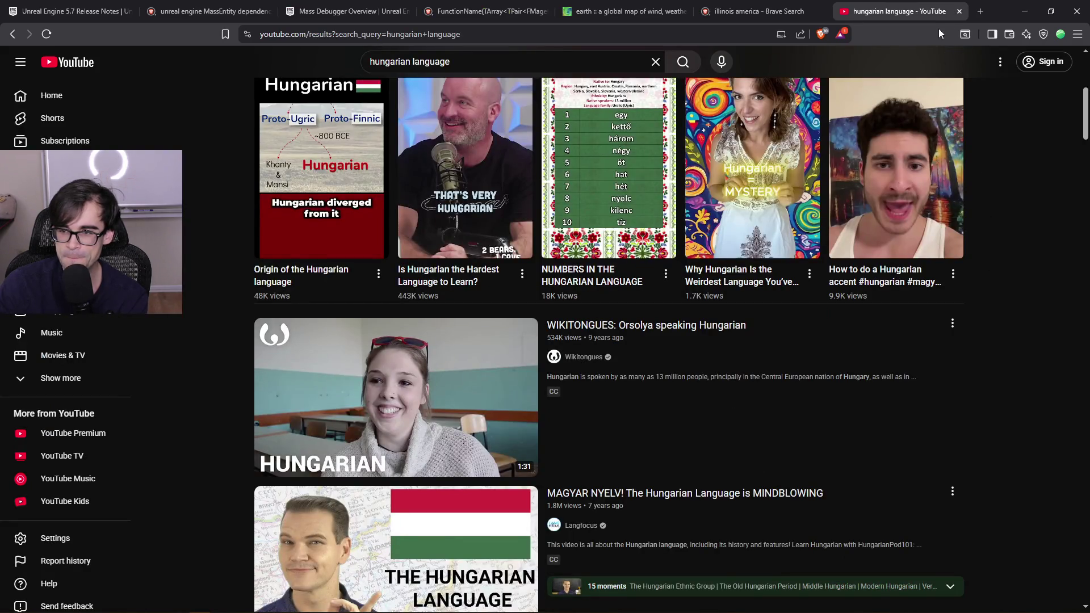
{"action": "left_click", "coordinate": [959, 11]}
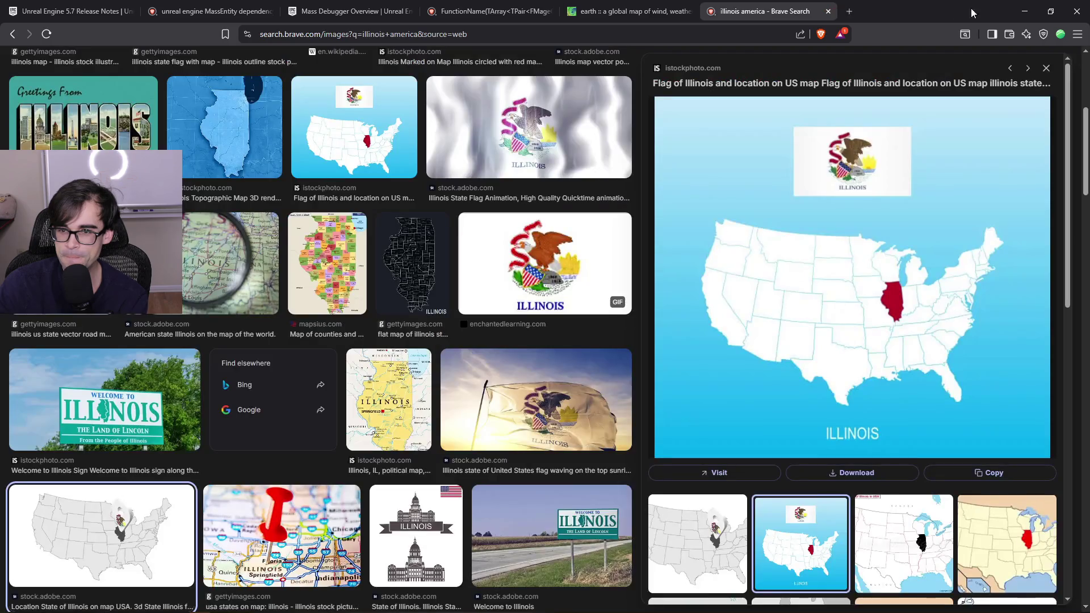
{"action": "left_click", "coordinate": [826, 11]}
{"action": "key", "text": "alt+Tab"}
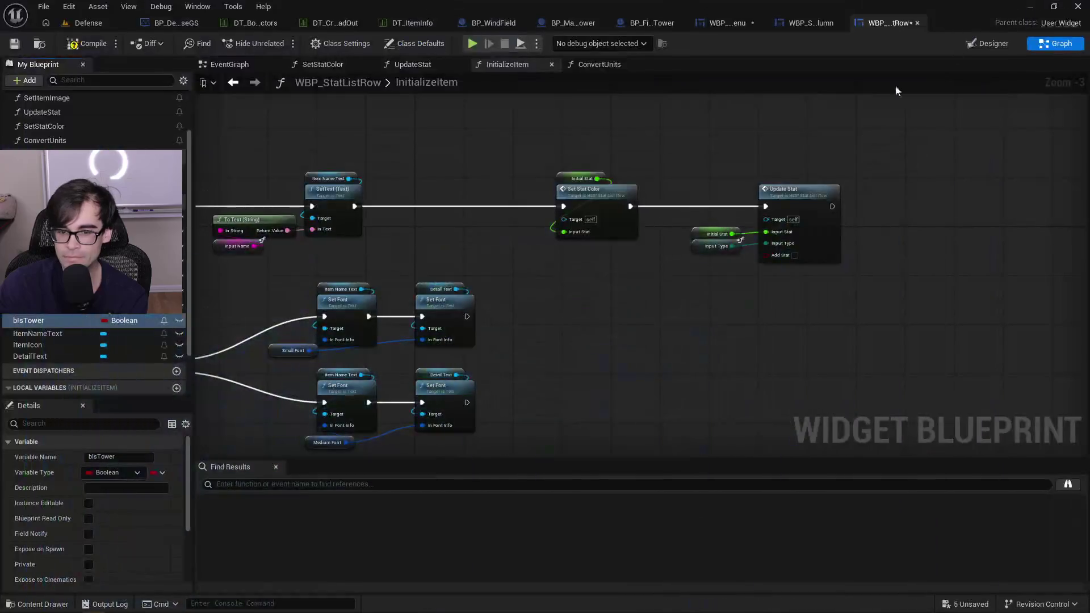
Review the Set Stat Color and Update Stat nodes, then compile and save WBP_StatListRow
{"action": "mouse_move", "coordinate": [505, 241]}
{"action": "left_mouse_down"}
{"action": "mouse_move", "coordinate": [622, 274]}
{"action": "mouse_move", "coordinate": [495, 248]}
{"action": "left_mouse_up"}
{"action": "left_click_drag", "start_coordinate": [498, 150], "coordinate": [905, 282]}
{"action": "left_click", "coordinate": [469, 172]}
{"action": "left_click_drag", "start_coordinate": [486, 131], "coordinate": [902, 283]}
{"action": "left_click", "coordinate": [462, 162]}
{"action": "left_click_drag", "start_coordinate": [464, 146], "coordinate": [866, 290]}
{"action": "left_click", "coordinate": [437, 235]}
{"action": "left_click_drag", "start_coordinate": [421, 249], "coordinate": [618, 251]}
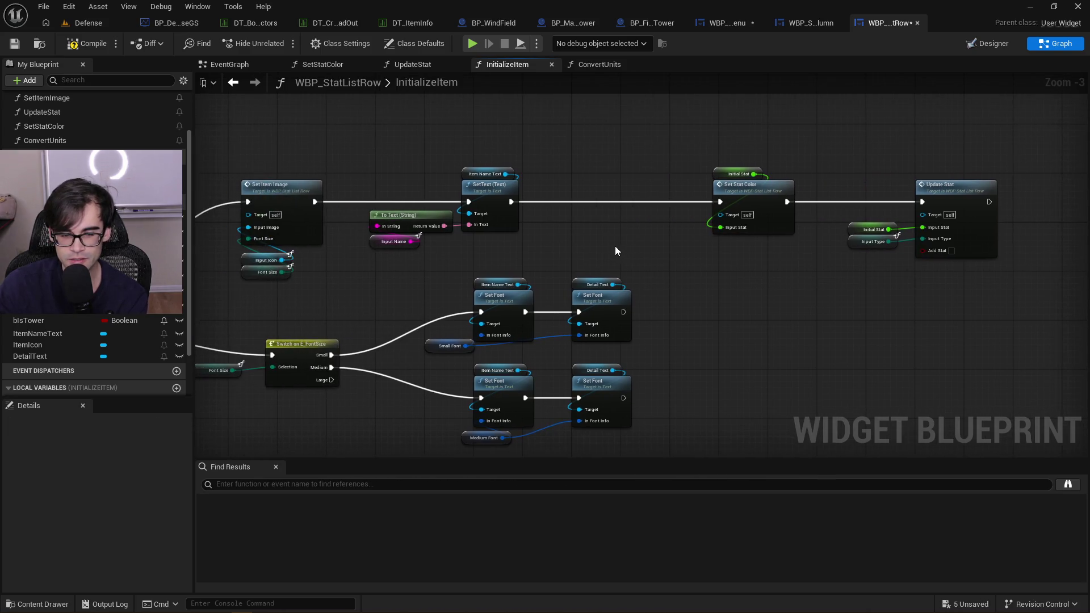
{"action": "left_click", "coordinate": [88, 43]}
{"action": "left_click", "coordinate": [14, 43]}
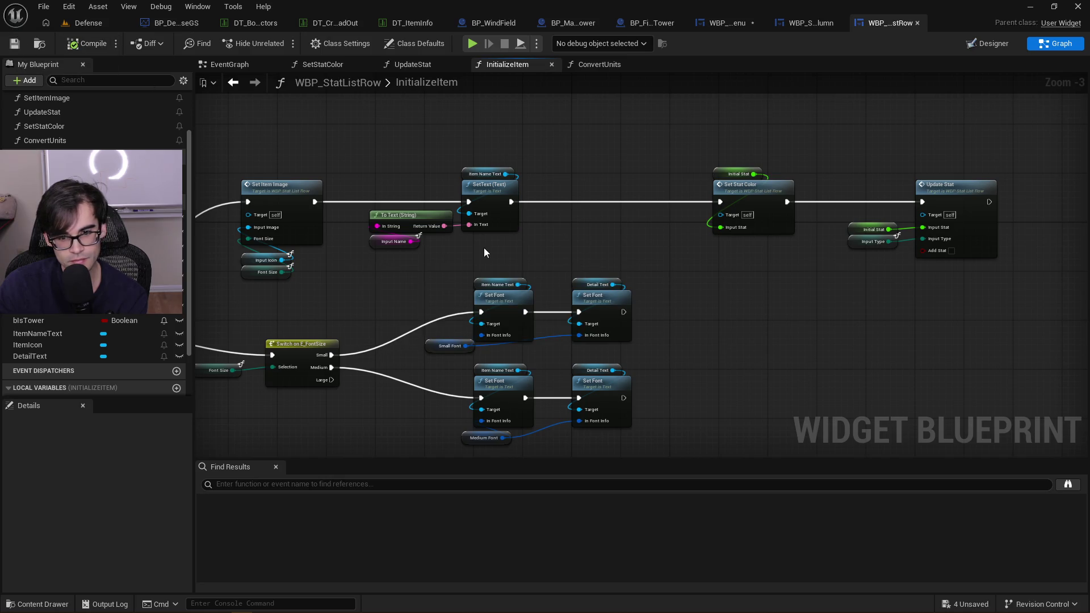
Tuck the Medium Font and Small Font getters beneath their Set Font nodes in InitializeItem
{"action": "left_click_drag", "start_coordinate": [480, 247], "coordinate": [635, 242]}
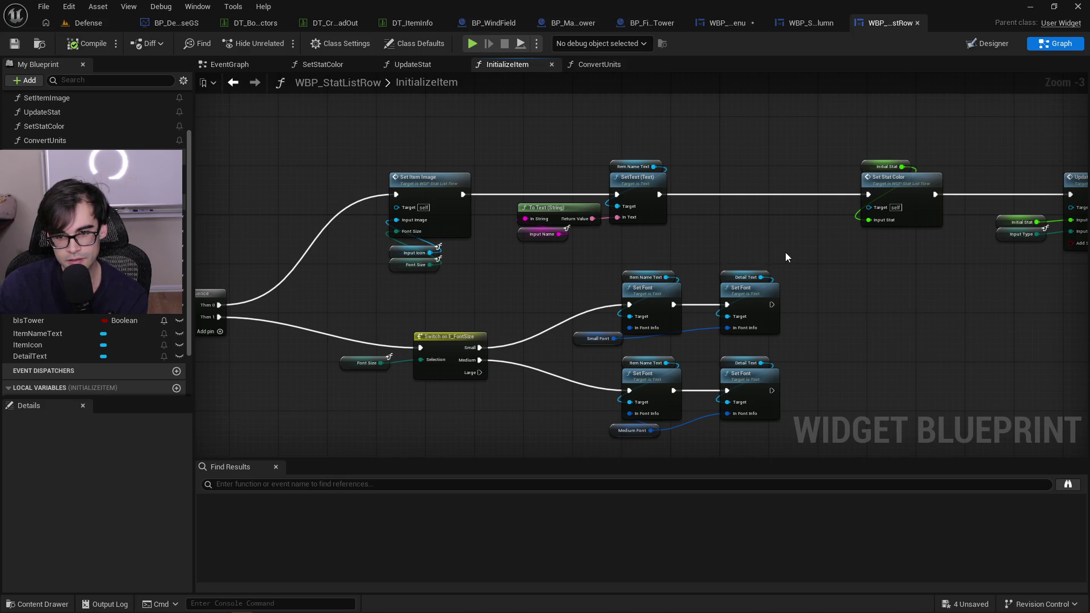
{"action": "left_click_drag", "start_coordinate": [785, 252], "coordinate": [556, 230]}
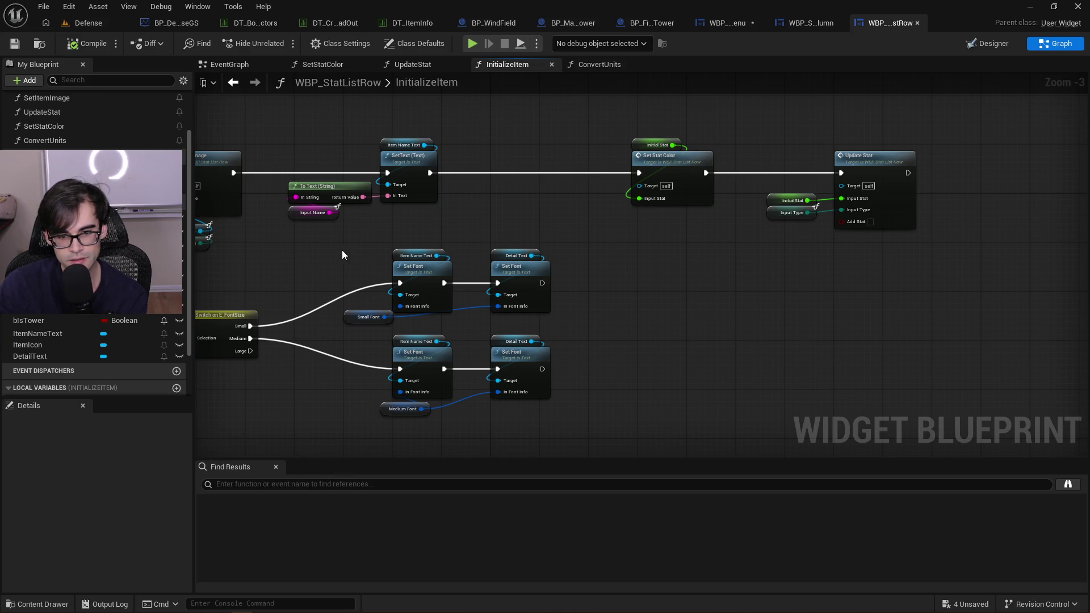
{"action": "left_click_drag", "start_coordinate": [340, 254], "coordinate": [437, 246]}
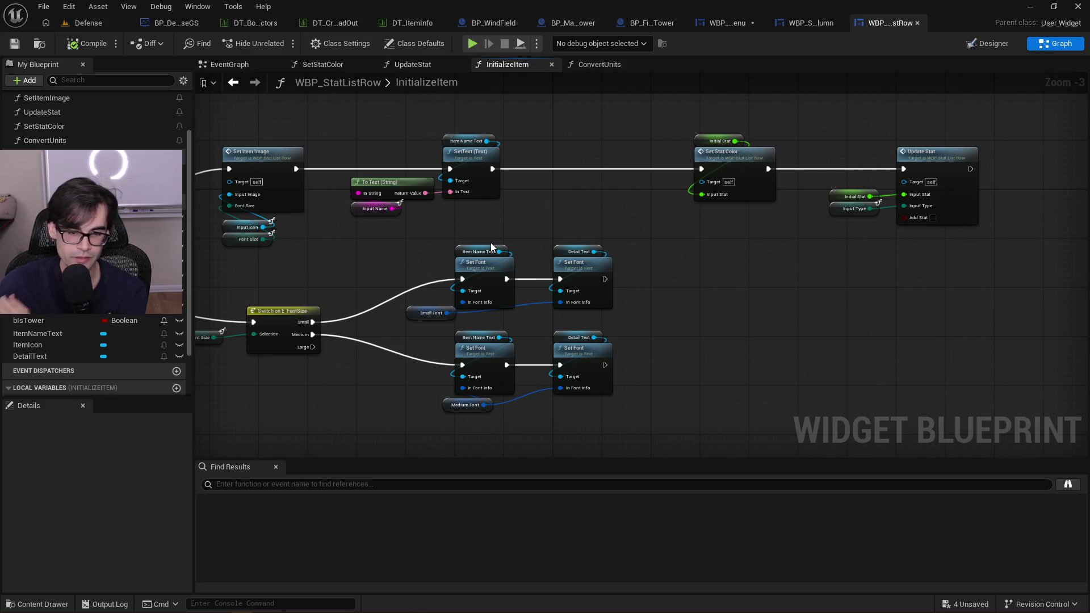
{"action": "left_click_drag", "start_coordinate": [402, 212], "coordinate": [713, 430]}
{"action": "left_click", "coordinate": [689, 315]}
{"action": "left_click_drag", "start_coordinate": [444, 405], "coordinate": [455, 400]}
{"action": "left_click", "coordinate": [390, 373]}
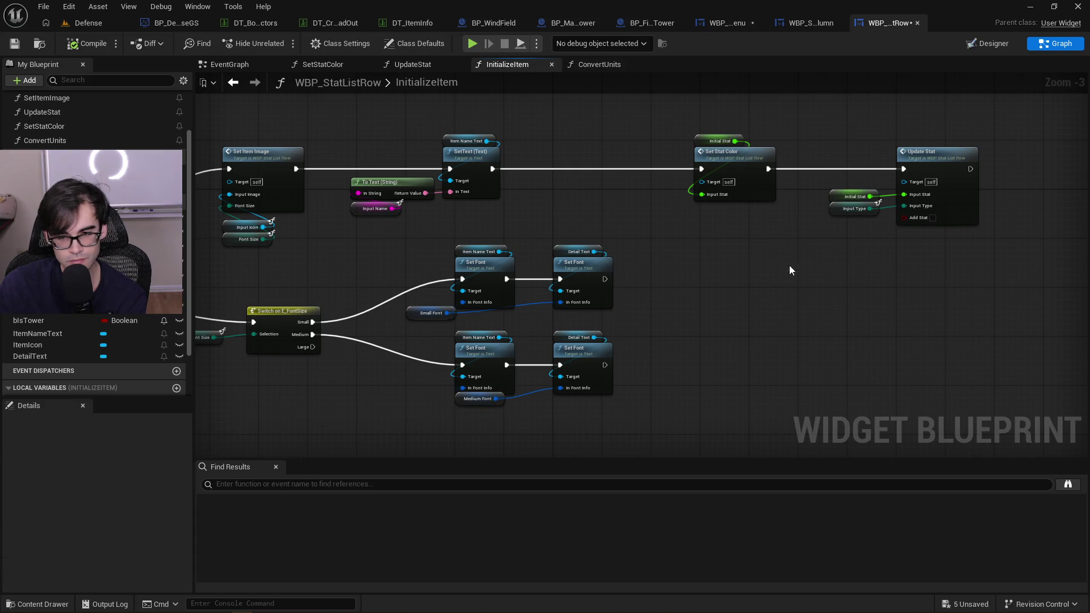
{"action": "left_click_drag", "start_coordinate": [739, 273], "coordinate": [618, 284]}
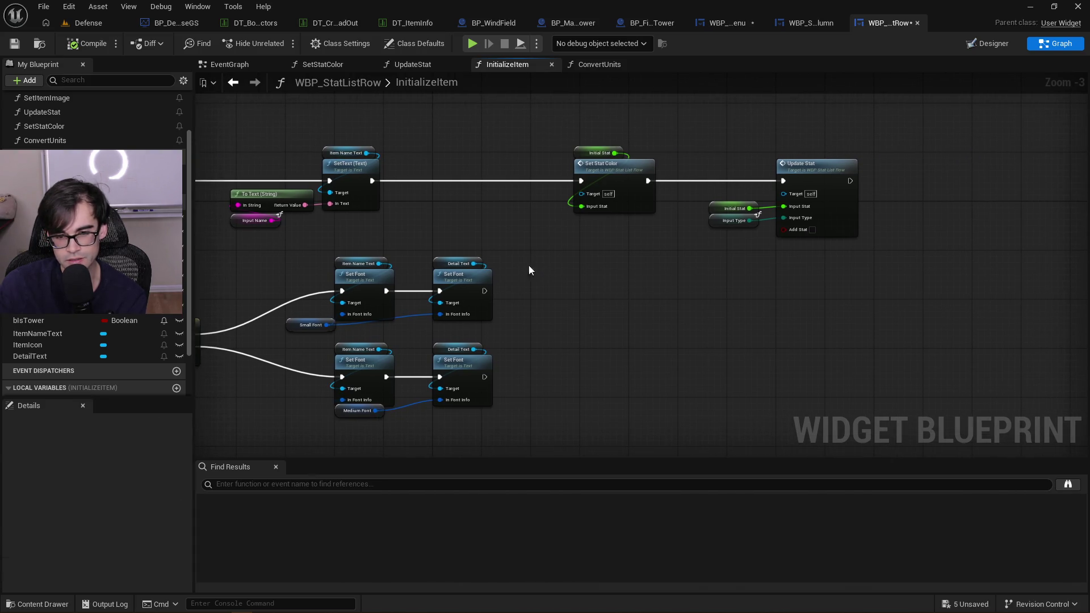
{"action": "left_click_drag", "start_coordinate": [292, 325], "coordinate": [339, 326]}
{"action": "left_click", "coordinate": [298, 253]}
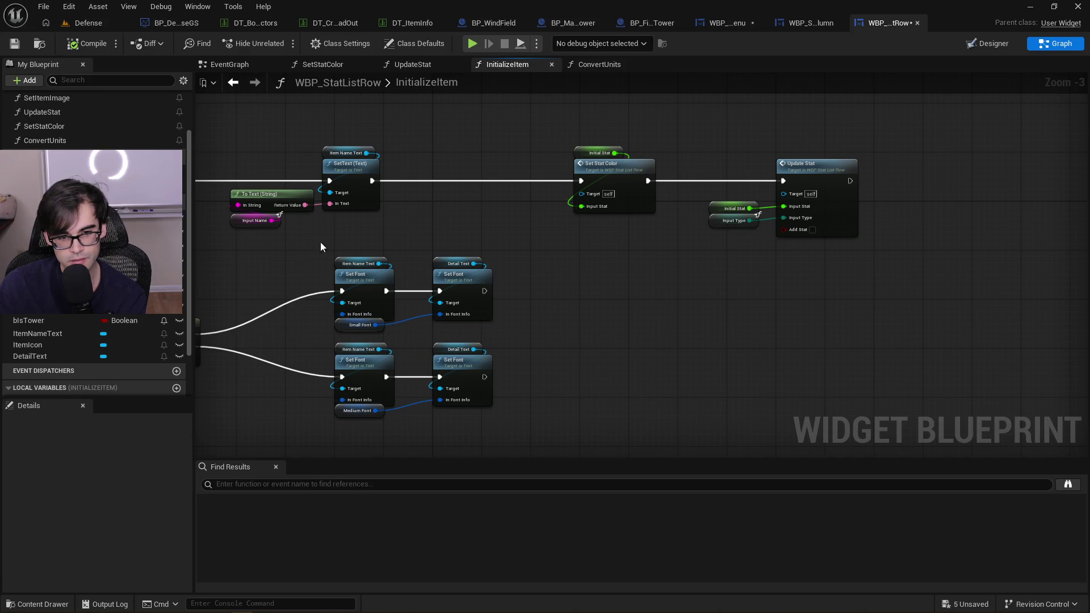
{"action": "left_click_drag", "start_coordinate": [312, 242], "coordinate": [603, 248]}
{"action": "left_click_drag", "start_coordinate": [798, 245], "coordinate": [605, 250]}
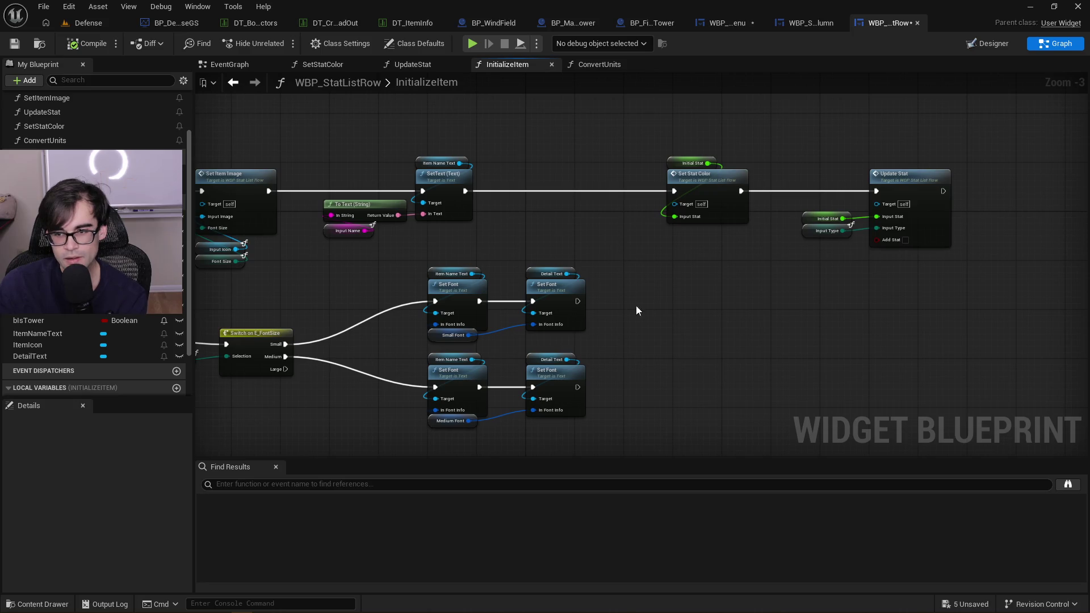
{"action": "mouse_move", "coordinate": [527, 211]}
{"action": "left_mouse_down"}
{"action": "mouse_move", "coordinate": [1014, 216]}
{"action": "mouse_move", "coordinate": [922, 211]}
{"action": "left_mouse_up"}
{"action": "scroll", "coordinate": [559, 316], "scroll_direction": "up", "scroll_amount": 3}
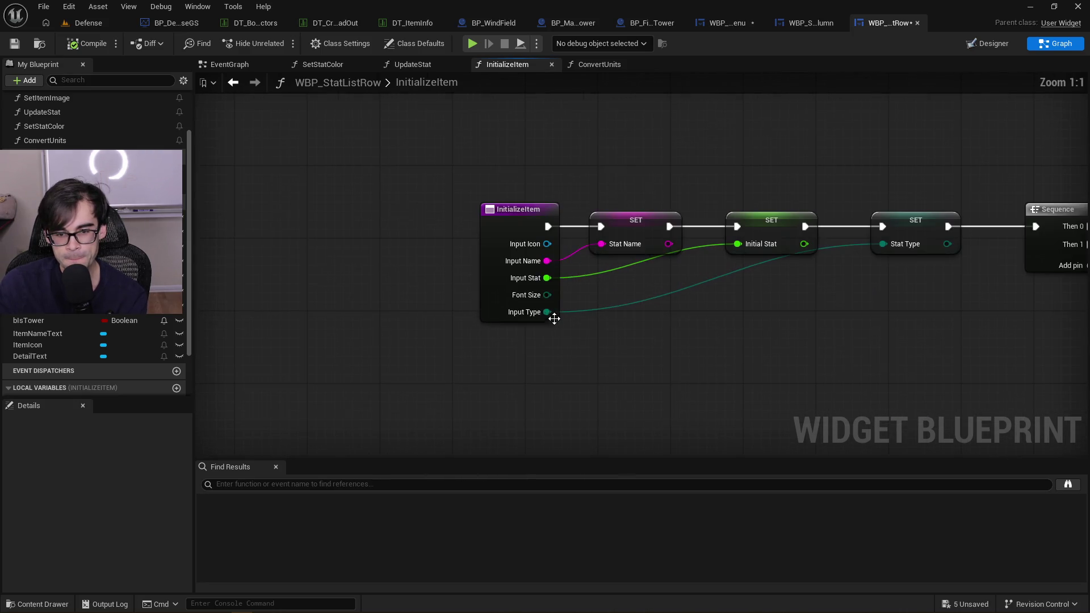
Delete the bIsTower variable from WBP_StatListRow
{"action": "left_click", "coordinate": [533, 209]}
{"action": "scroll", "coordinate": [135, 337], "scroll_direction": "down", "scroll_amount": 2}
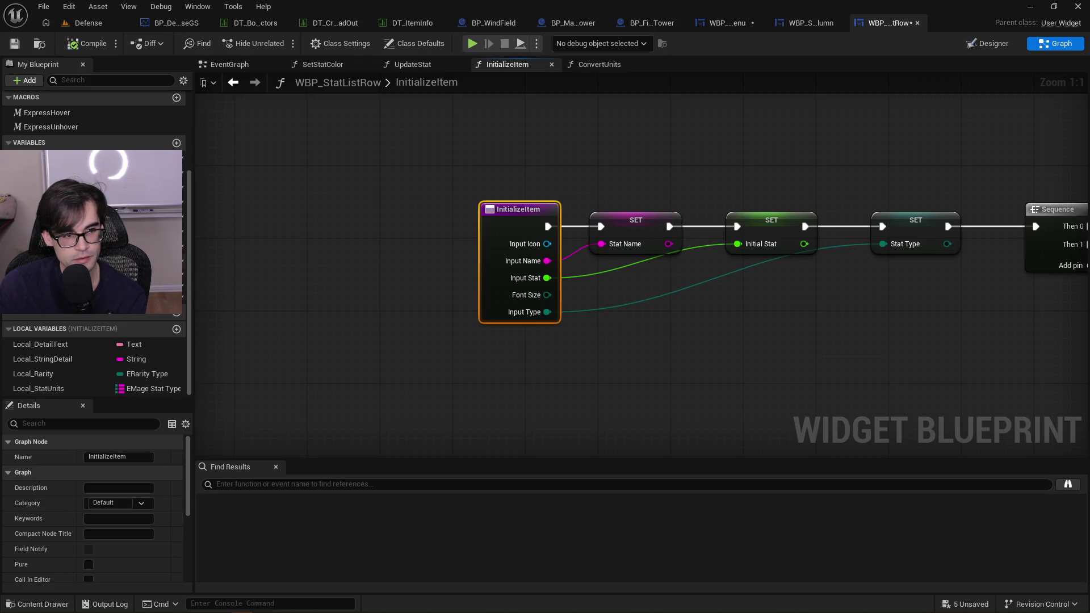
{"action": "left_click", "coordinate": [45, 261]}
{"action": "right_click", "coordinate": [67, 314]}
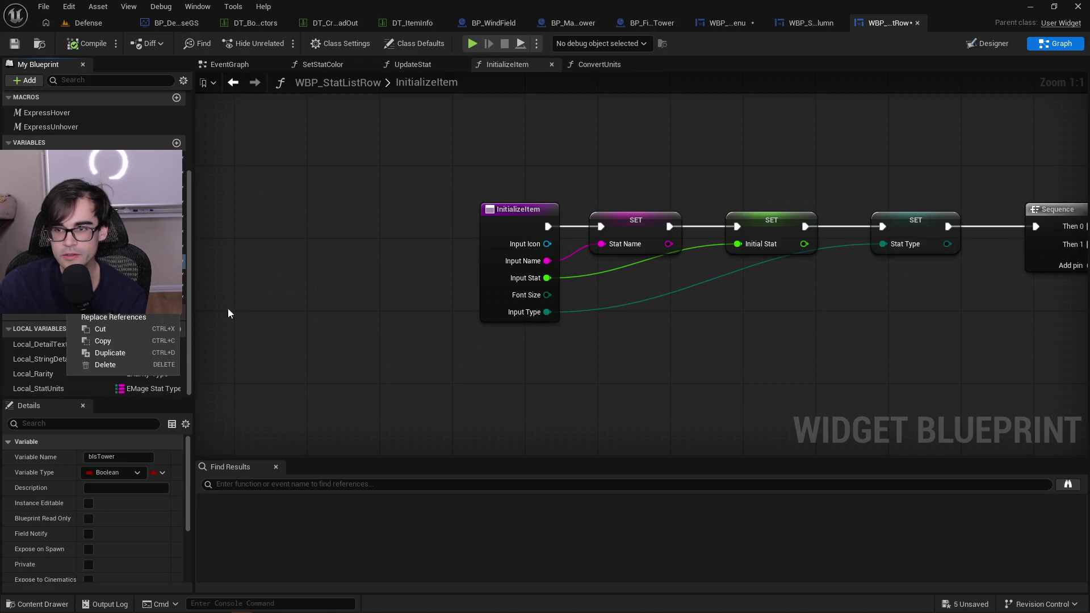
{"action": "left_click", "coordinate": [110, 366]}
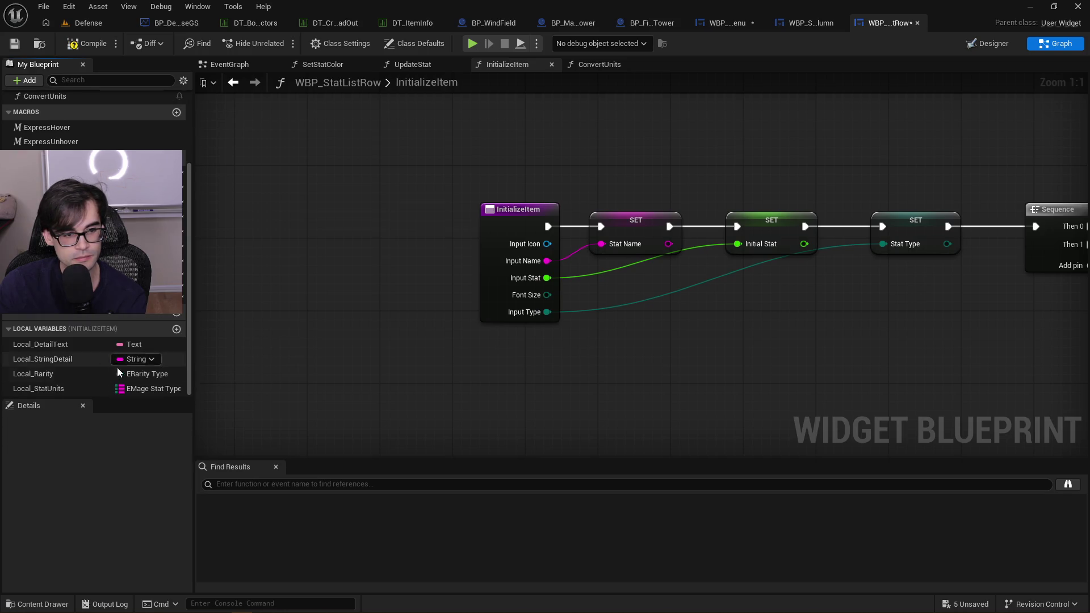
Add a bIsTower input to the InitializeItem function and save the blueprint
{"action": "left_click", "coordinate": [503, 229]}
{"action": "scroll", "coordinate": [127, 519], "scroll_direction": "down", "scroll_amount": 5}
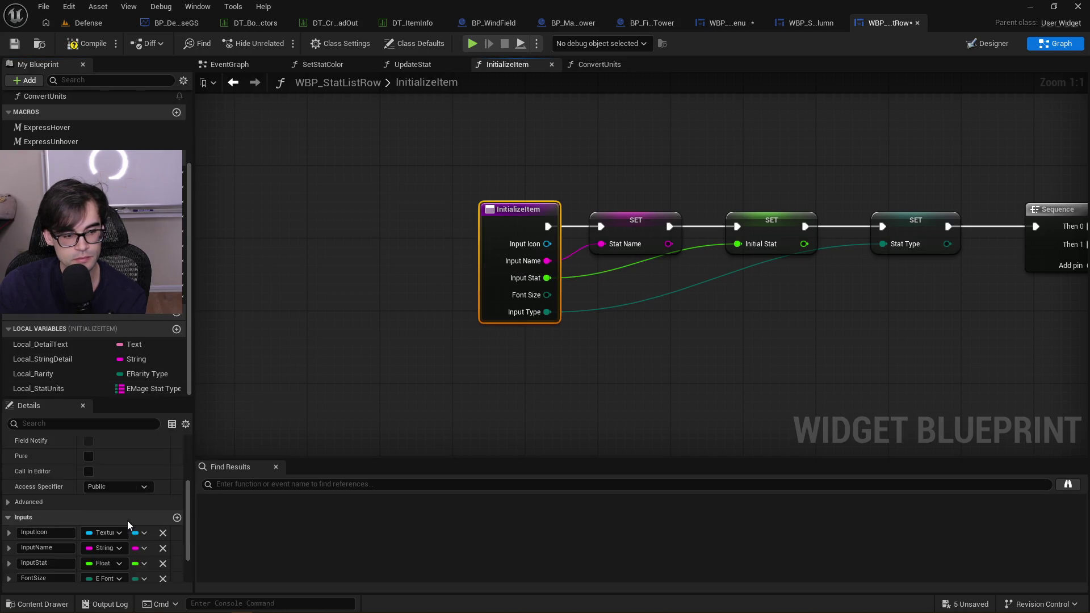
{"action": "left_click", "coordinate": [177, 467]}
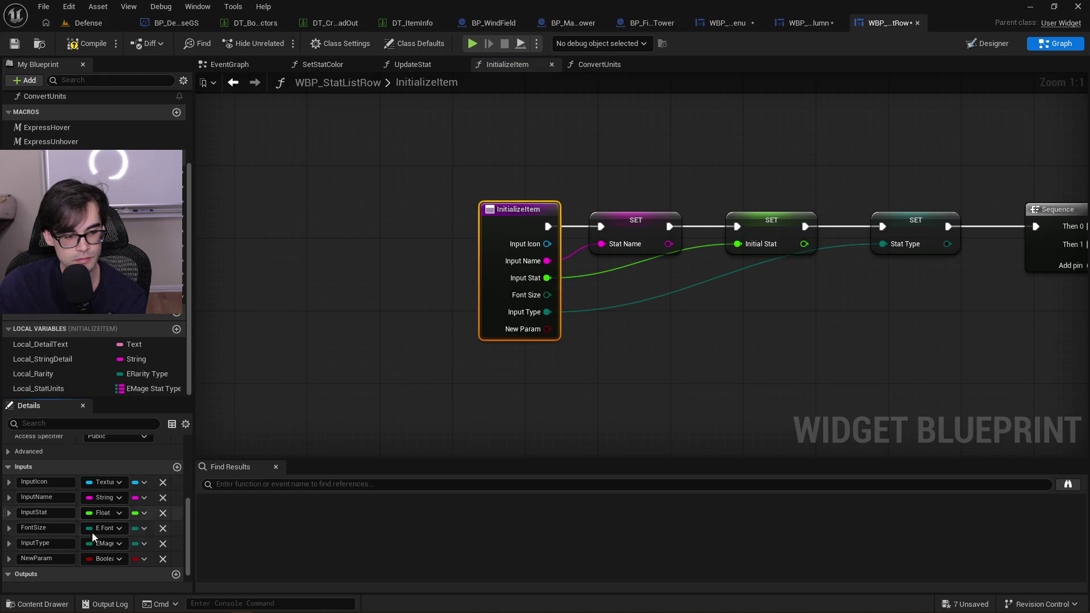
{"action": "type", "text": "bIsTower"}
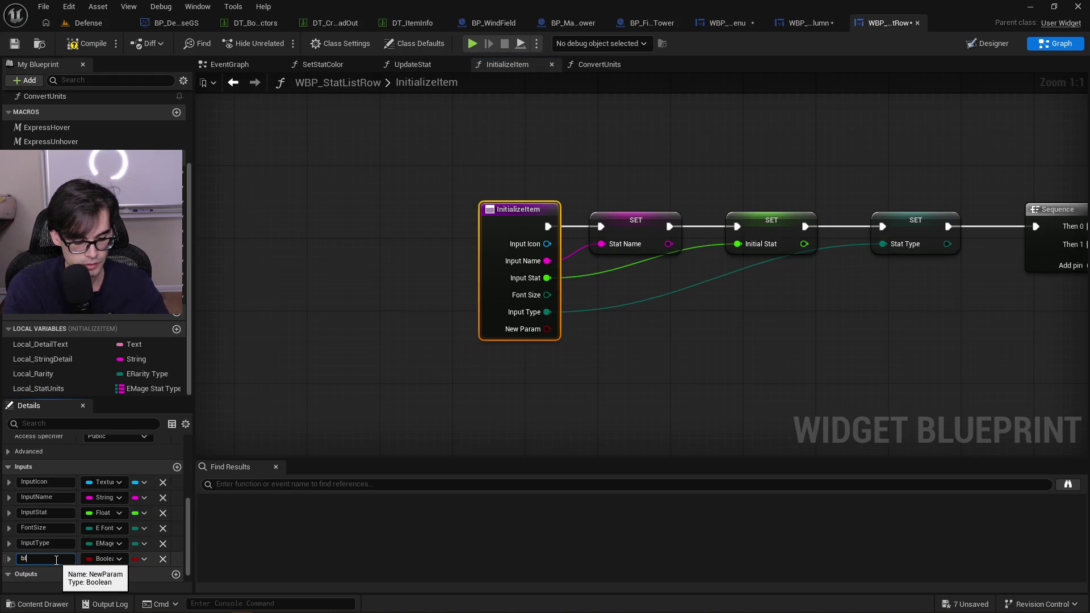
{"action": "key", "text": "Return"}
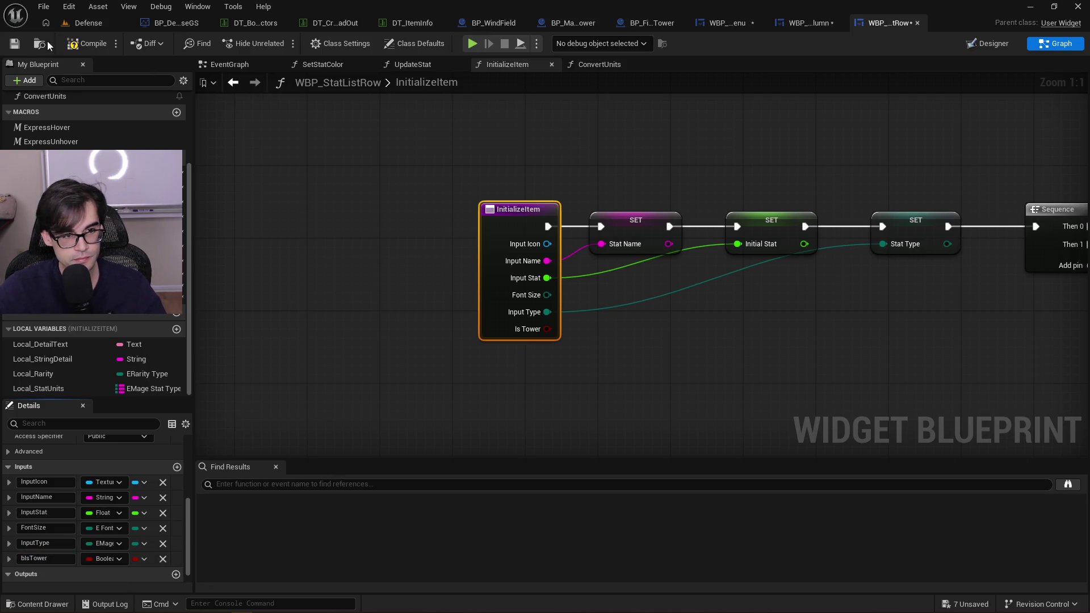
{"action": "left_click", "coordinate": [19, 43]}
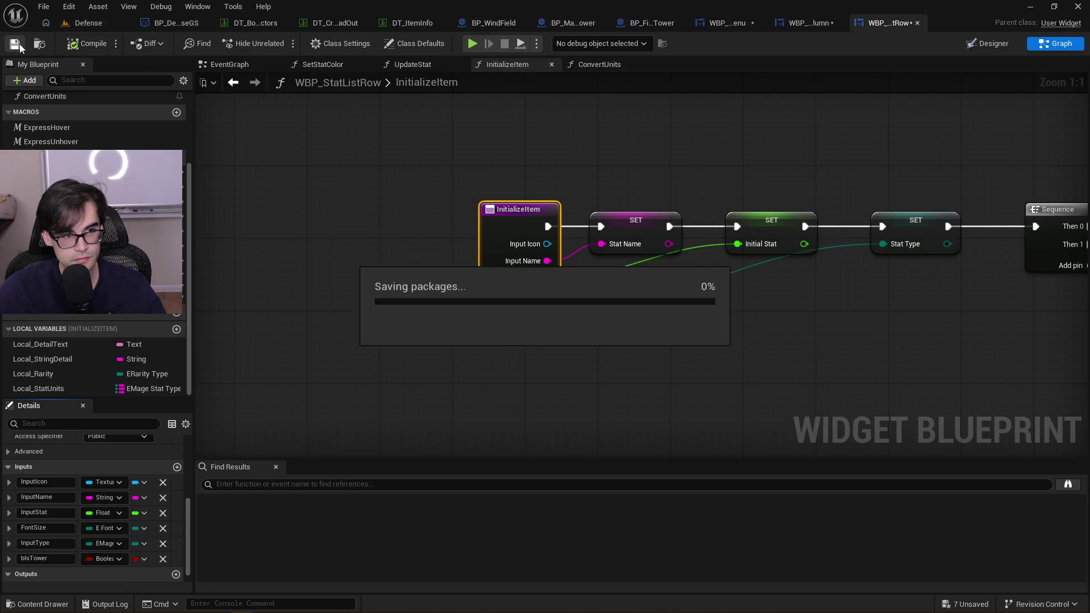
{"action": "left_click", "coordinate": [393, 203]}
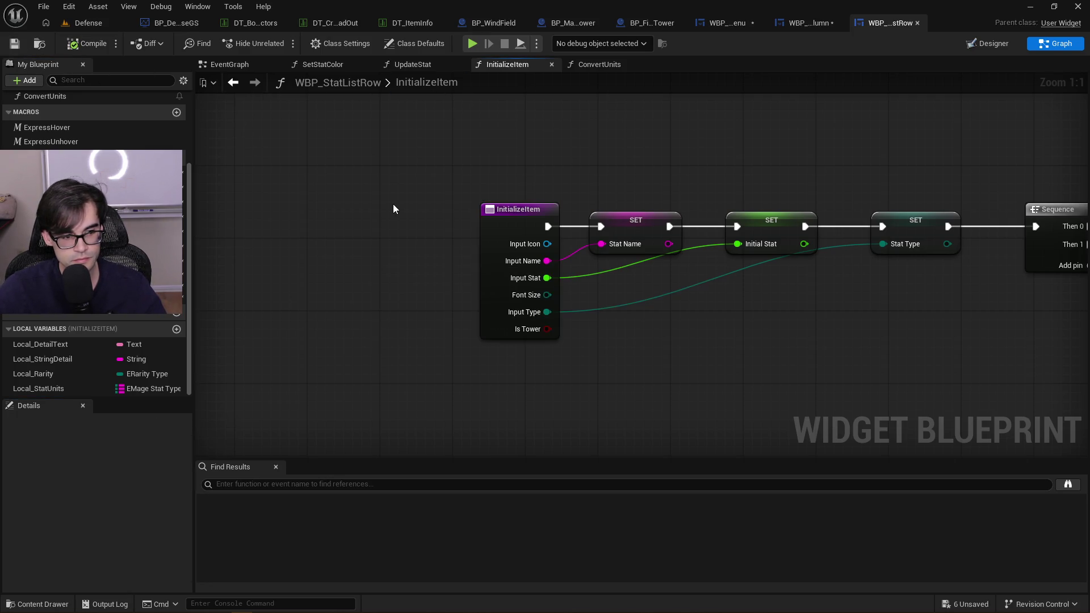
{"action": "left_click", "coordinate": [998, 44]}
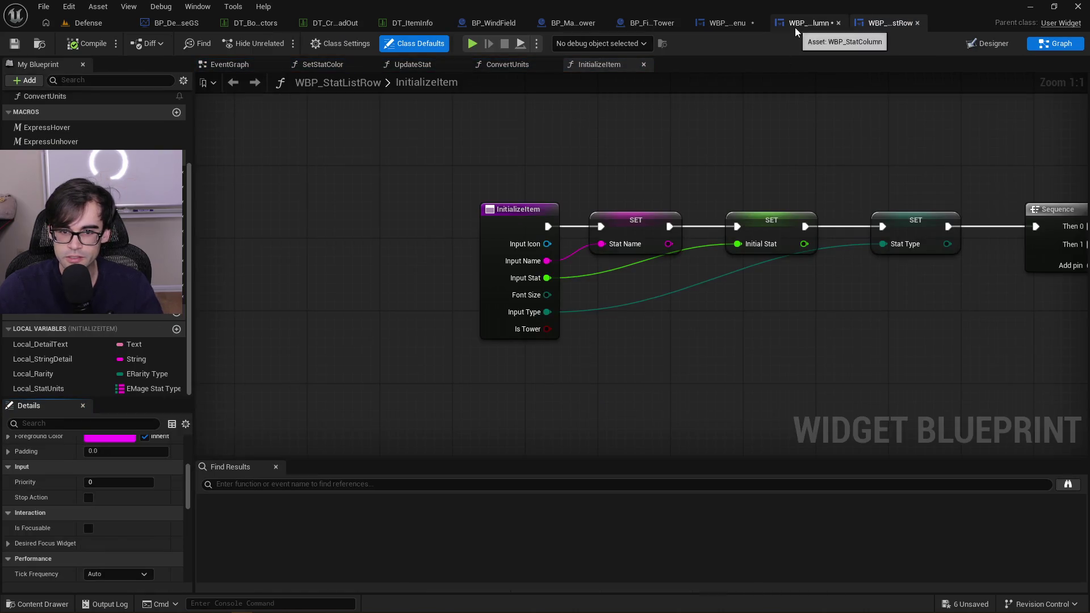
Switch to WBP_StatColumn, save it, and locate the Initialize Item call in InputStat
{"action": "left_click", "coordinate": [794, 25]}
{"action": "left_click", "coordinate": [14, 44]}
{"action": "scroll", "coordinate": [453, 255], "scroll_direction": "down", "scroll_amount": 4}
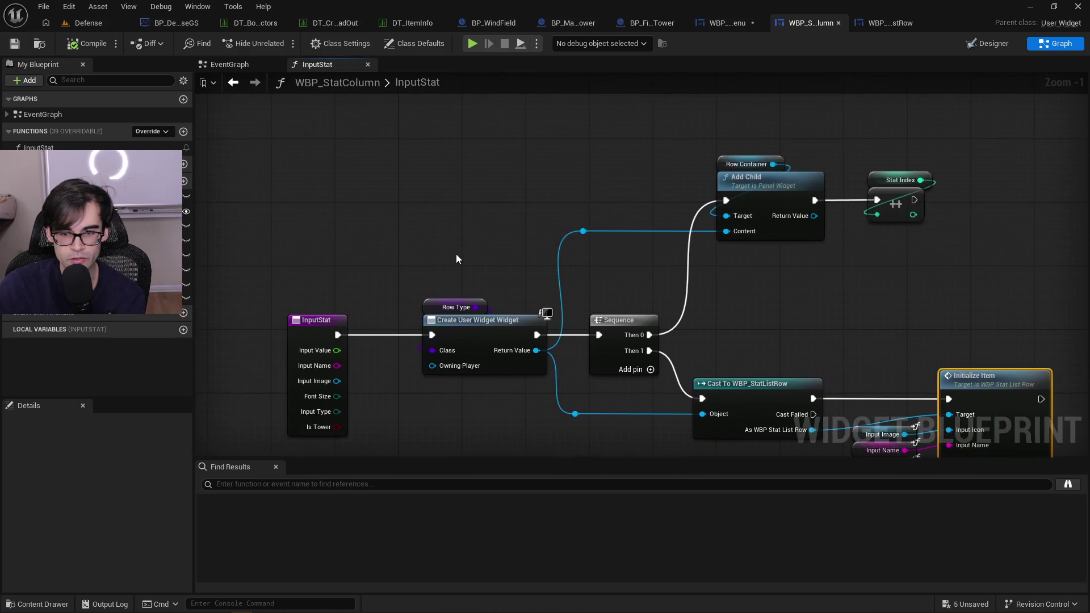
{"action": "scroll", "coordinate": [604, 278], "scroll_direction": "up", "scroll_amount": 3}
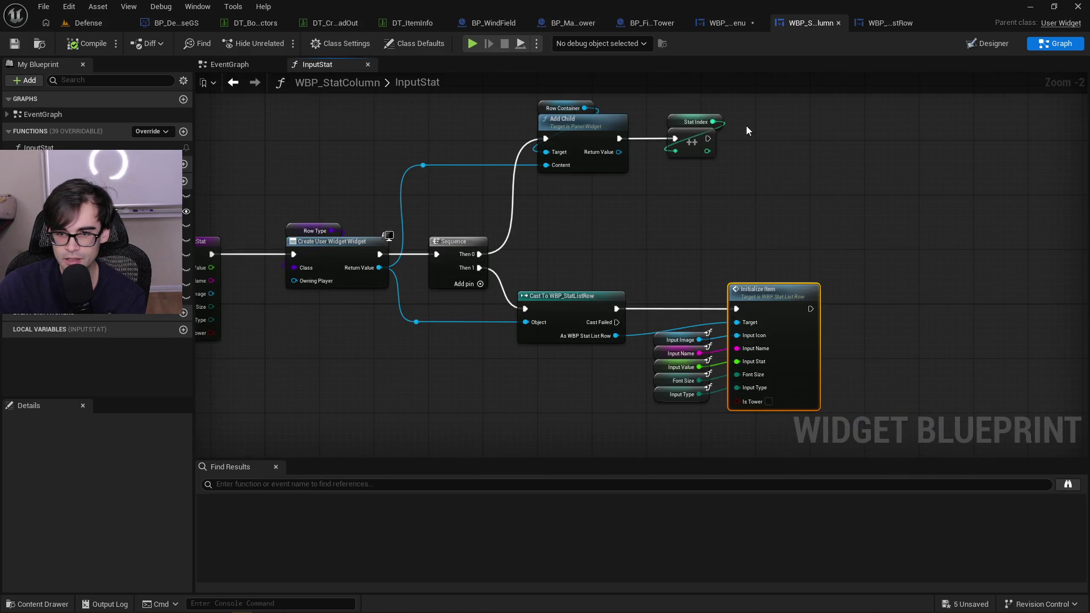
{"action": "scroll", "coordinate": [734, 221], "scroll_direction": "down", "scroll_amount": 2}
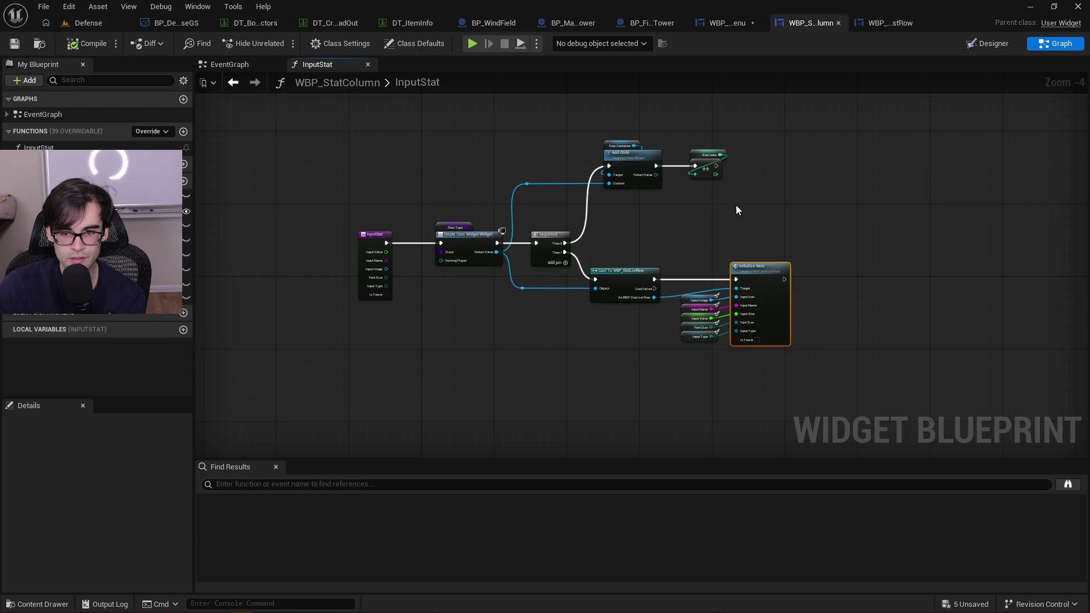
{"action": "mouse_move", "coordinate": [318, 109]}
{"action": "left_mouse_down"}
{"action": "mouse_move", "coordinate": [802, 325]}
{"action": "mouse_move", "coordinate": [845, 369]}
{"action": "left_mouse_up"}
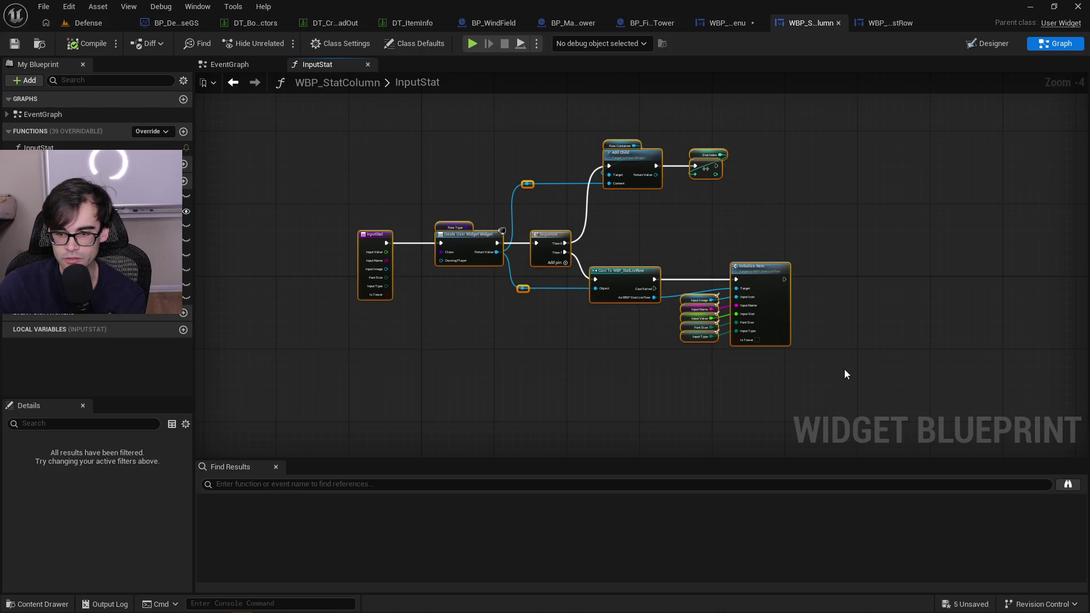
{"action": "scroll", "coordinate": [845, 369], "scroll_direction": "up", "scroll_amount": 4}
{"action": "left_click", "coordinate": [356, 289]}
{"action": "mouse_move", "coordinate": [356, 288]}
{"action": "left_mouse_down"}
{"action": "mouse_move", "coordinate": [749, 309]}
{"action": "mouse_move", "coordinate": [652, 285]}
{"action": "mouse_move", "coordinate": [646, 305]}
{"action": "left_mouse_up"}
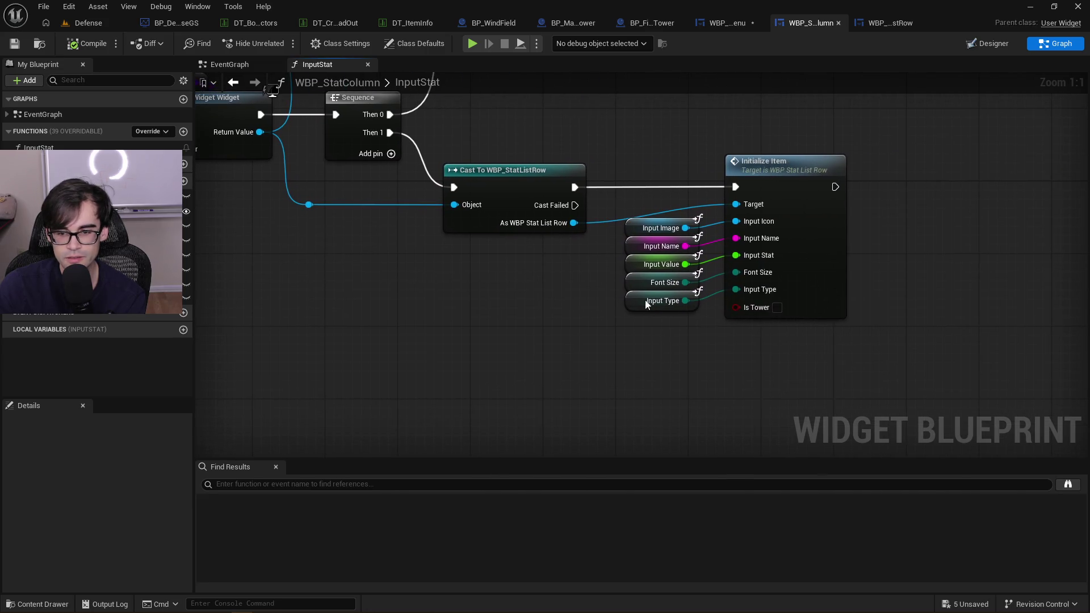
Wire a Get Is Tower node into Initialize Item's Is Tower pin, compile, save, and reopen InitializeItem
{"action": "right_click", "coordinate": [652, 340]}
{"action": "type", "text": "b is tower"}
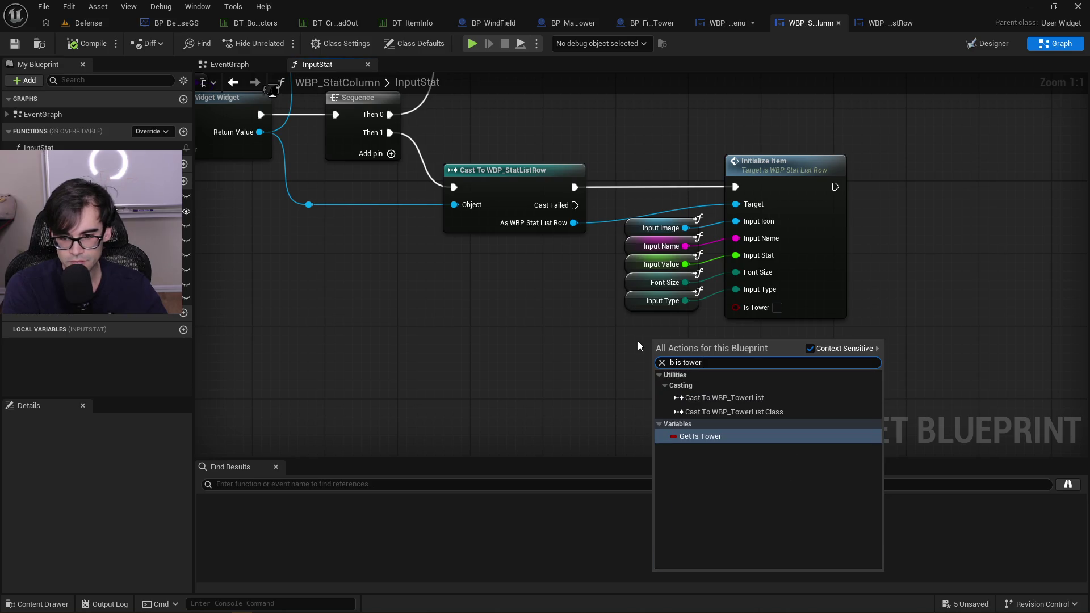
{"action": "key", "text": "Return"}
{"action": "left_click_drag", "start_coordinate": [703, 346], "coordinate": [776, 308]}
{"action": "left_click_drag", "start_coordinate": [664, 343], "coordinate": [645, 315]}
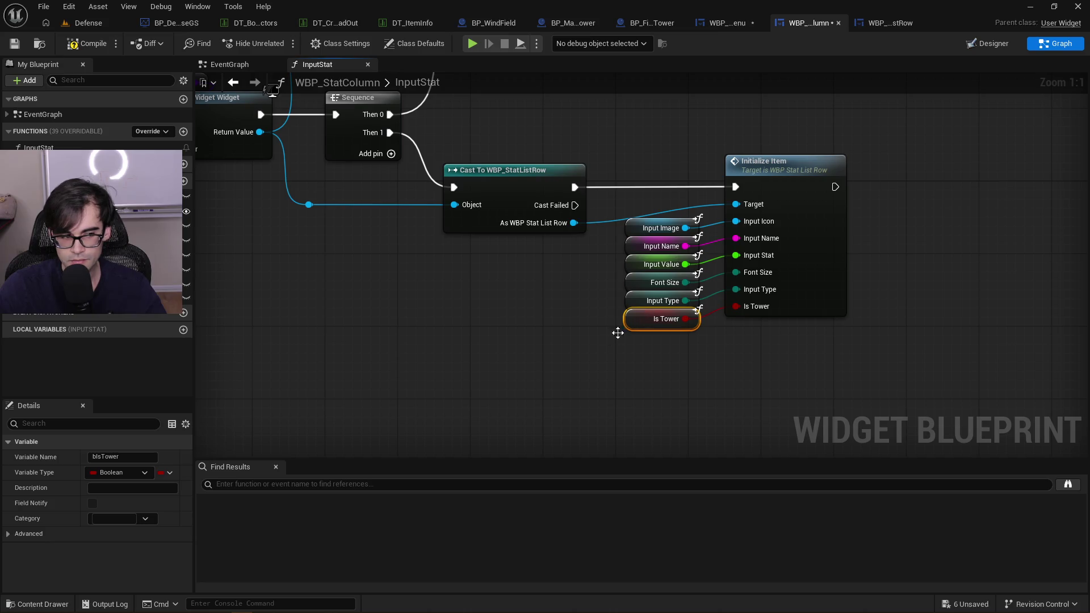
{"action": "left_click", "coordinate": [549, 363]}
{"action": "left_click", "coordinate": [88, 43]}
{"action": "left_click", "coordinate": [17, 44]}
{"action": "double_click", "coordinate": [779, 179]}
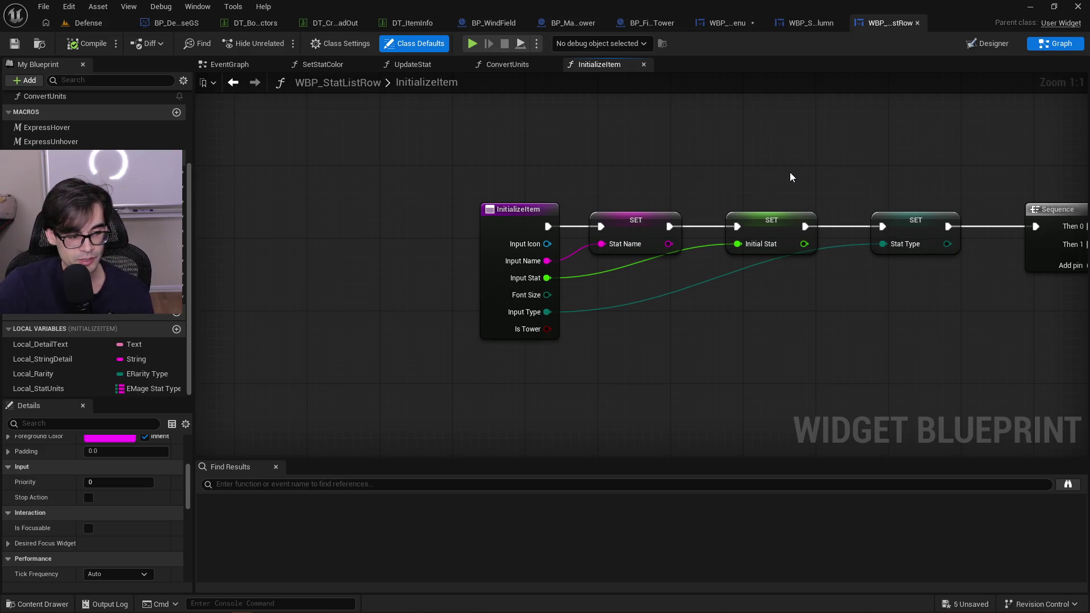
{"action": "left_click_drag", "start_coordinate": [793, 172], "coordinate": [397, 189]}
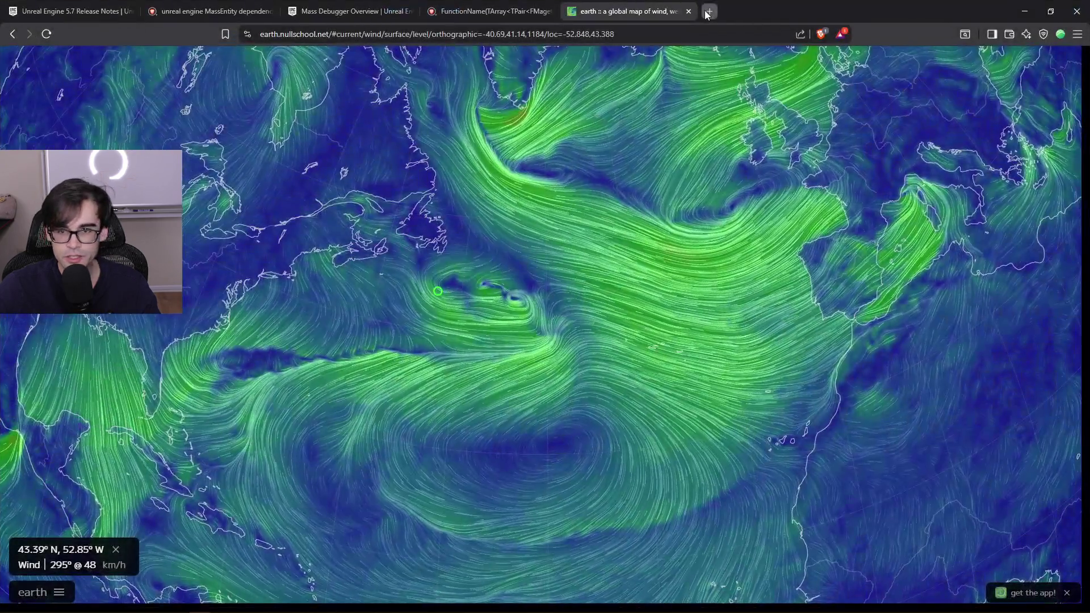
Search 'austria language' in a new tab and read its official languages and full AI answer
{"action": "left_click", "coordinate": [705, 13]}
{"action": "type", "text": "austria"}
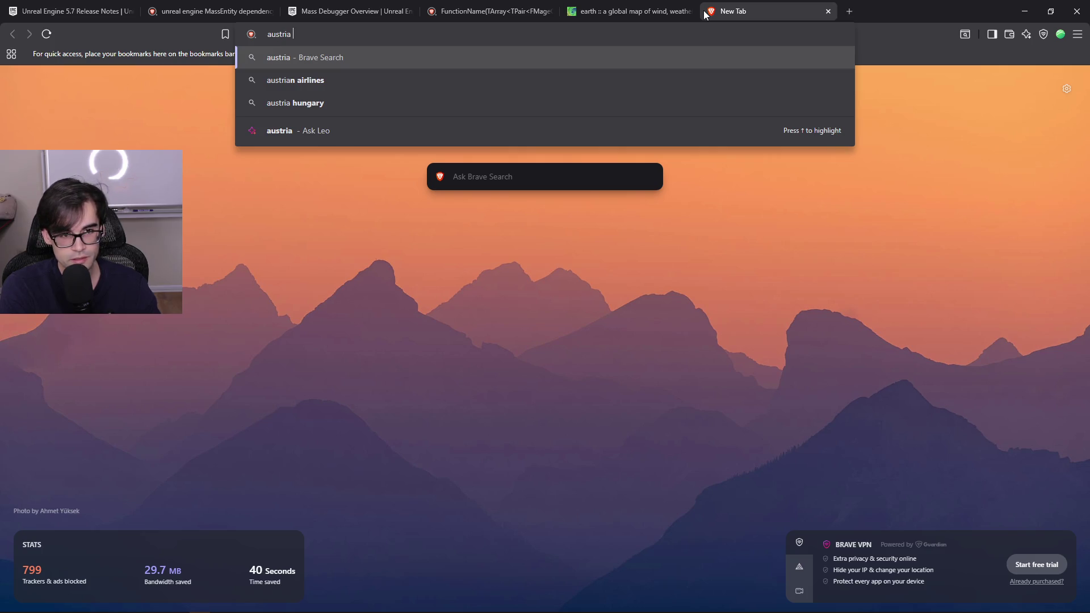
{"action": "type", "text": "language"}
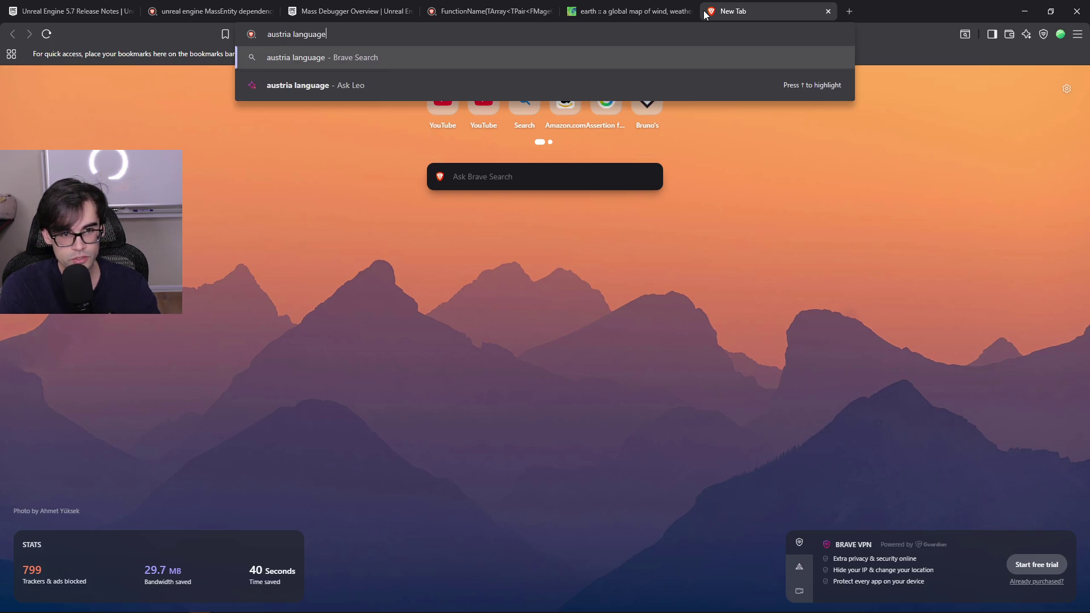
{"action": "key", "text": "Return"}
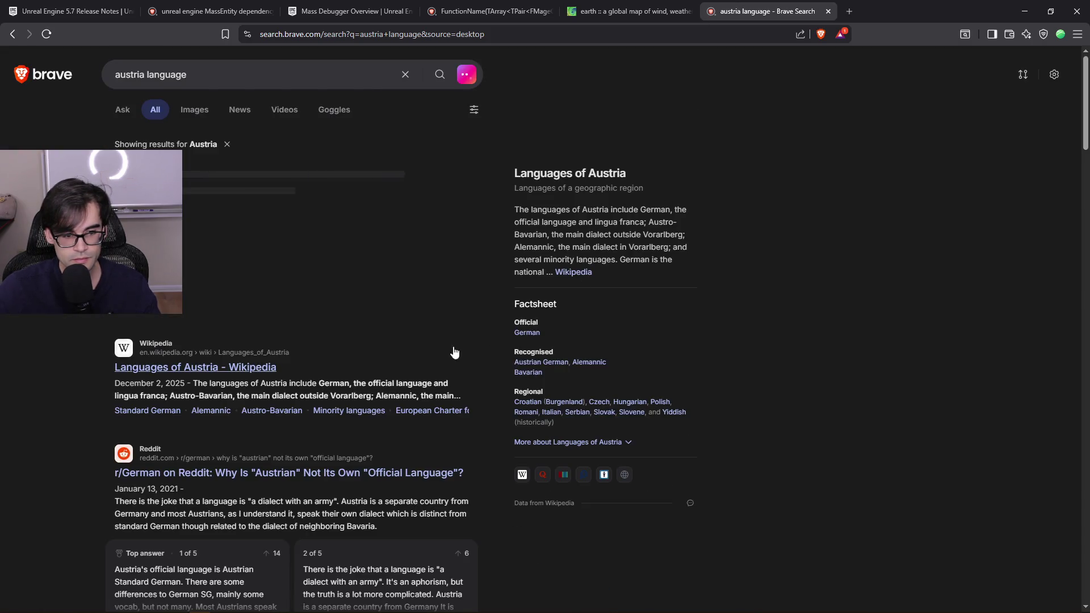
{"action": "left_click_drag", "start_coordinate": [317, 384], "coordinate": [413, 384]}
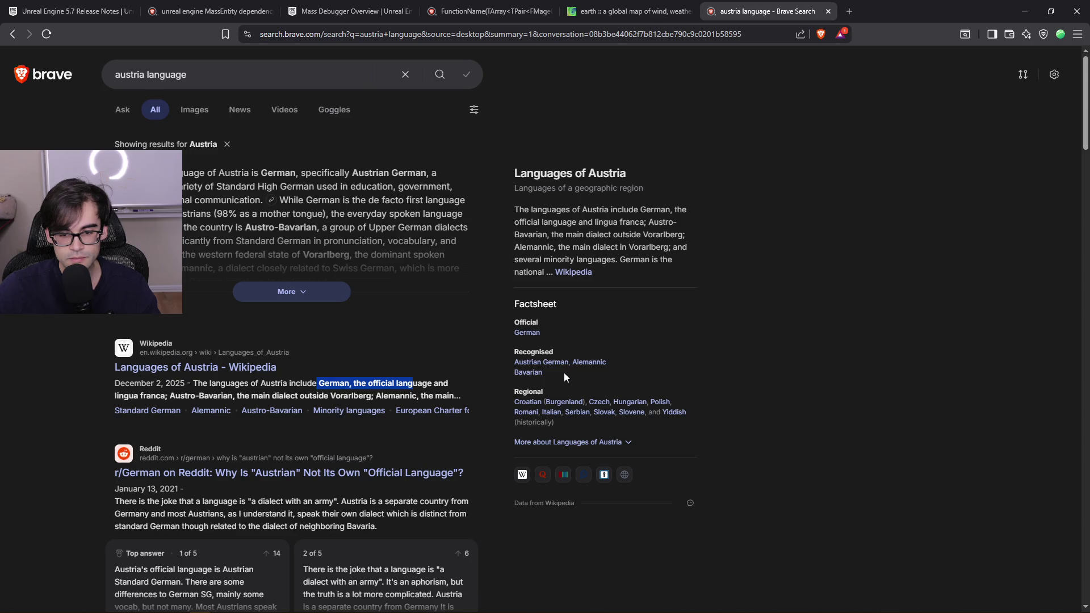
{"action": "left_click_drag", "start_coordinate": [564, 372], "coordinate": [505, 363]}
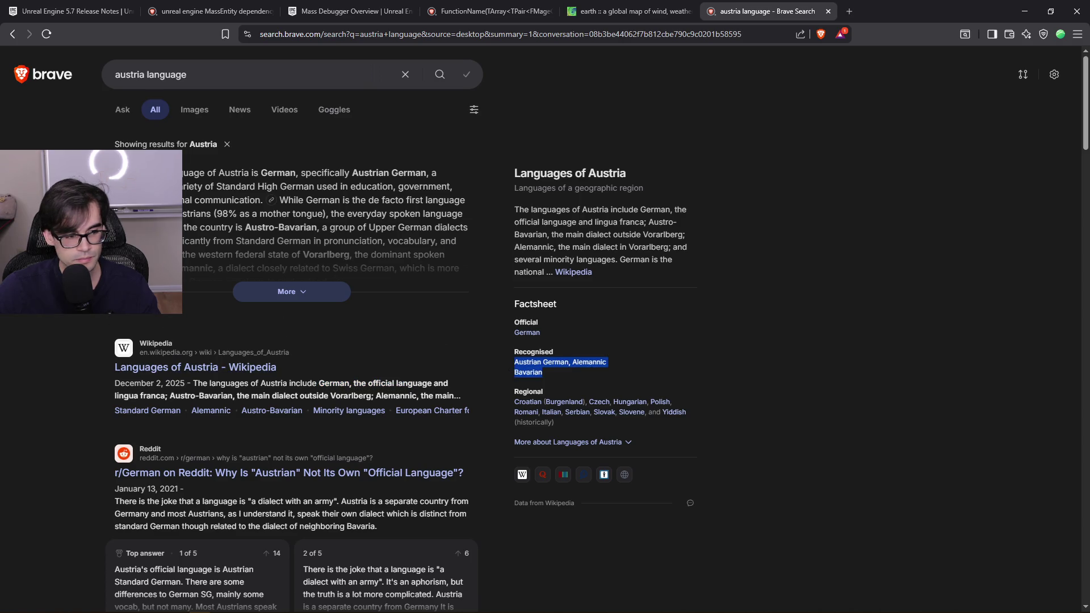
{"action": "left_click", "coordinate": [198, 309]}
{"action": "left_click", "coordinate": [316, 291]}
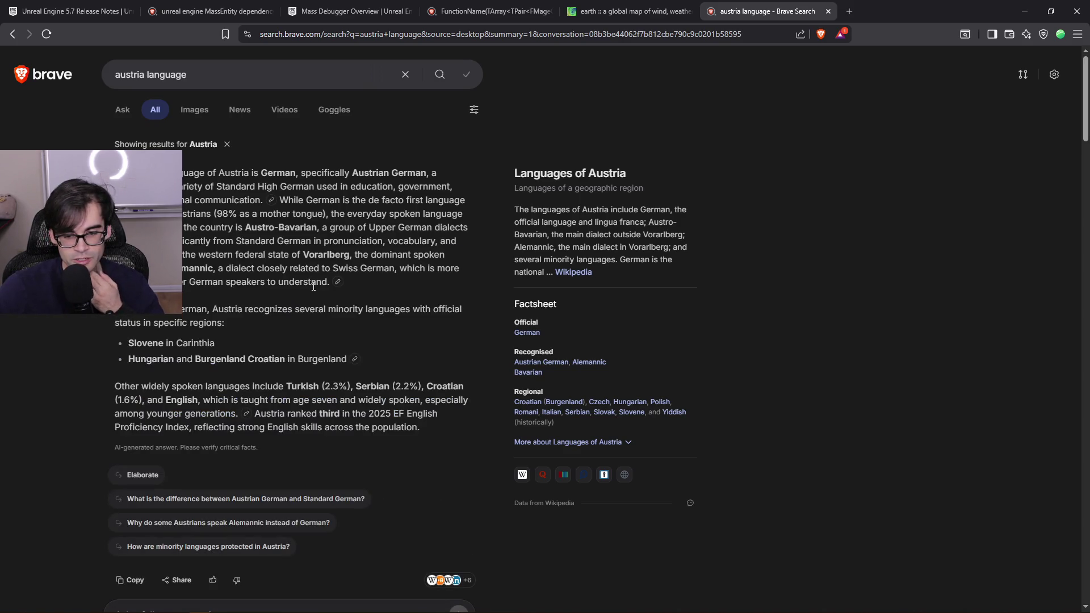
{"action": "scroll", "coordinate": [284, 311], "scroll_direction": "down", "scroll_amount": 3}
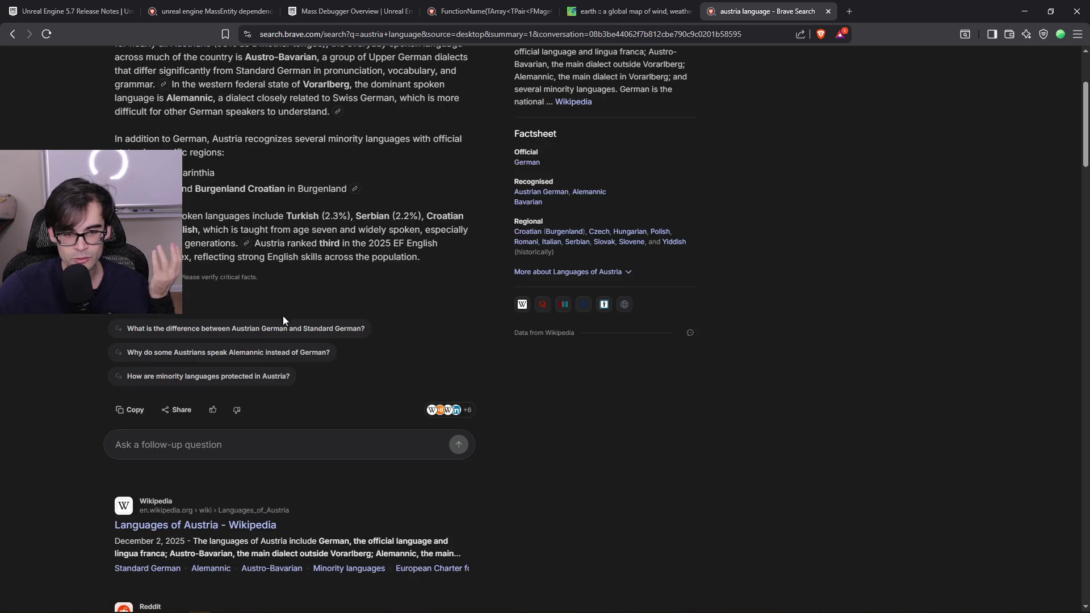
{"action": "scroll", "coordinate": [184, 318], "scroll_direction": "up", "scroll_amount": 3}
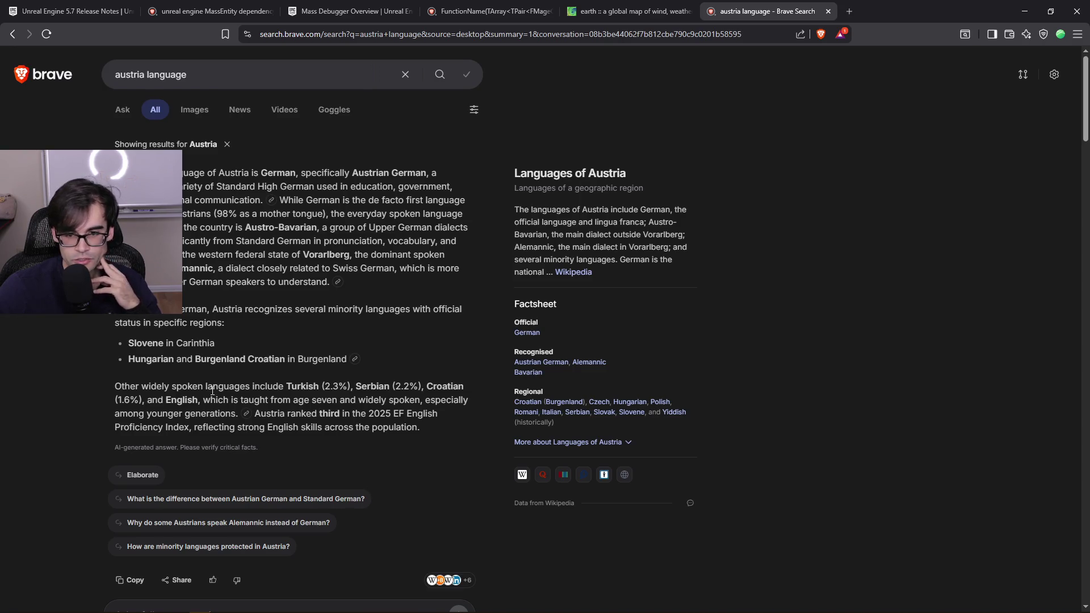
Search 'austria founded' and open the History of Austria Wikipedia article in a new tab
{"action": "left_click", "coordinate": [271, 74]}
{"action": "left_click_drag", "start_coordinate": [189, 74], "coordinate": [148, 75]}
{"action": "type", "text": "food"}
{"action": "key", "text": "BackSpace"}
{"action": "key", "text": "BackSpace"}
{"action": "type", "text": "unded"}
{"action": "key", "text": "Return"}
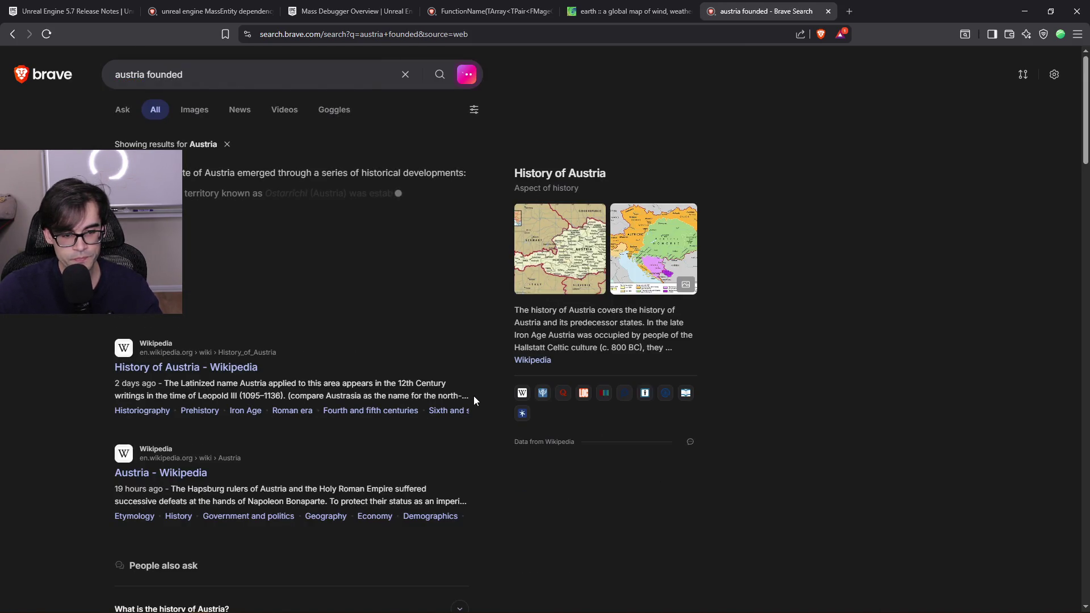
{"action": "middle_click", "coordinate": [205, 377]}
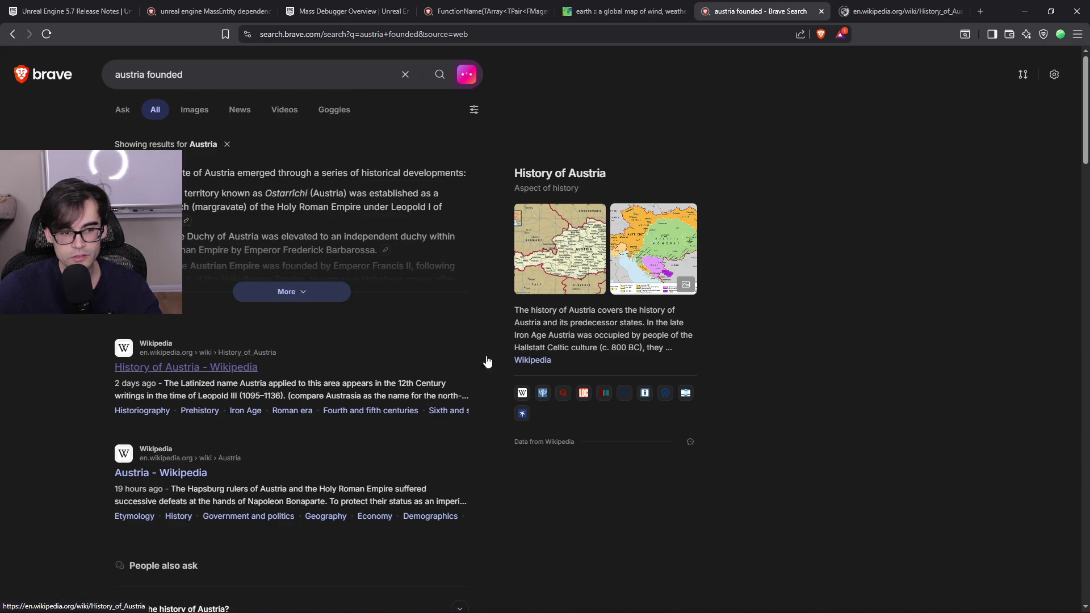
{"action": "key", "text": "ctrl+Tab"}
{"action": "scroll", "coordinate": [543, 447], "scroll_direction": "down", "scroll_amount": 4}
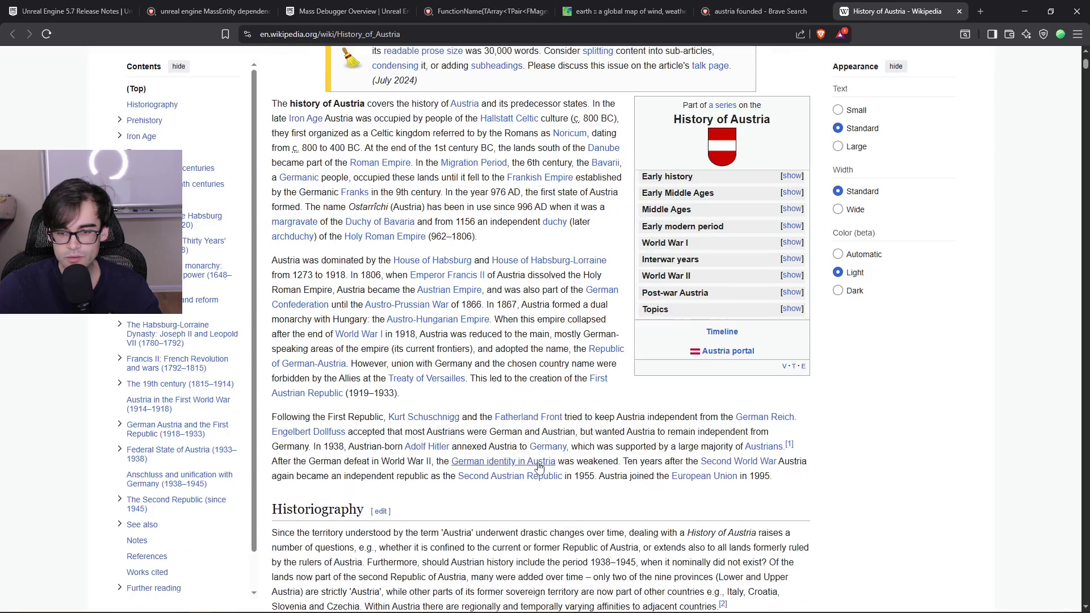
{"action": "scroll", "coordinate": [537, 457], "scroll_direction": "up", "scroll_amount": 3}
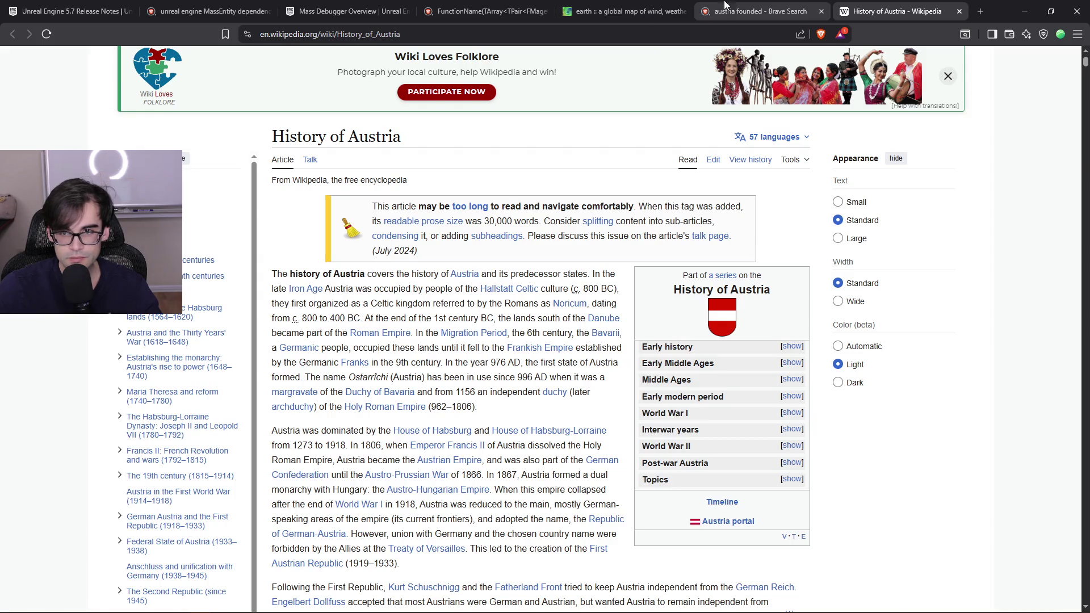
{"action": "key", "text": "ctrl+shift+Tab"}
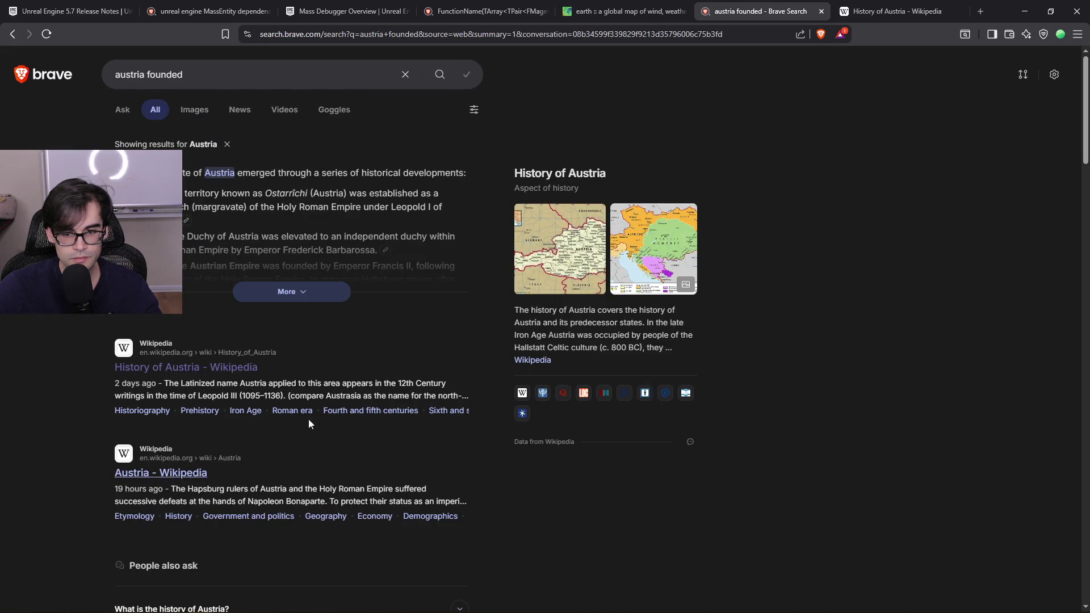
{"action": "left_click", "coordinate": [261, 74]}
Search Brave for 'countries of yugoslavia' and expand the full AI answer on its breakup
{"action": "type", "text": "cou"}
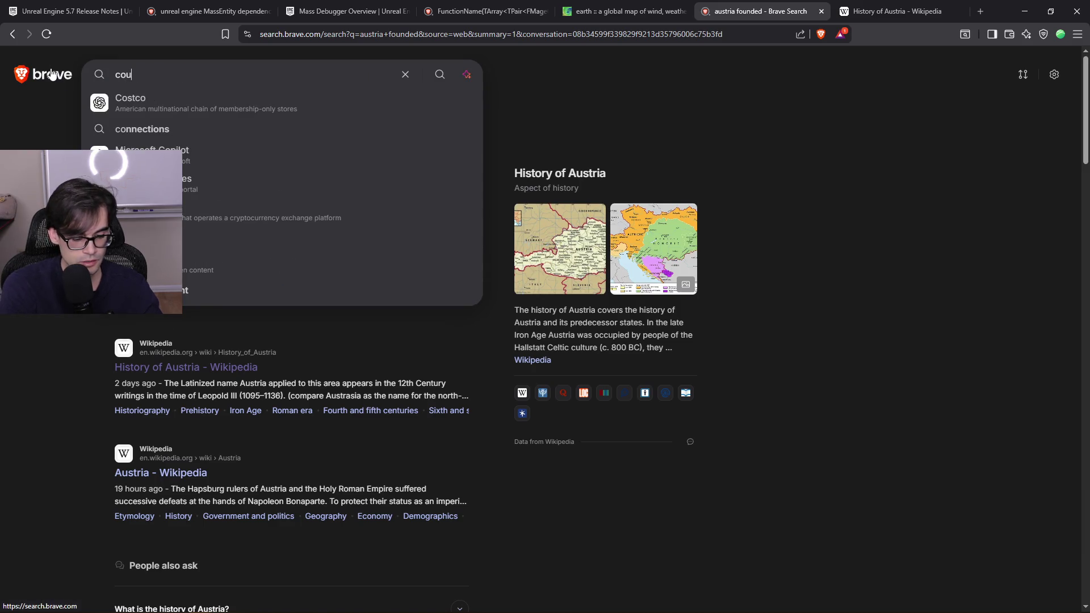
{"action": "type", "text": "ntries of yugoslavia"}
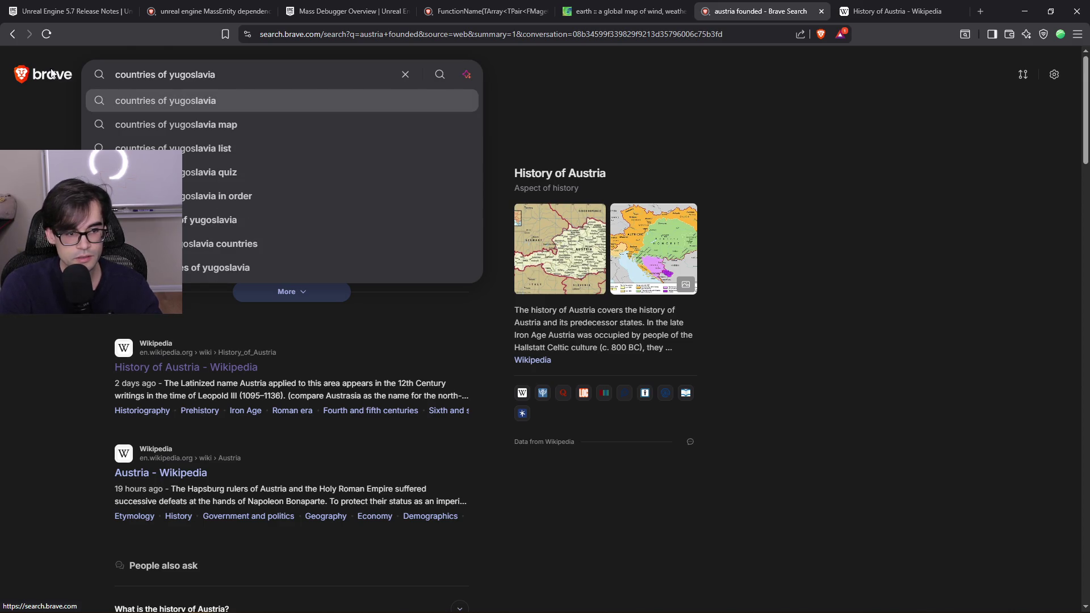
{"action": "key", "text": "Return"}
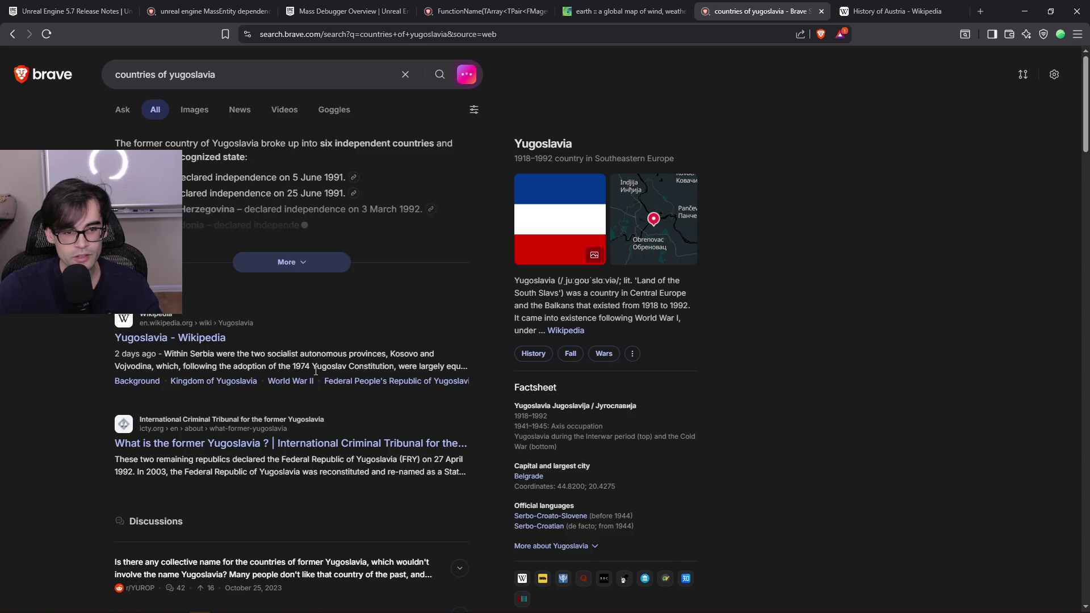
{"action": "left_click", "coordinate": [300, 261]}
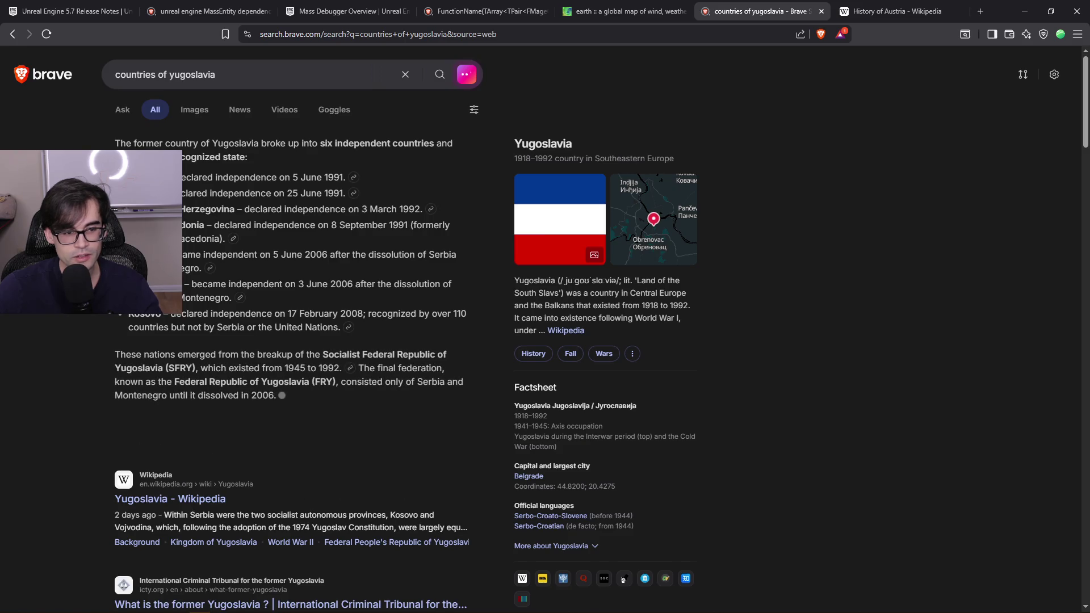
Zoom into the full-page Yugoslavia map, then highlight the list of independence declarations
{"action": "left_click", "coordinate": [648, 194]}
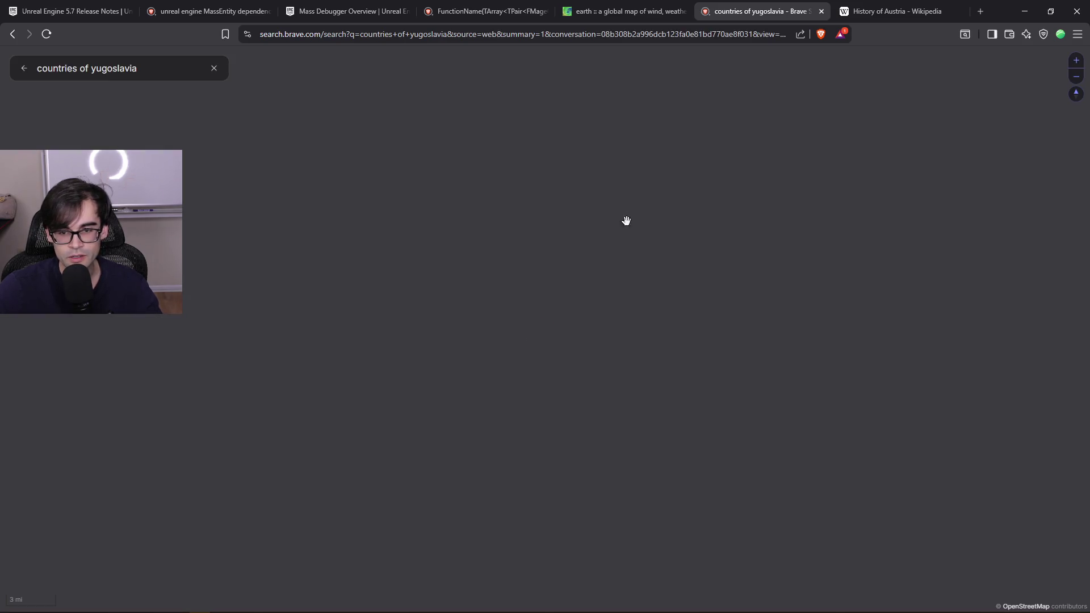
{"action": "scroll", "coordinate": [539, 391], "scroll_direction": "down", "scroll_amount": 5}
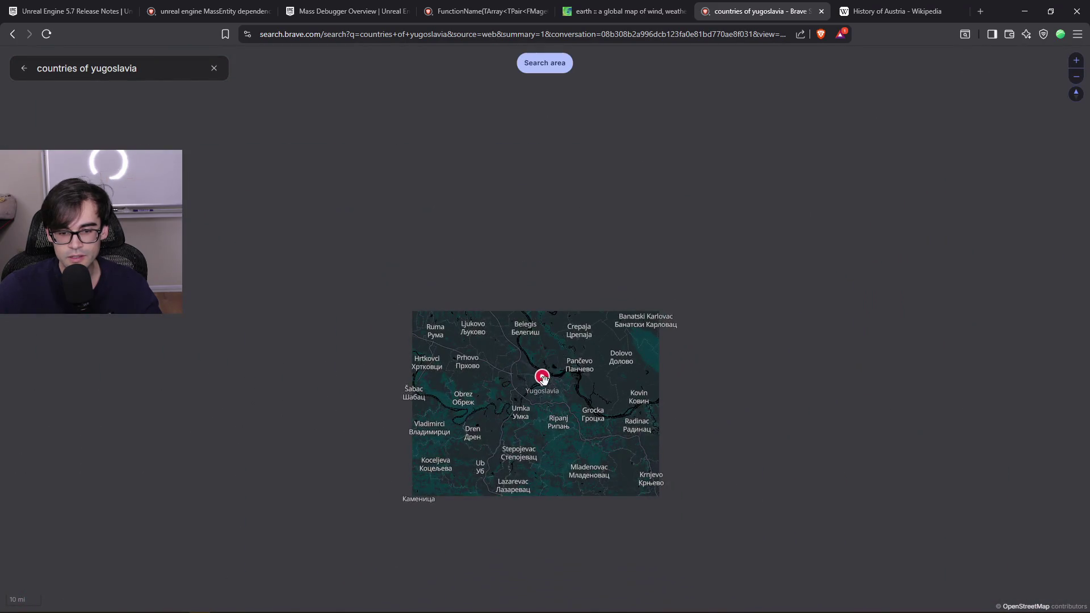
{"action": "scroll", "coordinate": [544, 394], "scroll_direction": "down", "scroll_amount": 3}
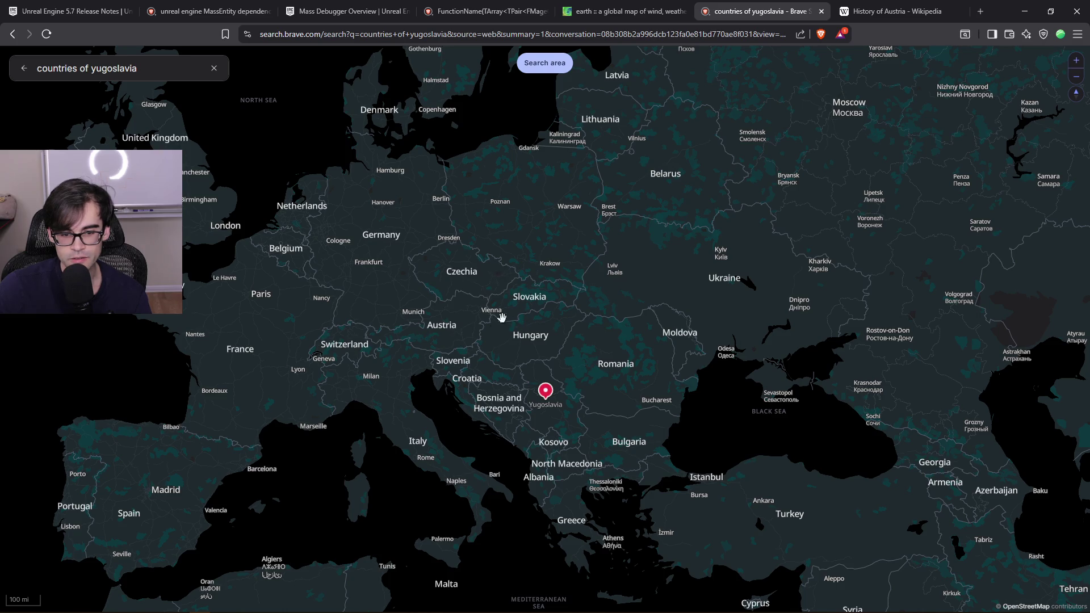
{"action": "key", "text": "Escape"}
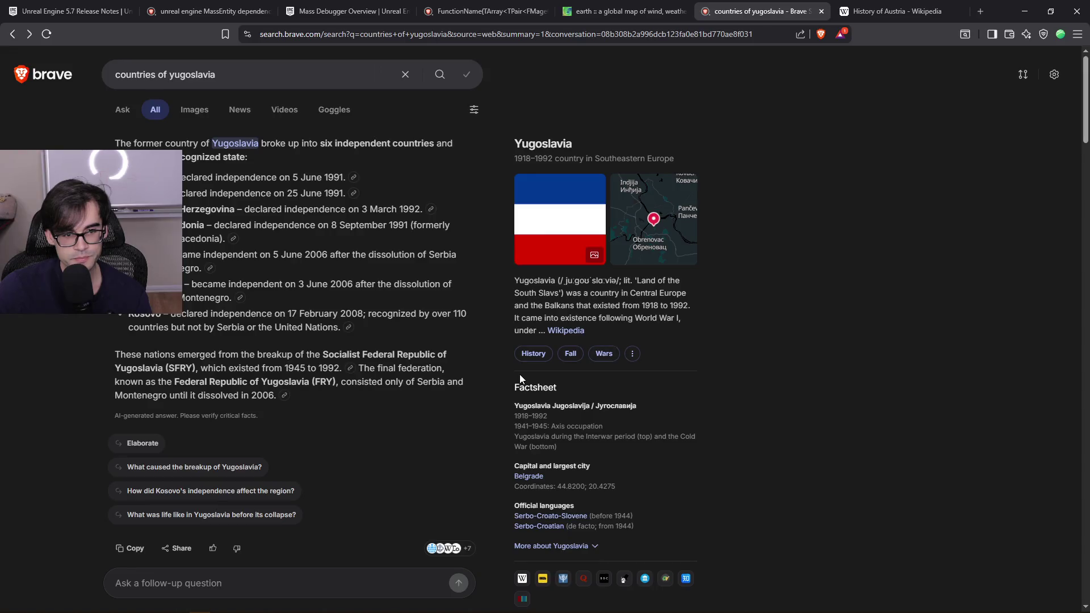
{"action": "mouse_move", "coordinate": [128, 177]}
{"action": "left_mouse_down"}
{"action": "mouse_move", "coordinate": [363, 196]}
{"action": "mouse_move", "coordinate": [459, 239]}
{"action": "mouse_move", "coordinate": [458, 278]}
{"action": "mouse_move", "coordinate": [456, 265]}
{"action": "mouse_move", "coordinate": [437, 332]}
{"action": "left_mouse_up"}
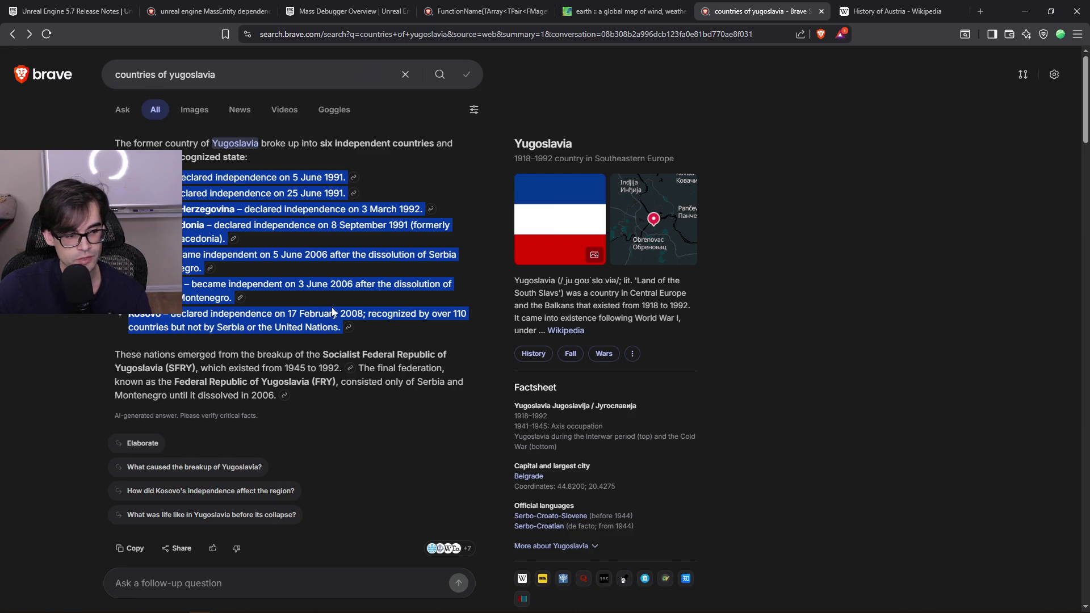
Reopen the Yugoslavia map and pan it from Czechia, Ukraine and Italy back to the Balkans
{"action": "left_click", "coordinate": [891, 11]}
{"action": "left_click", "coordinate": [758, 11]}
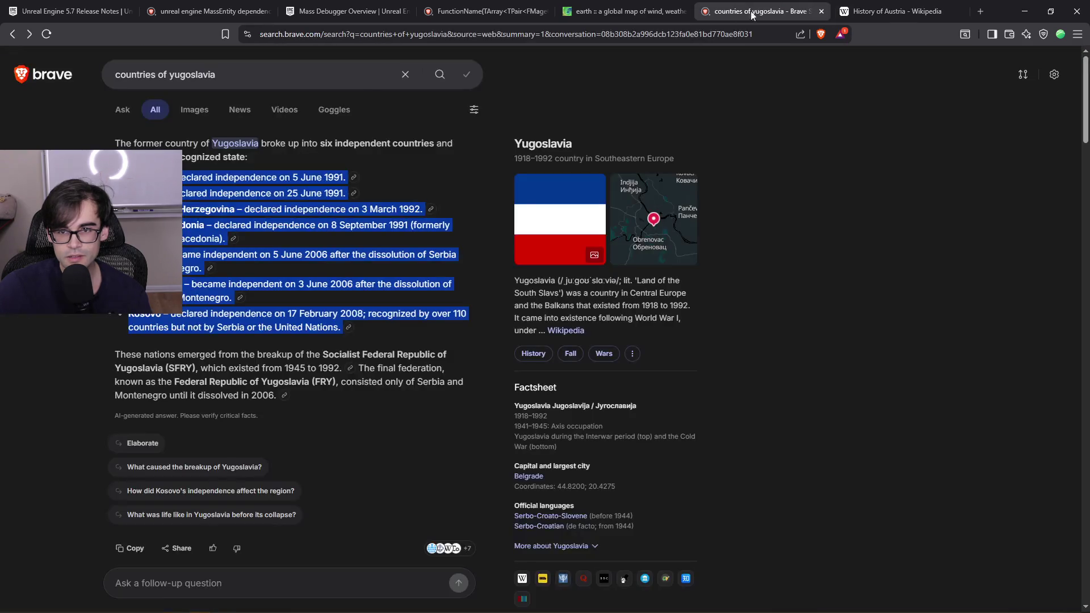
{"action": "left_click", "coordinate": [650, 223]}
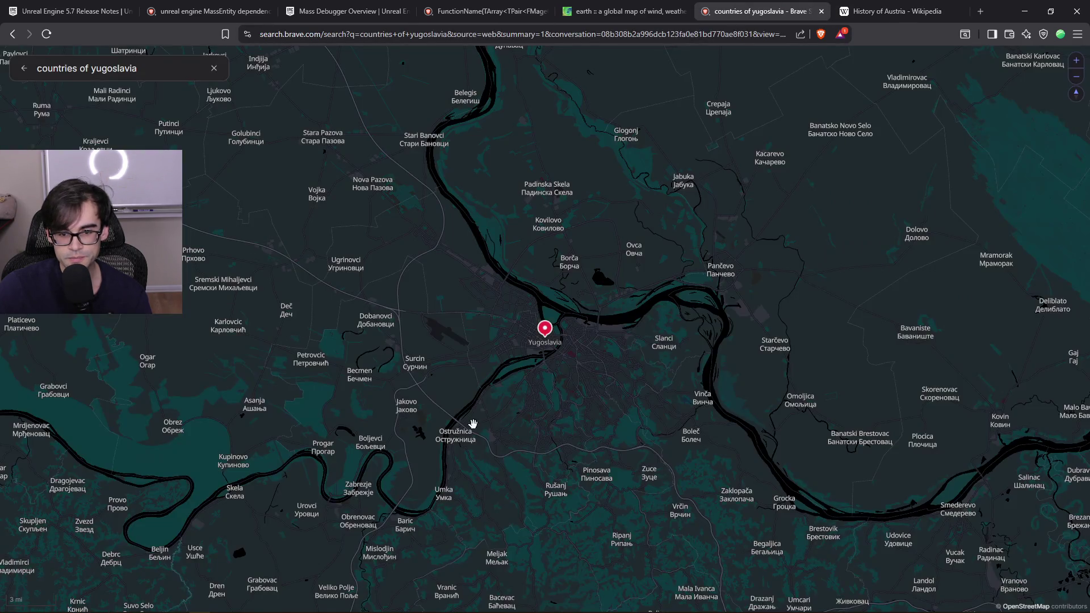
{"action": "scroll", "coordinate": [471, 427], "scroll_direction": "down", "scroll_amount": 5}
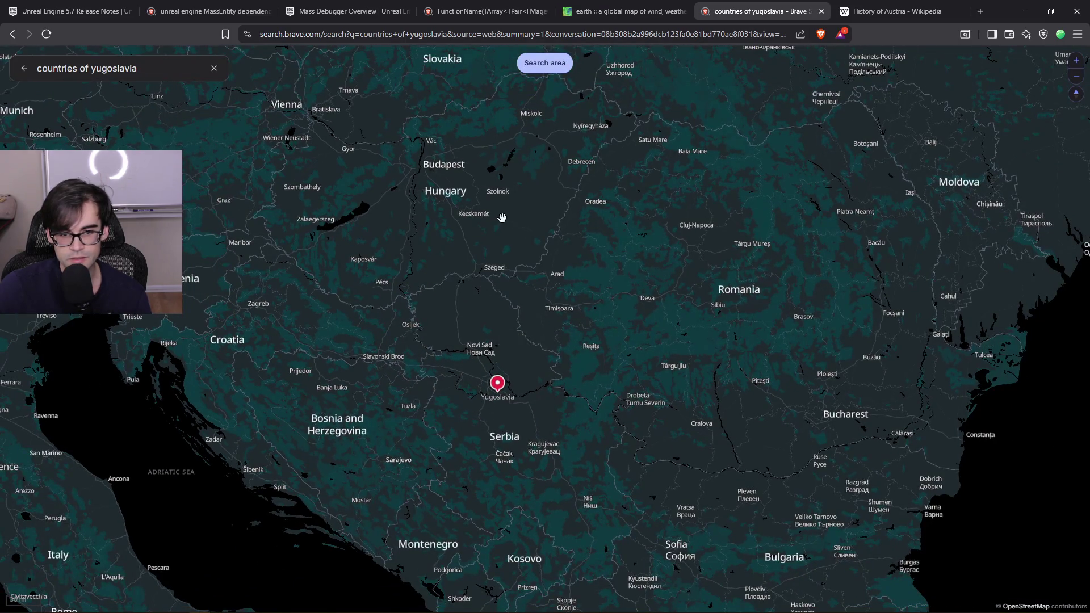
{"action": "scroll", "coordinate": [507, 276], "scroll_direction": "down", "scroll_amount": 2}
{"action": "left_click_drag", "start_coordinate": [455, 180], "coordinate": [470, 228]}
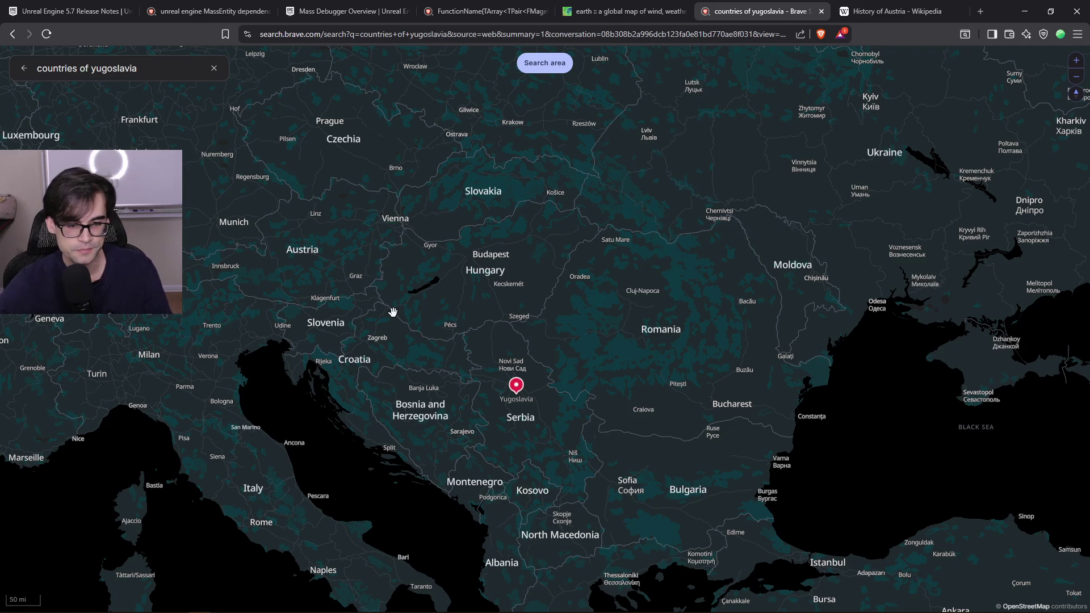
{"action": "scroll", "coordinate": [510, 295], "scroll_direction": "down", "scroll_amount": 3}
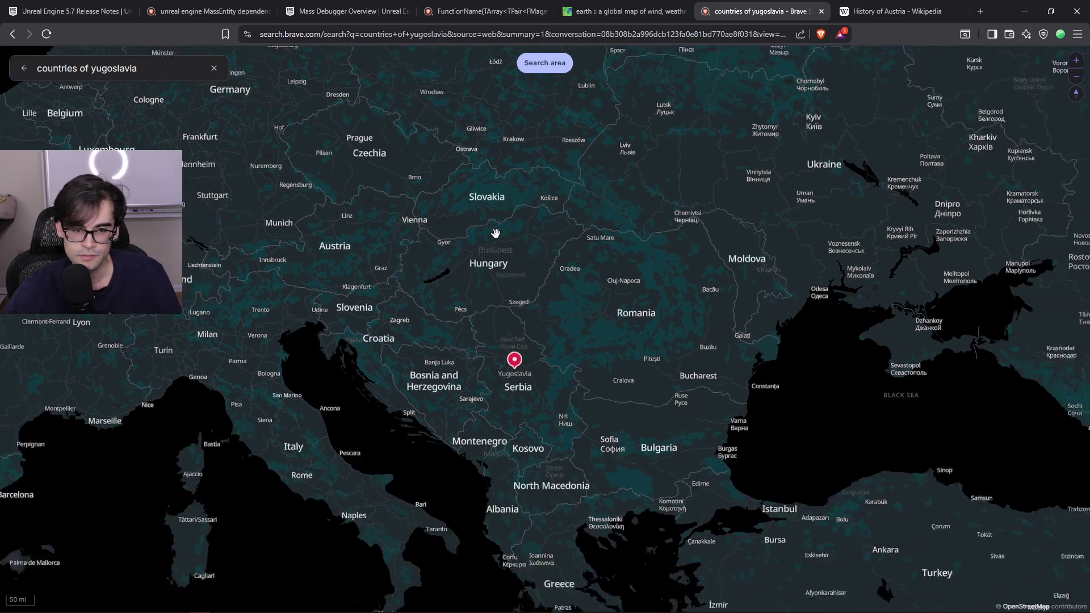
{"action": "left_click_drag", "start_coordinate": [474, 256], "coordinate": [478, 294]}
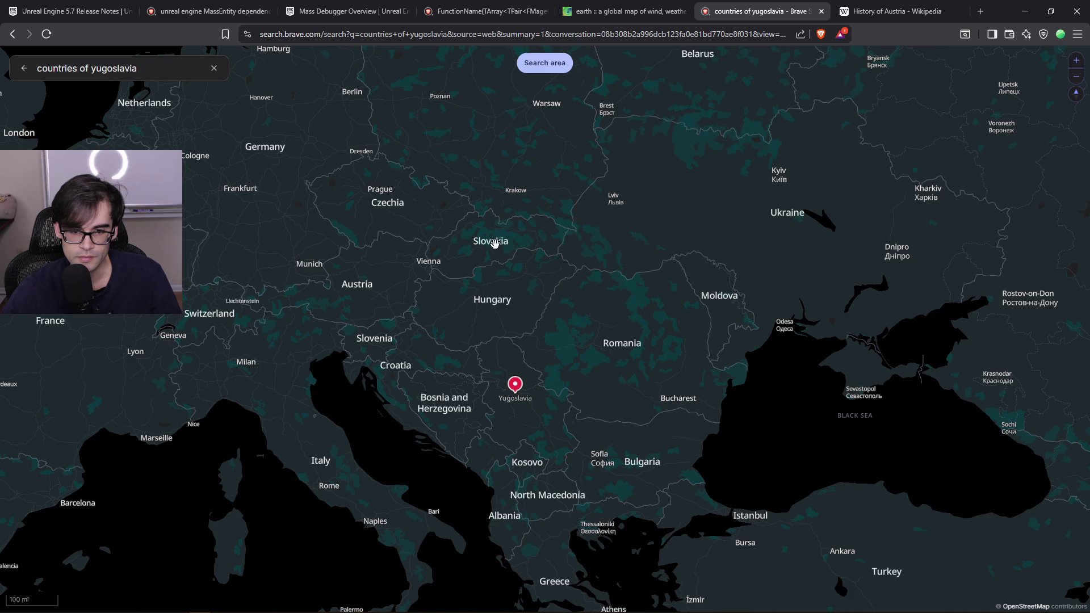
Leave the map and return to the 'countries of yugoslavia' search results
{"action": "left_click", "coordinate": [625, 11]}
{"action": "left_click", "coordinate": [749, 12]}
{"action": "left_click", "coordinate": [13, 34]}
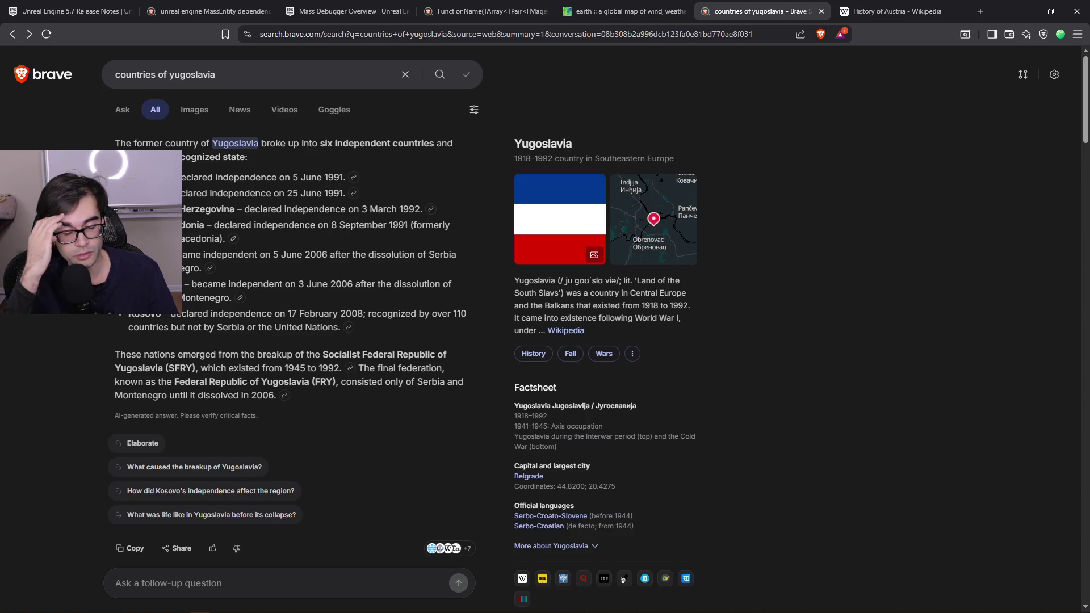
Scroll the Yugoslavia results, then go forward to the full-page map again
{"action": "scroll", "coordinate": [363, 254], "scroll_direction": "down", "scroll_amount": 3}
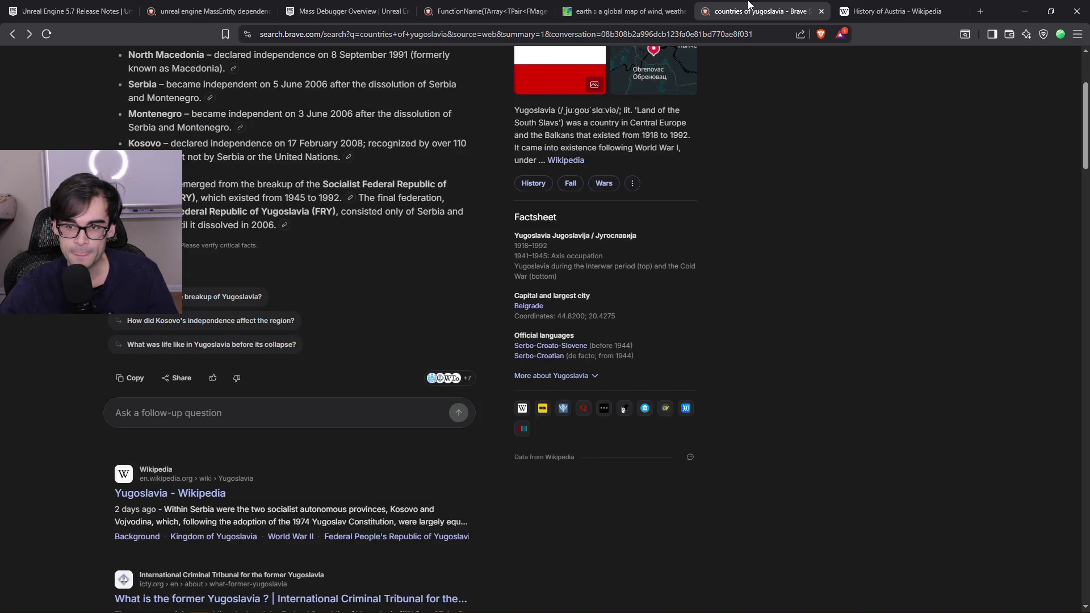
{"action": "left_click", "coordinate": [878, 6]}
{"action": "left_click", "coordinate": [729, 7]}
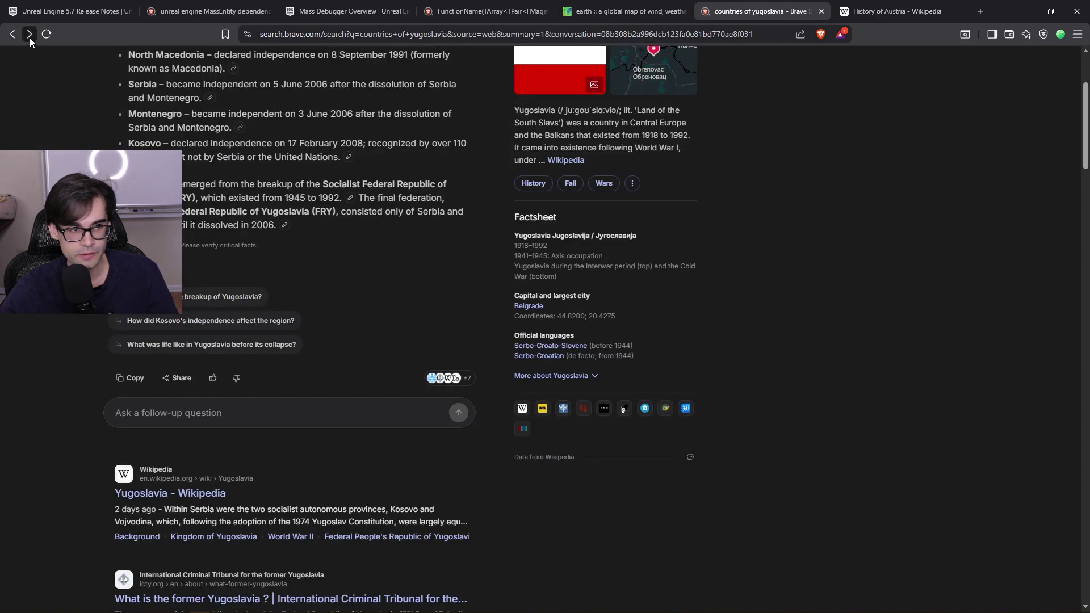
{"action": "left_click", "coordinate": [30, 37]}
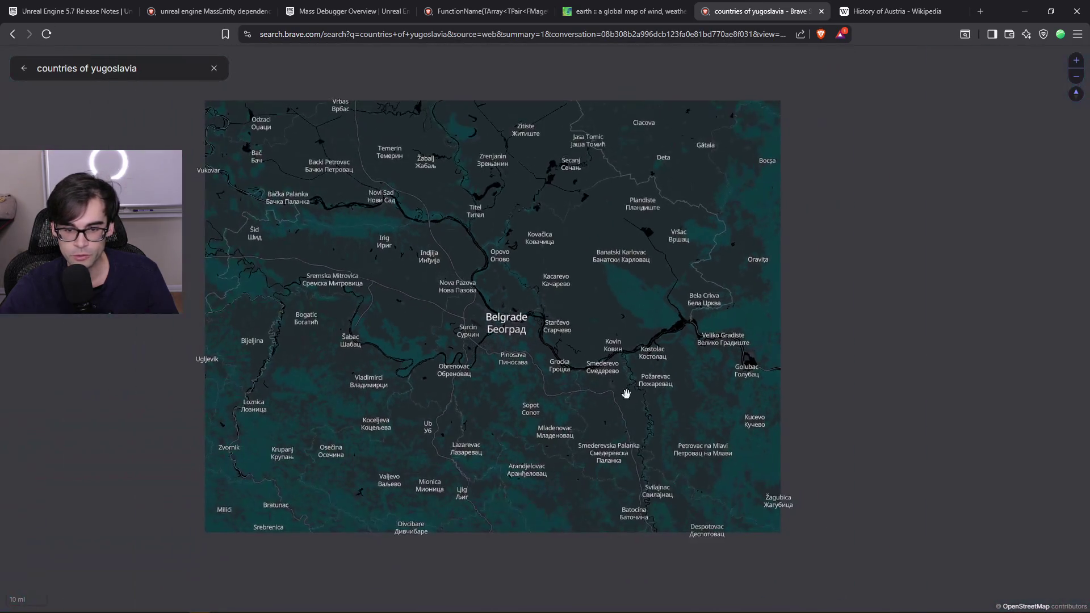
Zoom and pan the map across Europe to reveal London and Berlin
{"action": "scroll", "coordinate": [566, 359], "scroll_direction": "down", "scroll_amount": 3}
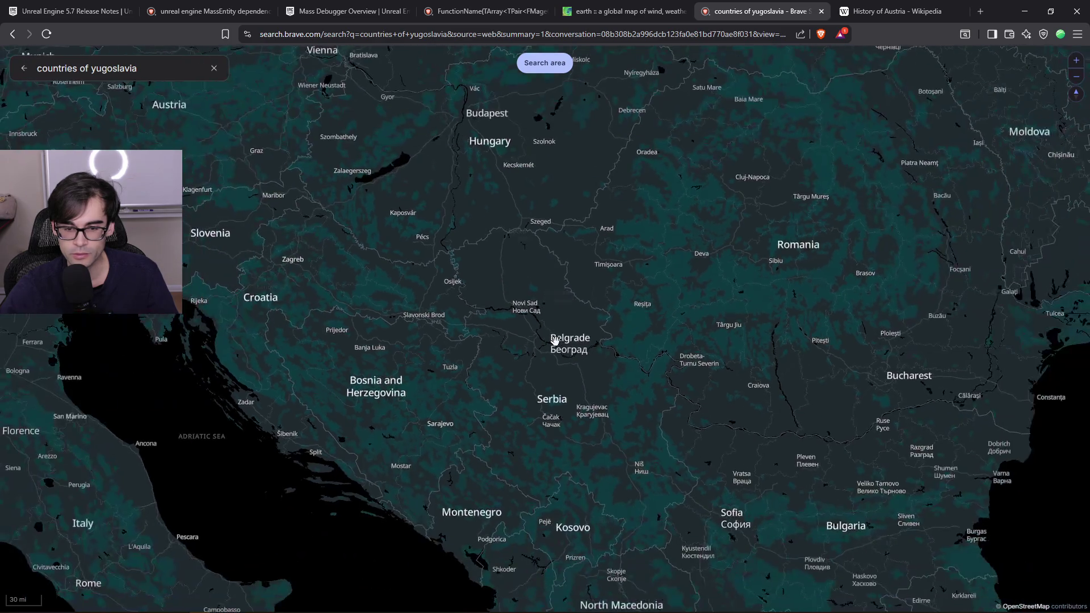
{"action": "scroll", "coordinate": [555, 340], "scroll_direction": "down", "scroll_amount": 4}
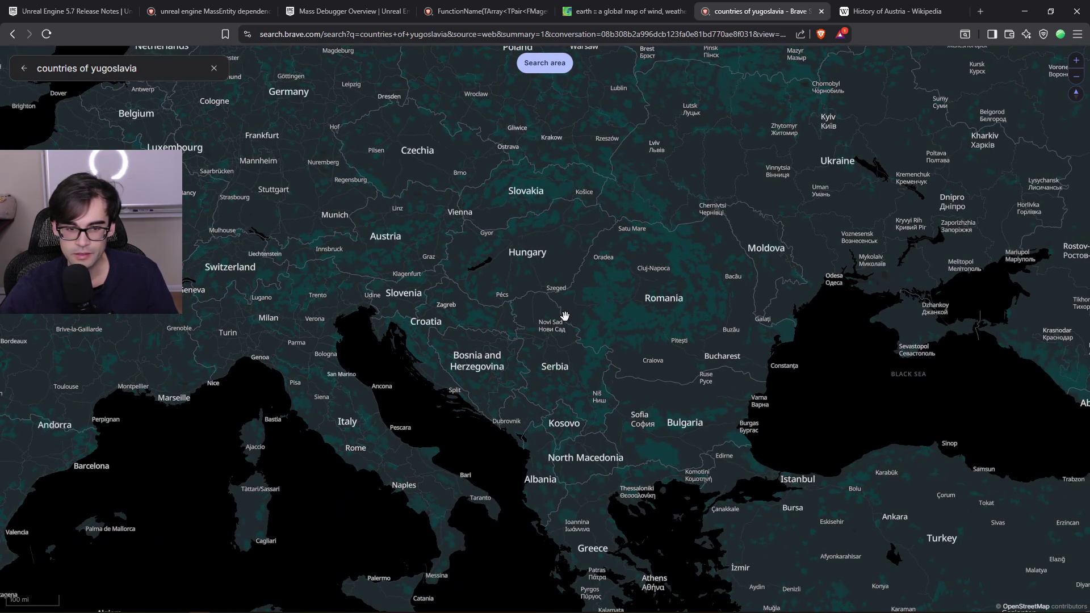
{"action": "left_click_drag", "start_coordinate": [407, 234], "coordinate": [422, 254]}
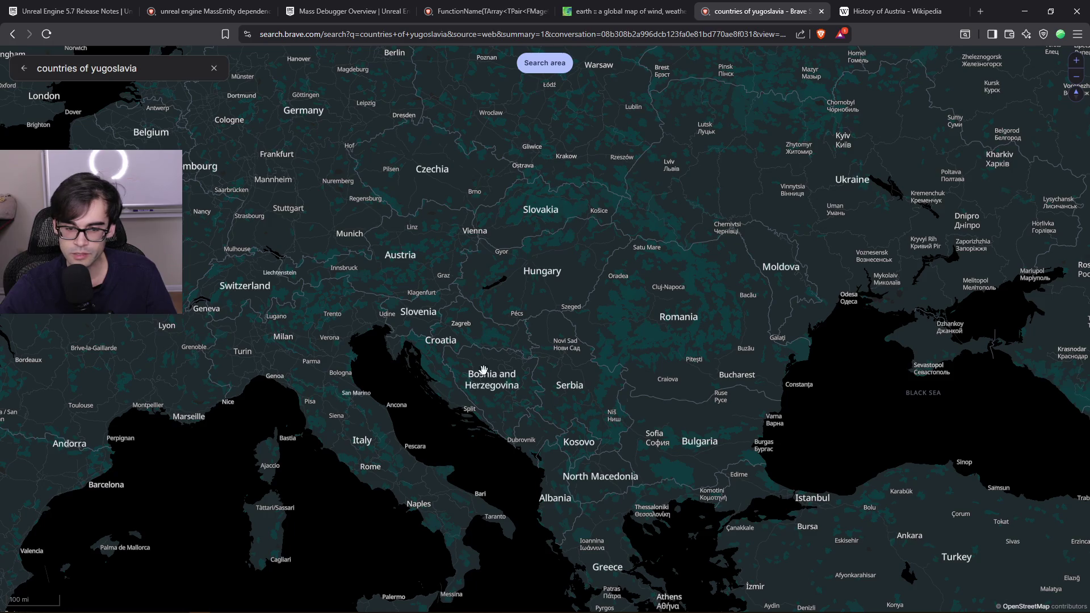
{"action": "scroll", "coordinate": [488, 390], "scroll_direction": "up", "scroll_amount": 5}
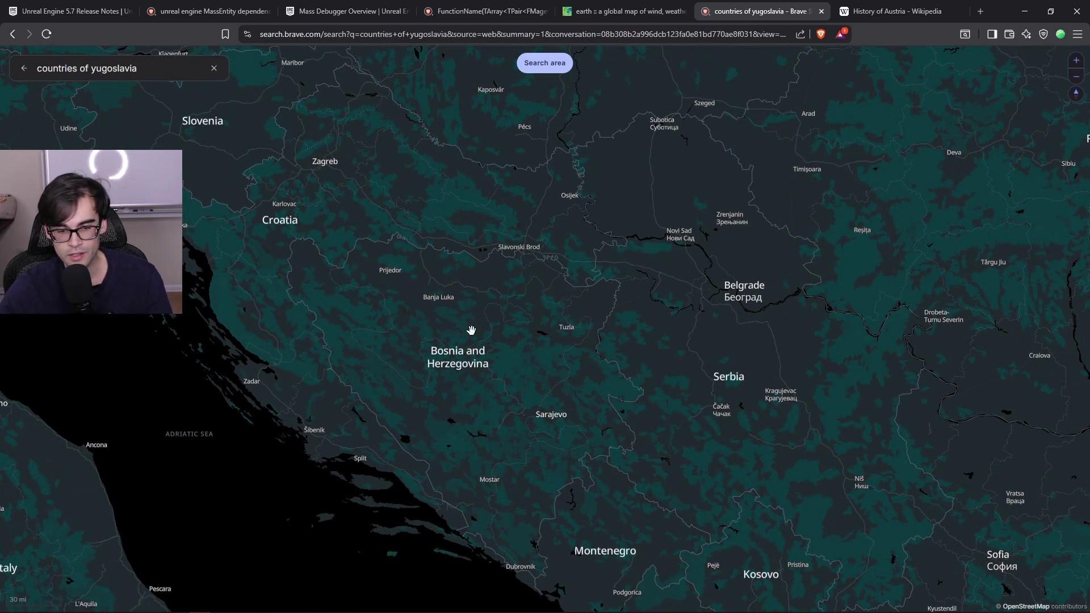
{"action": "scroll", "coordinate": [488, 386], "scroll_direction": "down", "scroll_amount": 4}
{"action": "scroll", "coordinate": [488, 386], "scroll_direction": "down", "scroll_amount": 2}
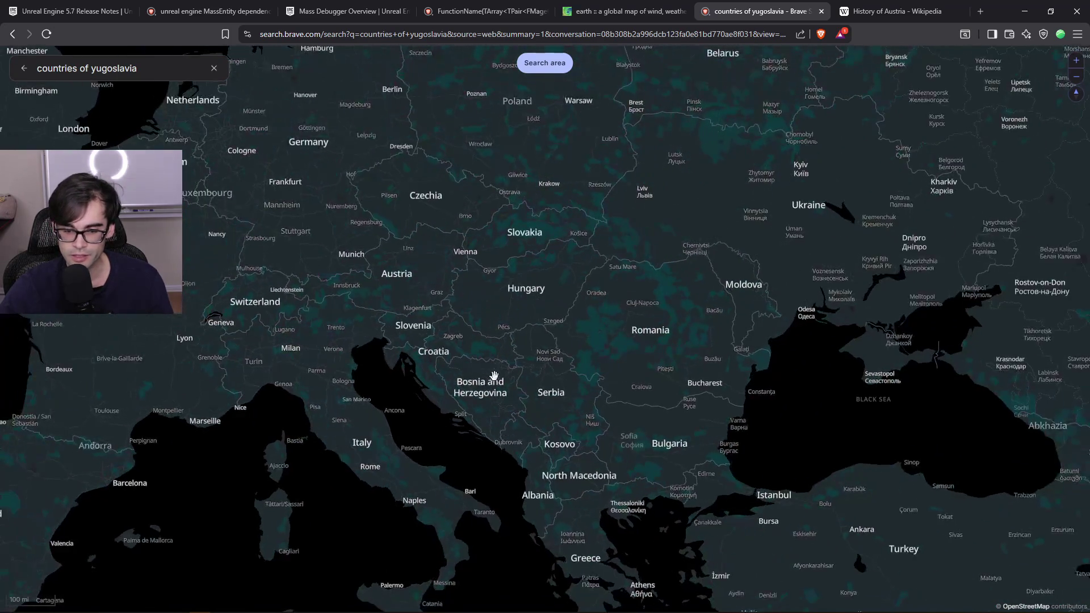
{"action": "left_click_drag", "start_coordinate": [552, 392], "coordinate": [553, 360]}
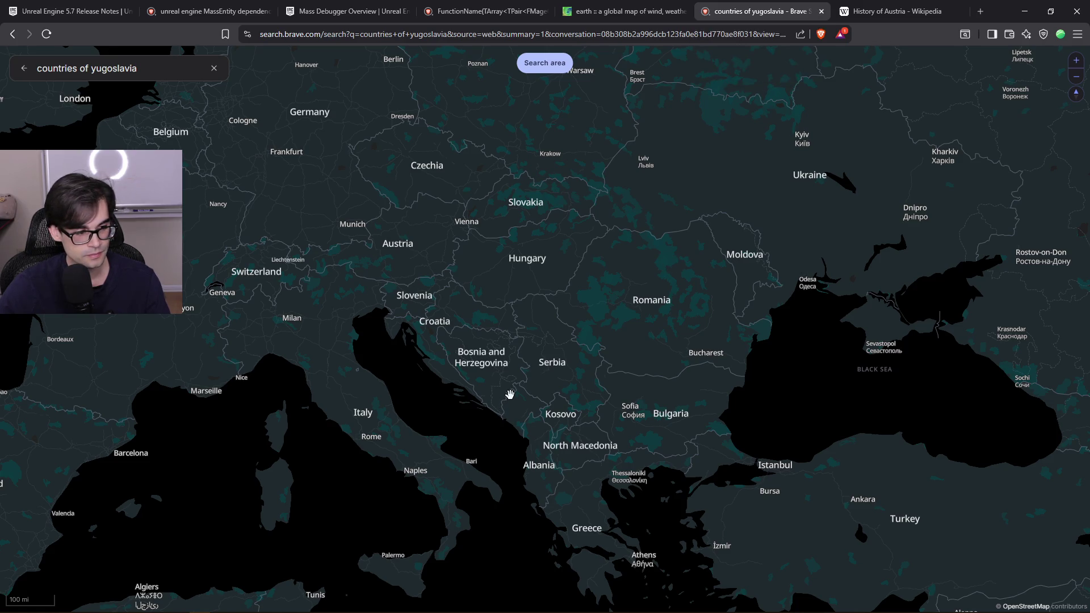
Centre the map on Slovenia, bringing northern Slovenia into view
{"action": "left_click_drag", "start_coordinate": [462, 262], "coordinate": [491, 278]}
{"action": "scroll", "coordinate": [469, 236], "scroll_direction": "up", "scroll_amount": 5}
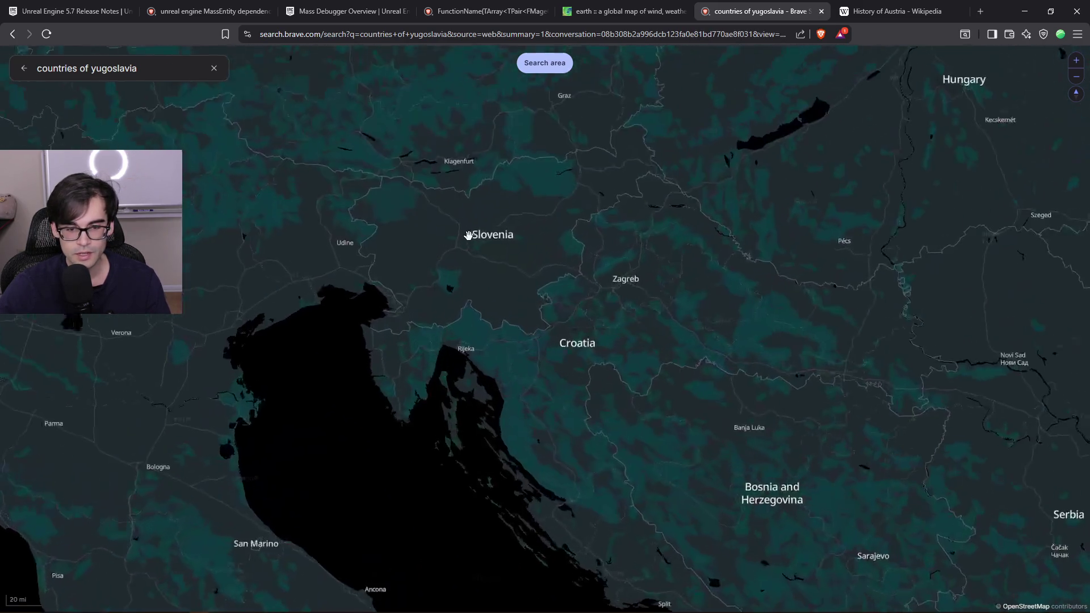
{"action": "left_click_drag", "start_coordinate": [483, 235], "coordinate": [458, 274]}
{"action": "scroll", "coordinate": [457, 236], "scroll_direction": "up", "scroll_amount": 3}
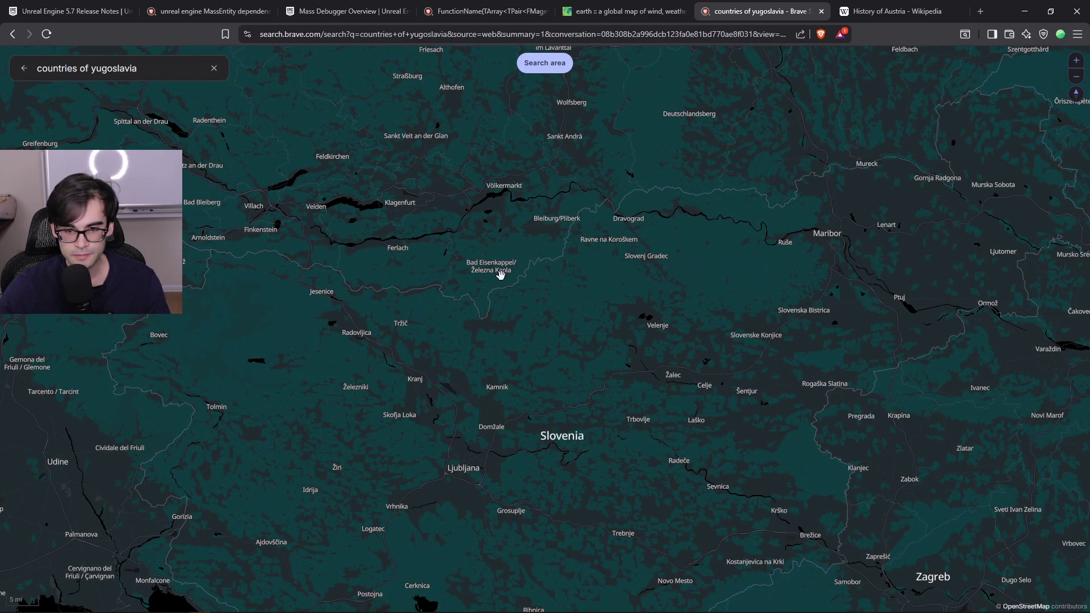
{"action": "scroll", "coordinate": [519, 353], "scroll_direction": "down", "scroll_amount": 3}
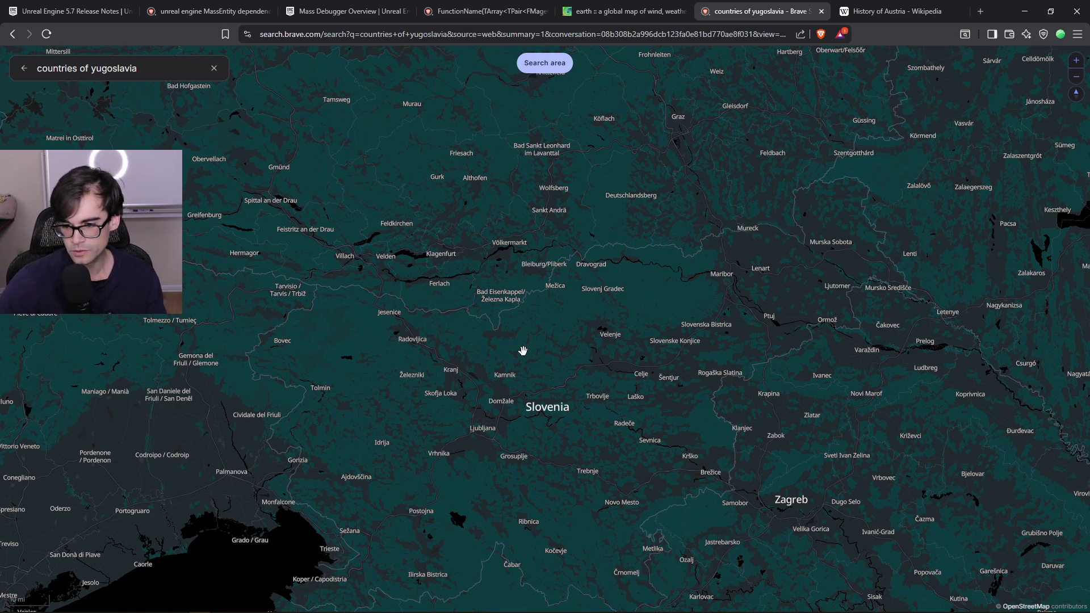
{"action": "scroll", "coordinate": [605, 332], "scroll_direction": "down", "scroll_amount": 3}
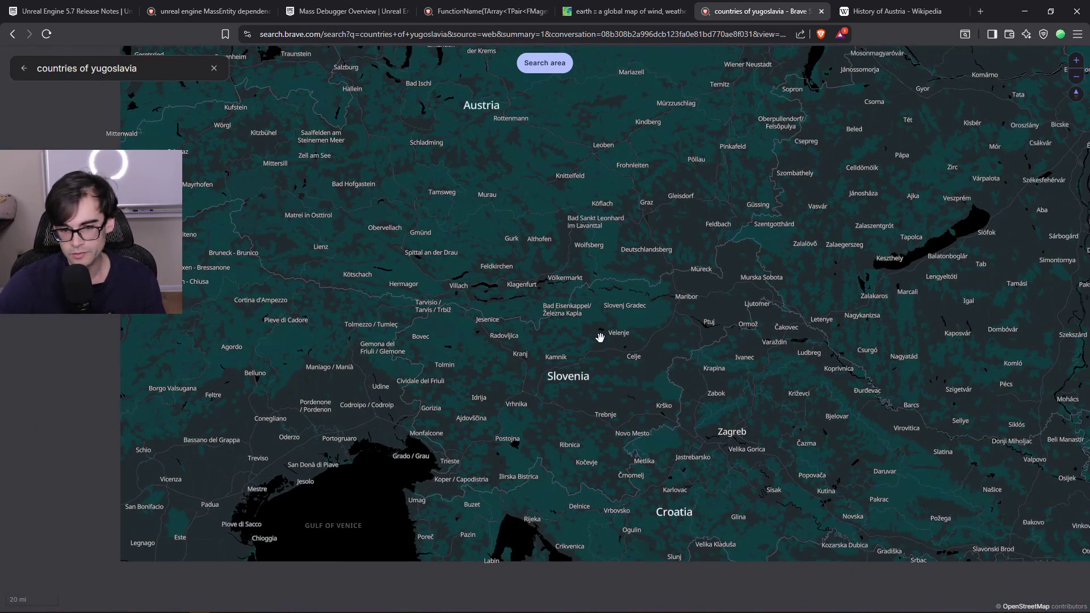
Close the Yugoslavia search and History of Austria tabs, then minimize the browser
{"action": "left_click", "coordinate": [820, 12]}
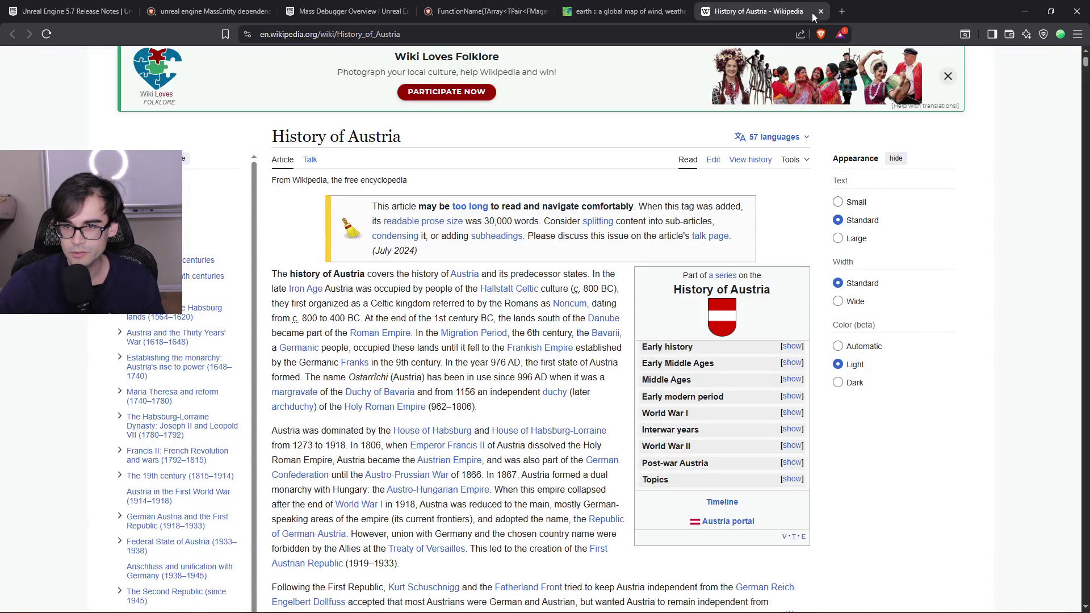
{"action": "left_click", "coordinate": [821, 11]}
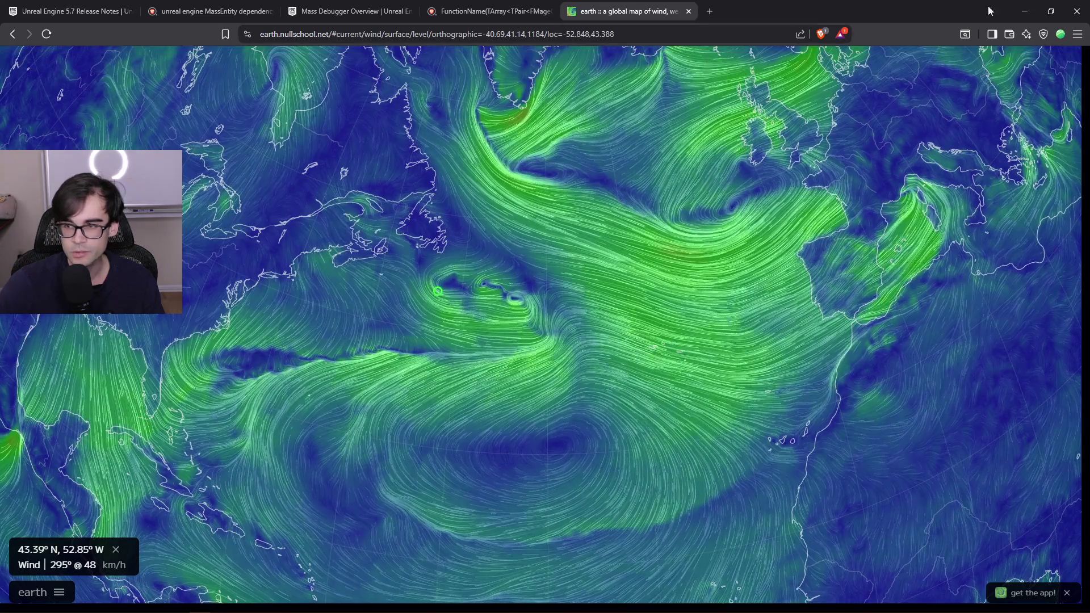
{"action": "left_click", "coordinate": [1024, 11]}
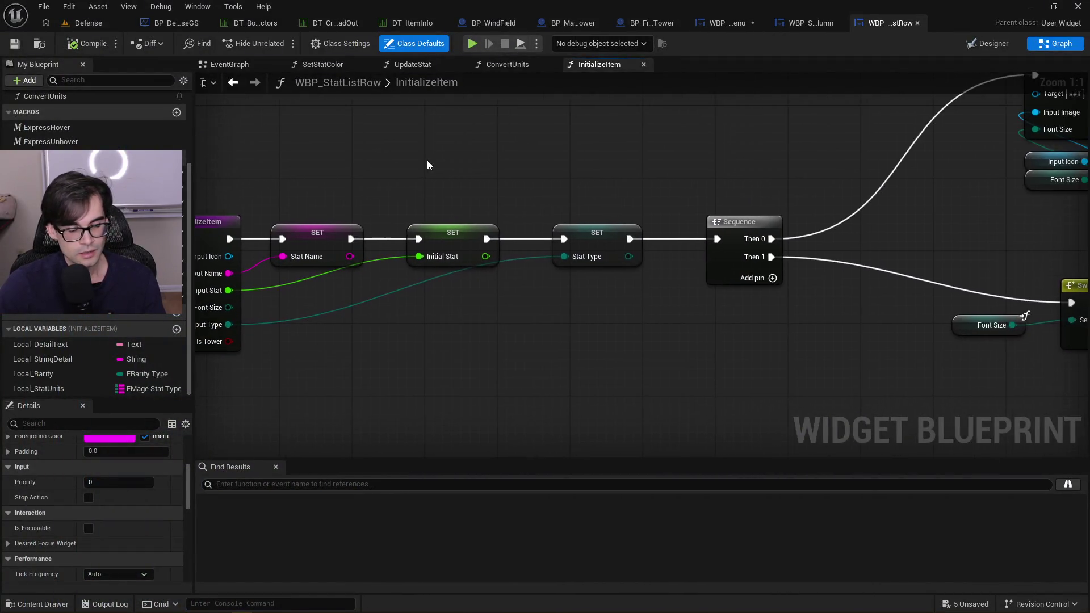
{"action": "scroll", "coordinate": [472, 254], "scroll_direction": "down", "scroll_amount": 3}
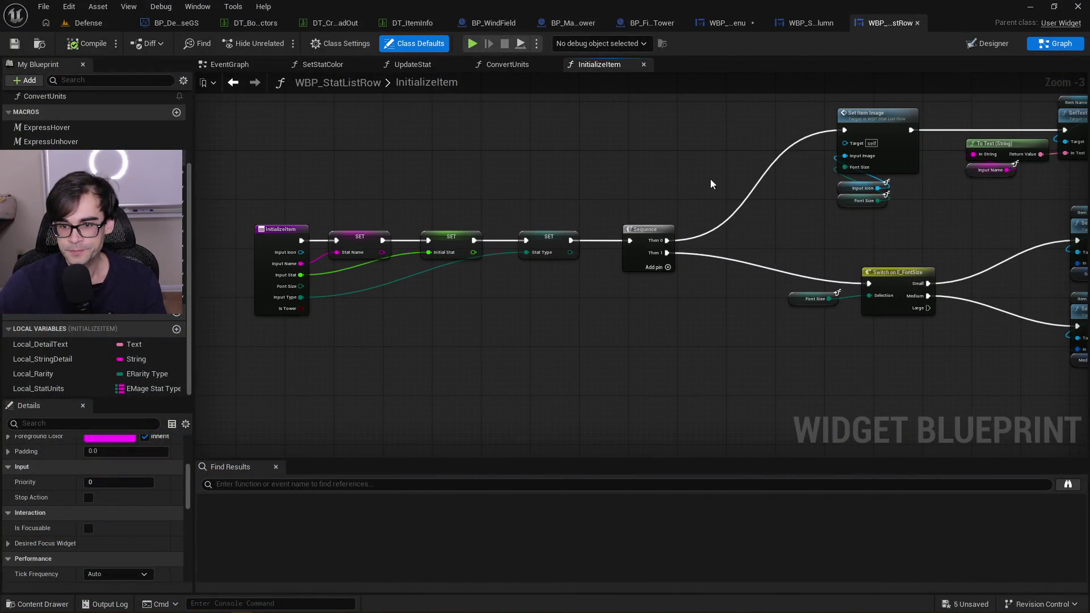
{"action": "left_click_drag", "start_coordinate": [714, 181], "coordinate": [593, 168]}
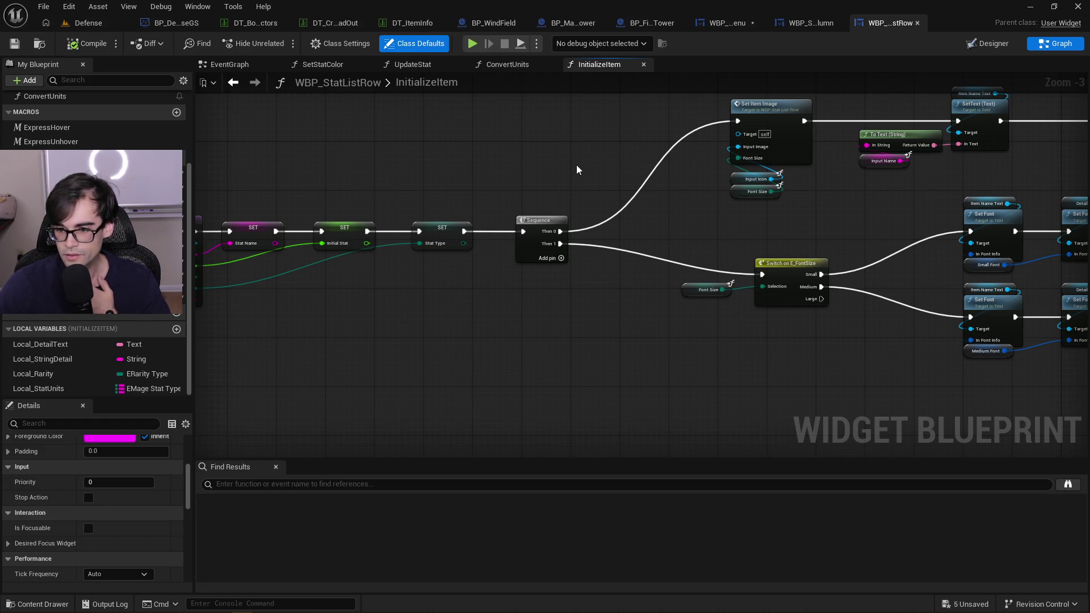
{"action": "mouse_move", "coordinate": [574, 165]}
{"action": "left_mouse_down"}
{"action": "mouse_move", "coordinate": [710, 219]}
{"action": "mouse_move", "coordinate": [635, 198]}
{"action": "mouse_move", "coordinate": [690, 167]}
{"action": "mouse_move", "coordinate": [615, 185]}
{"action": "mouse_move", "coordinate": [871, 373]}
{"action": "left_mouse_up"}
{"action": "left_click", "coordinate": [854, 301]}
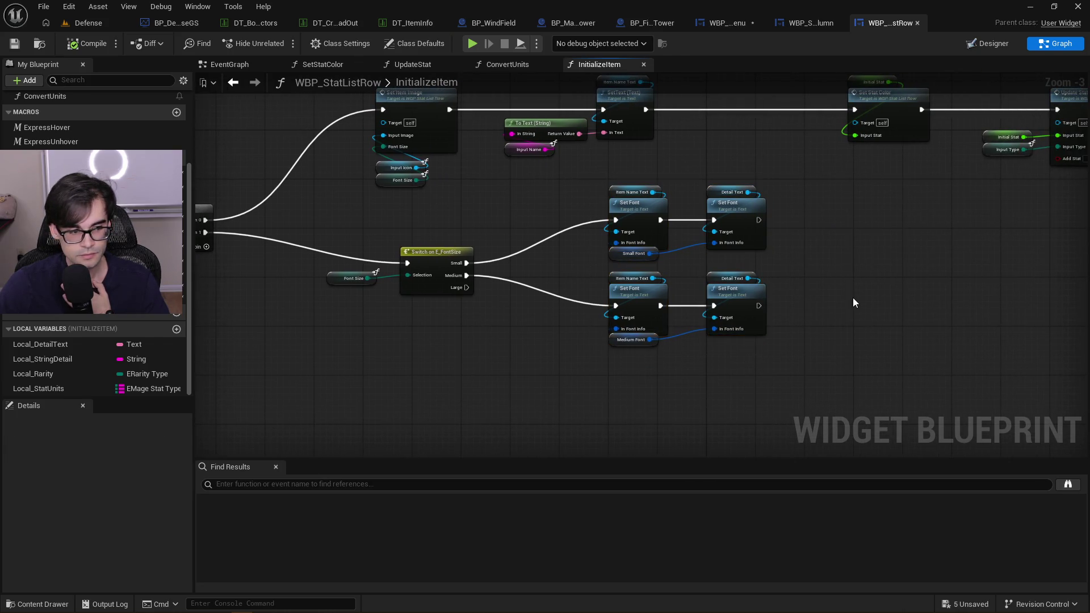
{"action": "left_click_drag", "start_coordinate": [856, 302], "coordinate": [671, 294]}
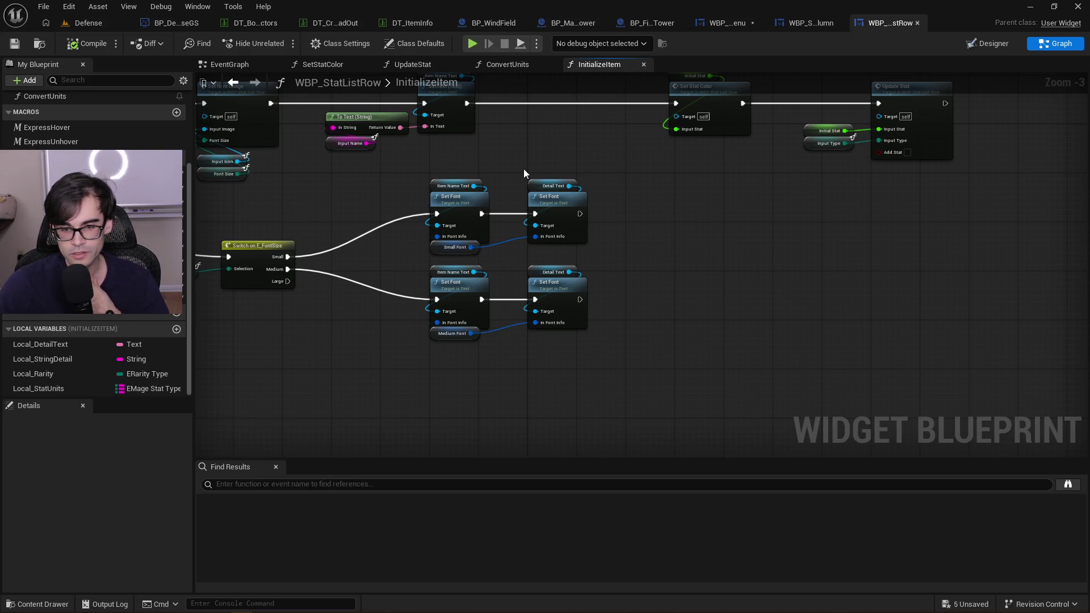
{"action": "scroll", "coordinate": [386, 165], "scroll_direction": "down", "scroll_amount": 3}
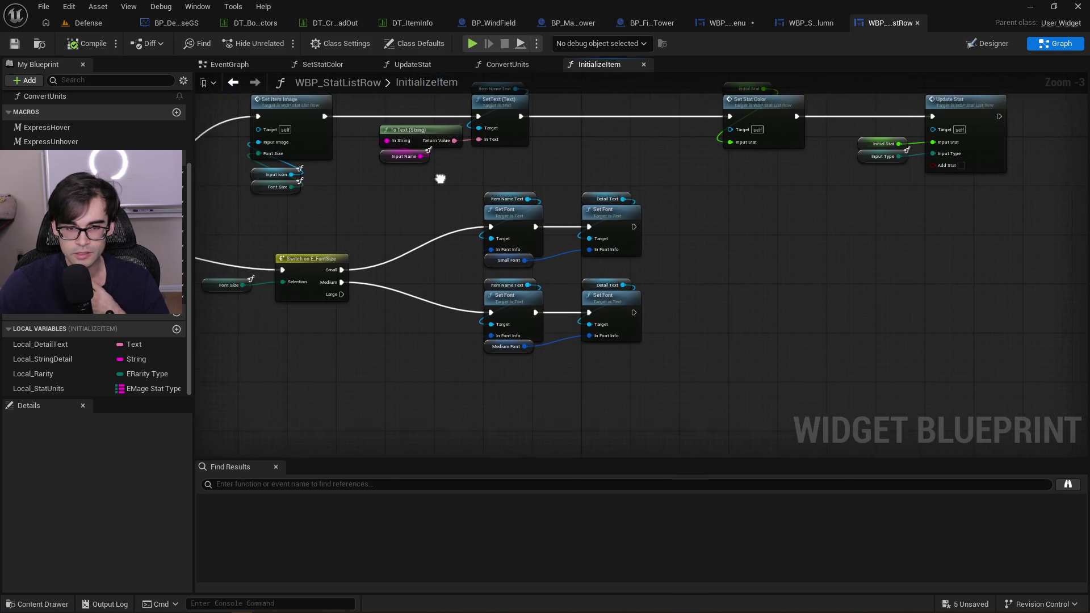
{"action": "scroll", "coordinate": [410, 300], "scroll_direction": "up", "scroll_amount": 2}
{"action": "mouse_move", "coordinate": [308, 251]}
{"action": "left_mouse_down"}
{"action": "mouse_move", "coordinate": [414, 244]}
{"action": "mouse_move", "coordinate": [581, 262]}
{"action": "left_mouse_up"}
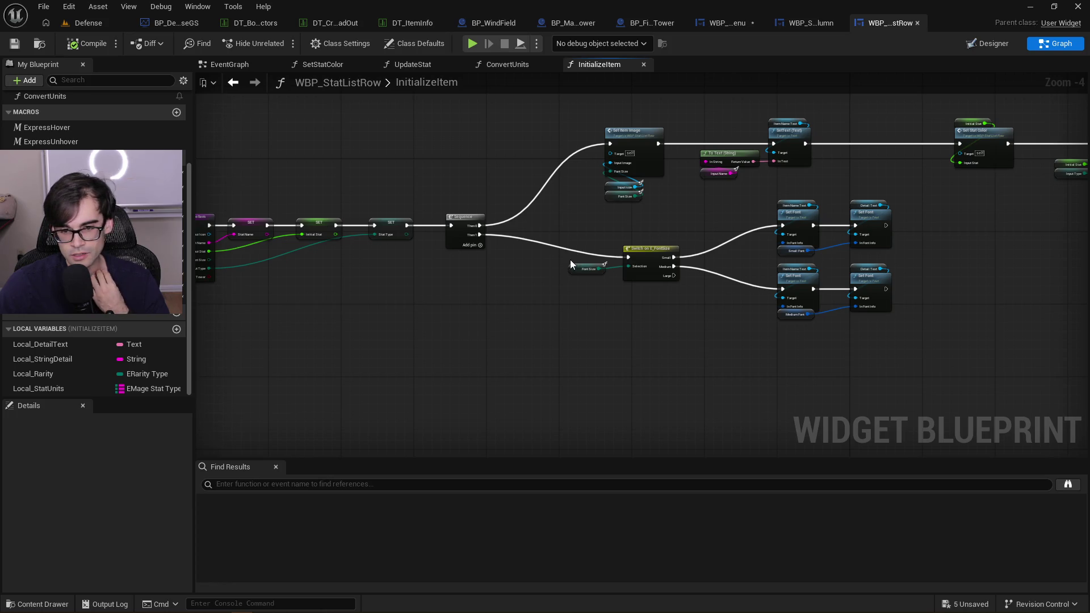
{"action": "left_click_drag", "start_coordinate": [580, 219], "coordinate": [665, 297]}
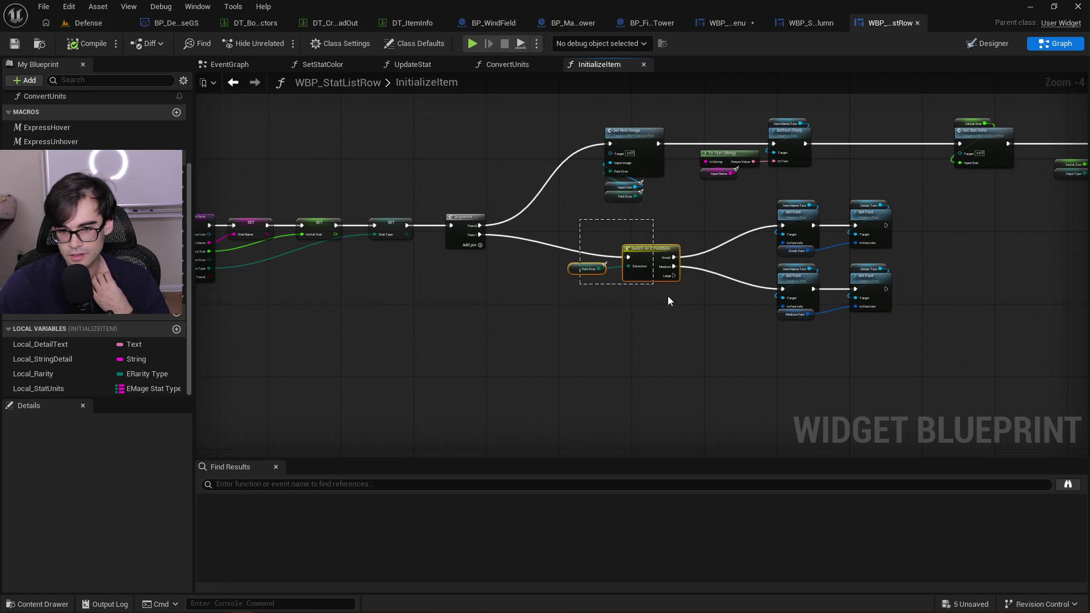
Move Switch on E_FontSize left and place the Font Size getter directly beneath it
{"action": "left_click_drag", "start_coordinate": [653, 250], "coordinate": [630, 247]}
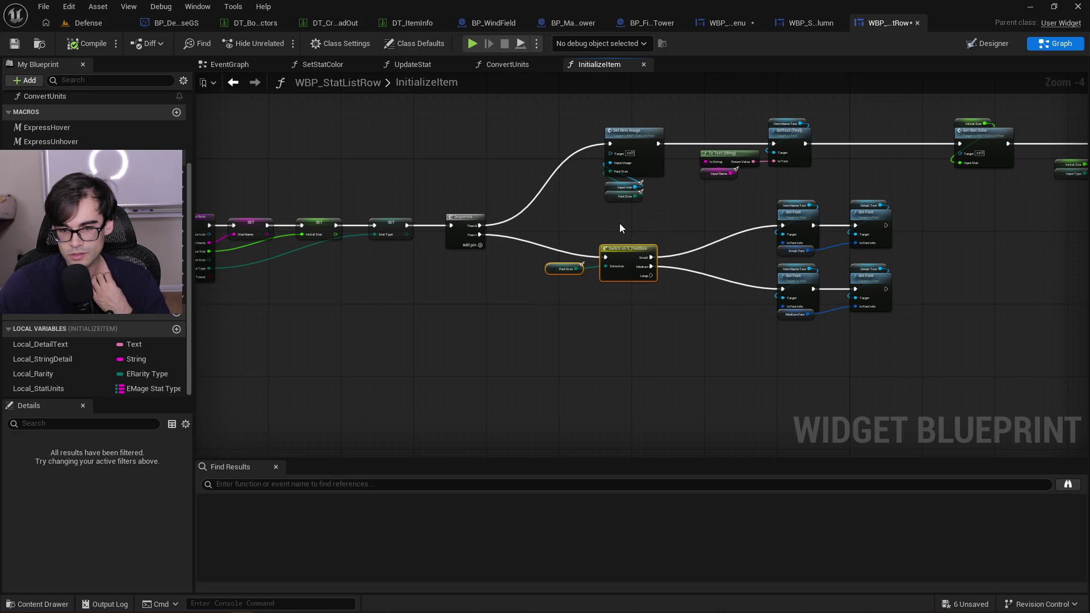
{"action": "left_click", "coordinate": [619, 225]}
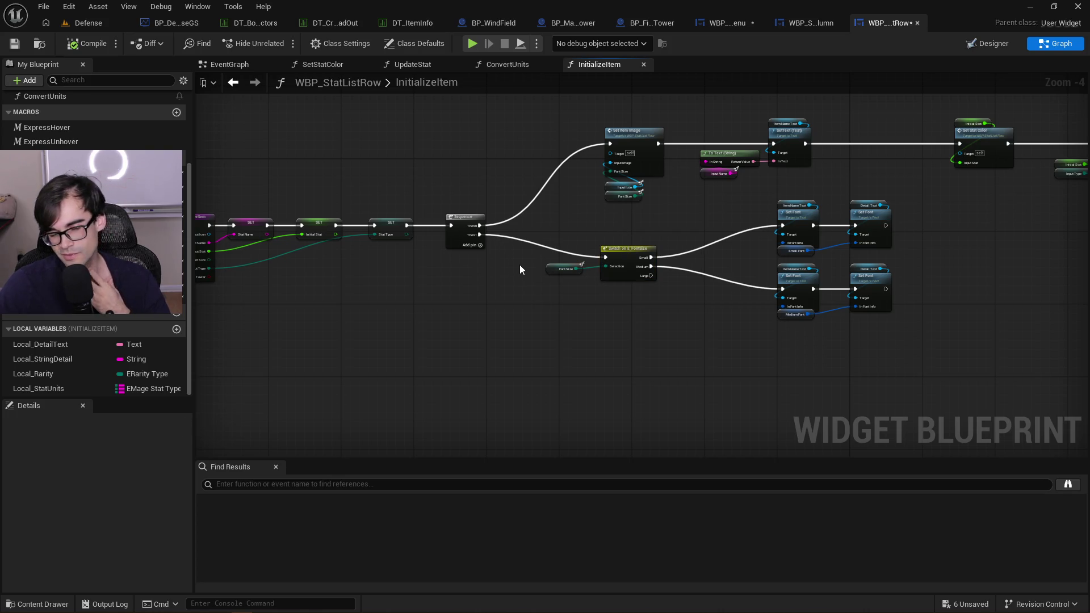
{"action": "left_click_drag", "start_coordinate": [550, 282], "coordinate": [659, 287]}
{"action": "left_click", "coordinate": [535, 281]}
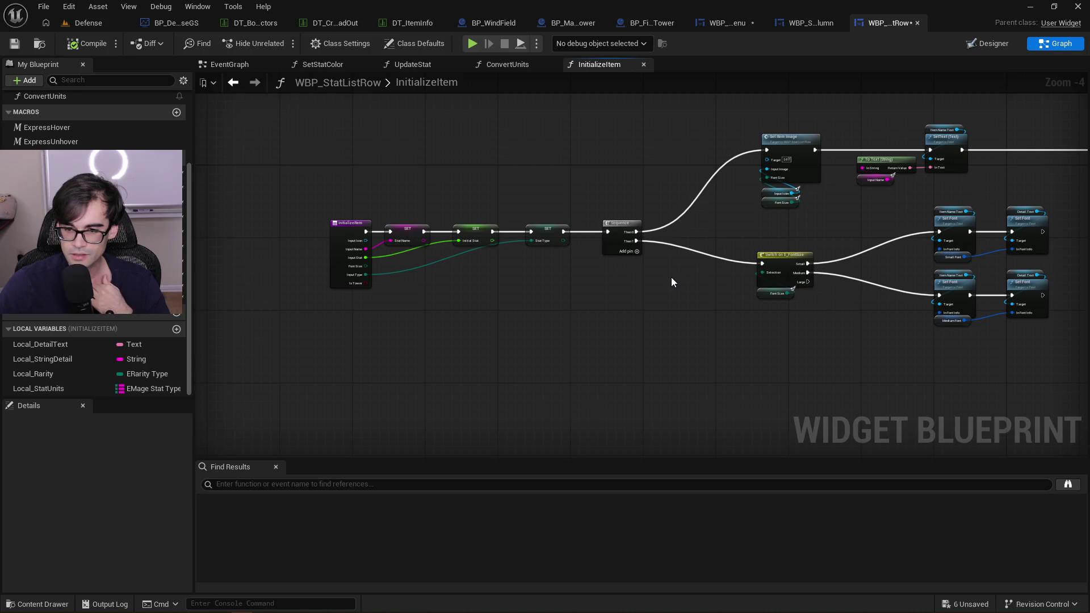
{"action": "left_click_drag", "start_coordinate": [853, 317], "coordinate": [715, 298]}
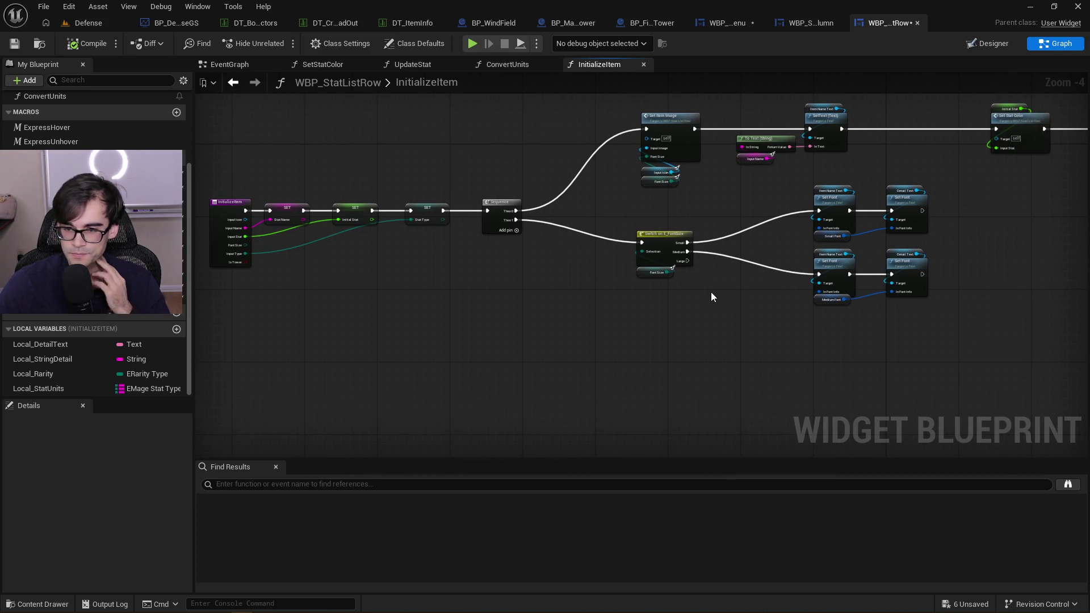
{"action": "scroll", "coordinate": [511, 252], "scroll_direction": "up", "scroll_amount": 2}
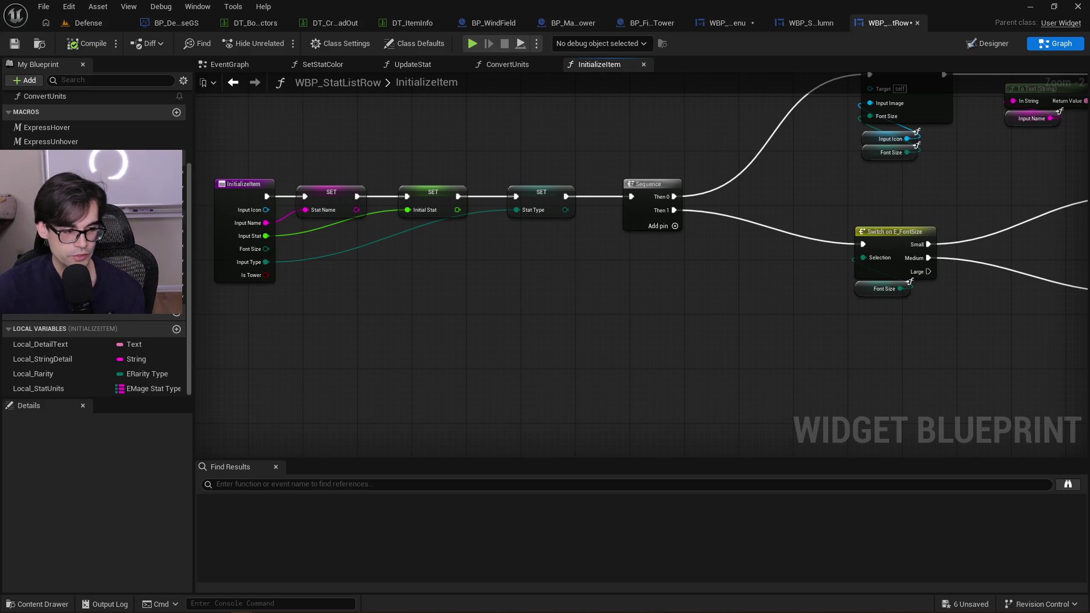
Nudge the four Set Font nodes slightly down, leaving the switch in place
{"action": "left_click_drag", "start_coordinate": [521, 263], "coordinate": [529, 292]}
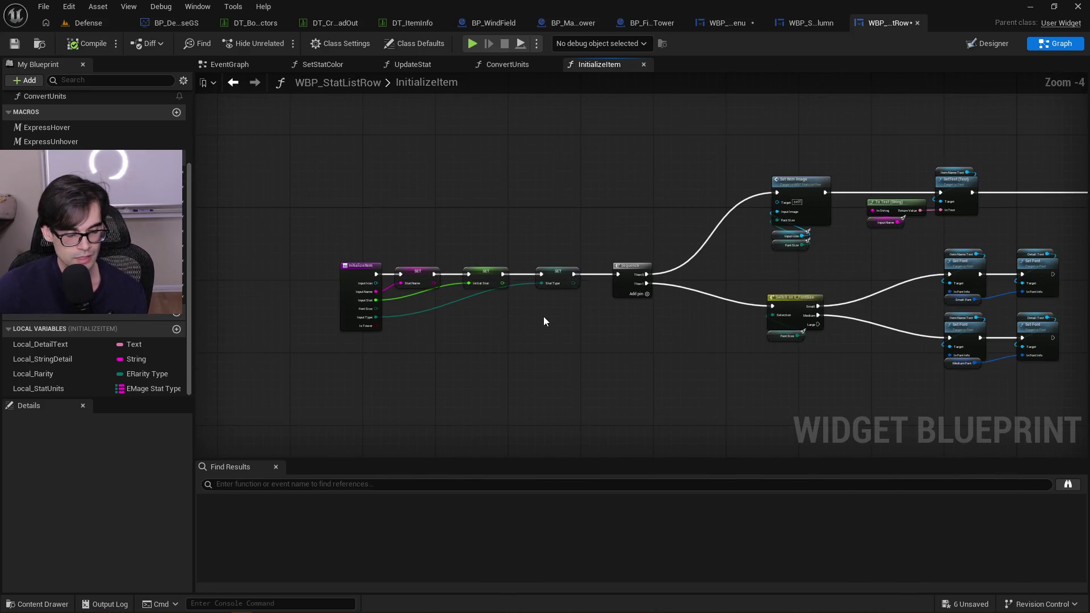
{"action": "left_click_drag", "start_coordinate": [702, 330], "coordinate": [510, 328]}
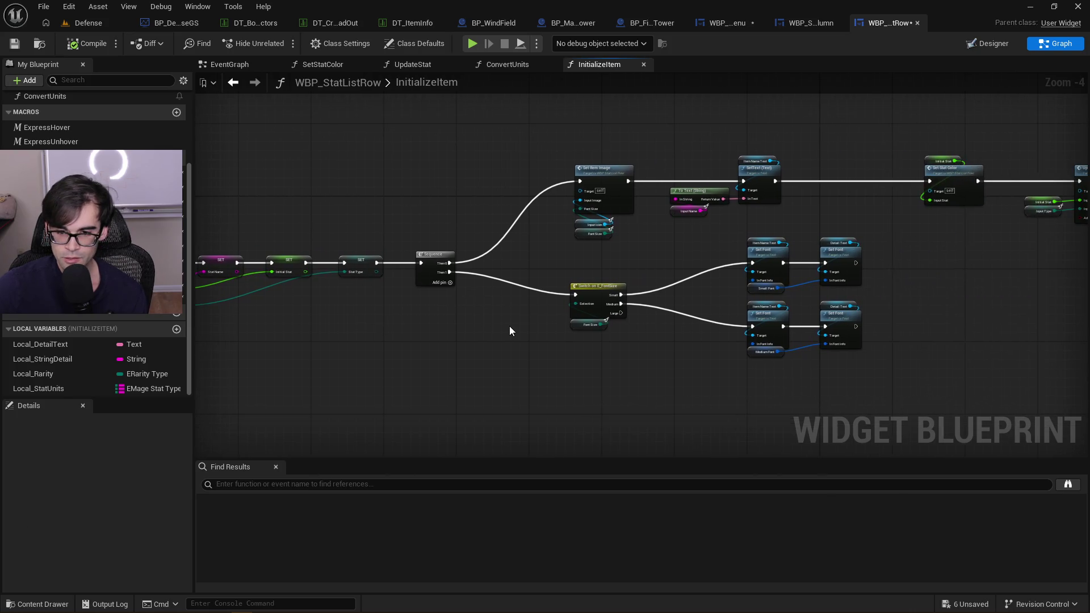
{"action": "mouse_move", "coordinate": [556, 370]}
{"action": "left_mouse_down"}
{"action": "mouse_move", "coordinate": [856, 268]}
{"action": "mouse_move", "coordinate": [898, 242]}
{"action": "left_mouse_up"}
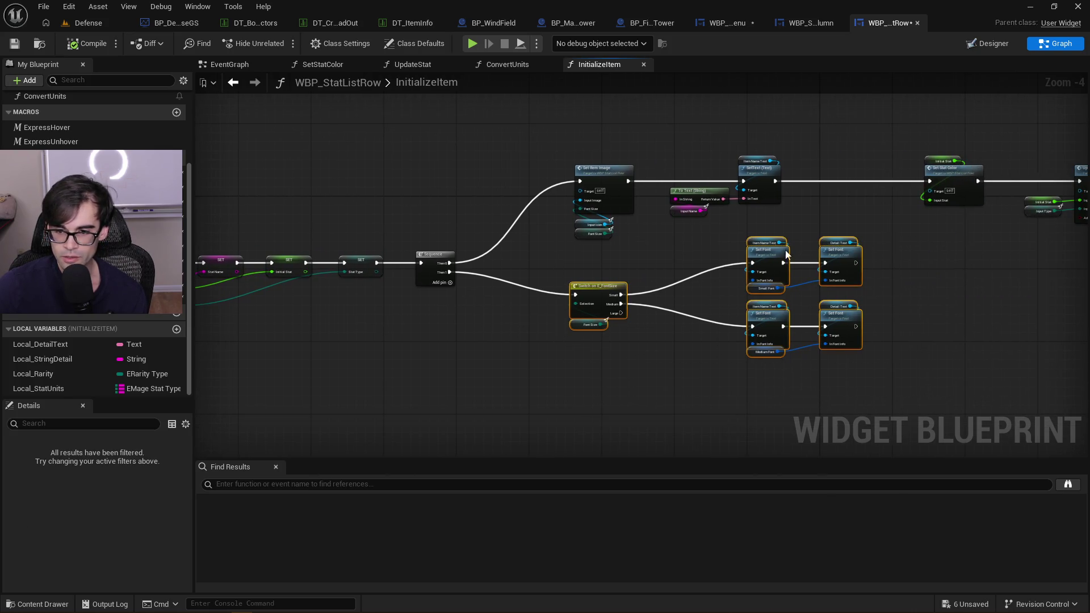
{"action": "mouse_move", "coordinate": [711, 251]}
{"action": "left_mouse_down"}
{"action": "mouse_move", "coordinate": [720, 233]}
{"action": "mouse_move", "coordinate": [880, 376]}
{"action": "left_mouse_up"}
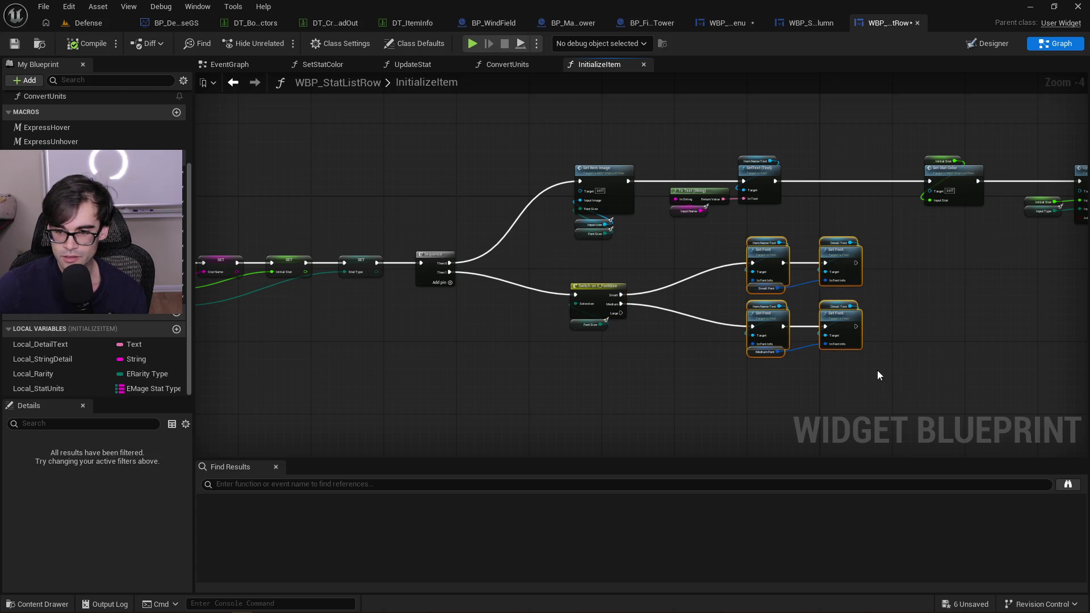
{"action": "left_click_drag", "start_coordinate": [766, 259], "coordinate": [767, 264]}
{"action": "left_click", "coordinate": [684, 263]}
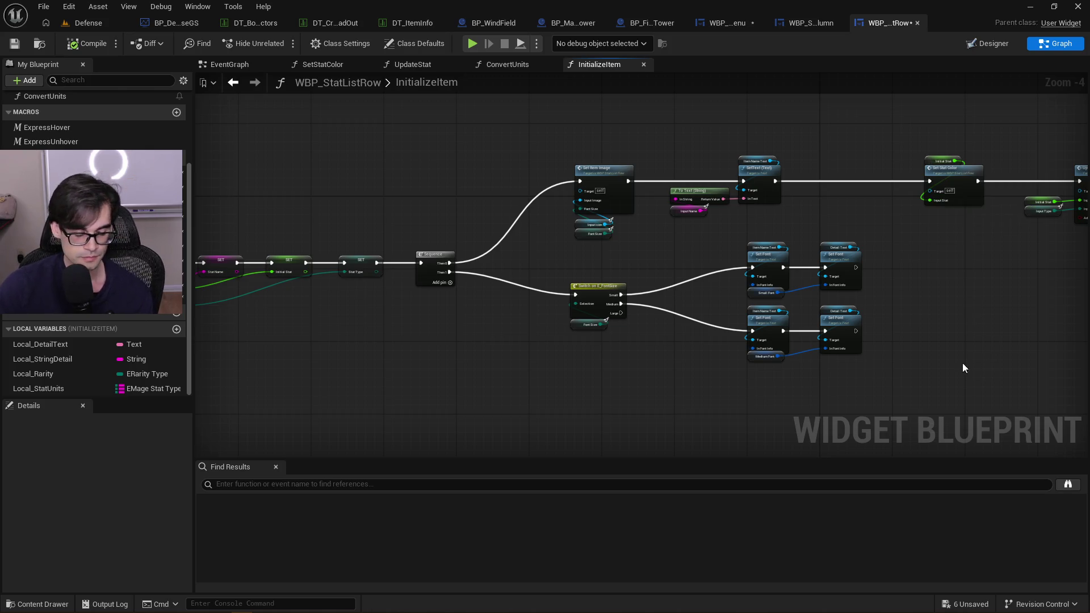
Move Set Stat Color left toward SetText and pull Update Stat with its inputs closer
{"action": "scroll", "coordinate": [878, 309], "scroll_direction": "up", "scroll_amount": 4}
{"action": "scroll", "coordinate": [777, 346], "scroll_direction": "down", "scroll_amount": 1}
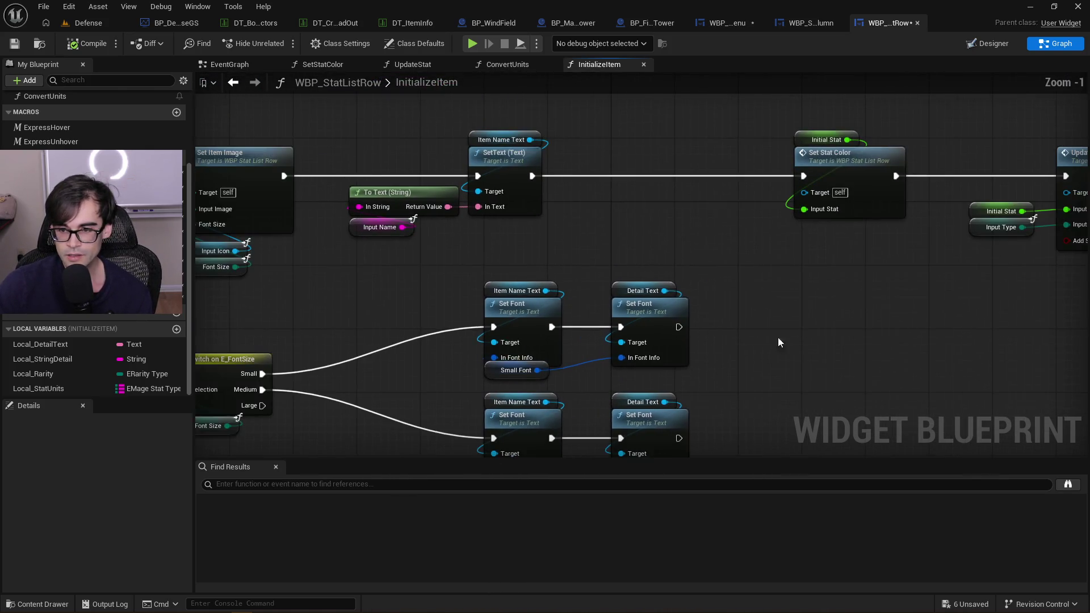
{"action": "left_click_drag", "start_coordinate": [774, 341], "coordinate": [562, 355]}
{"action": "left_click", "coordinate": [659, 171]}
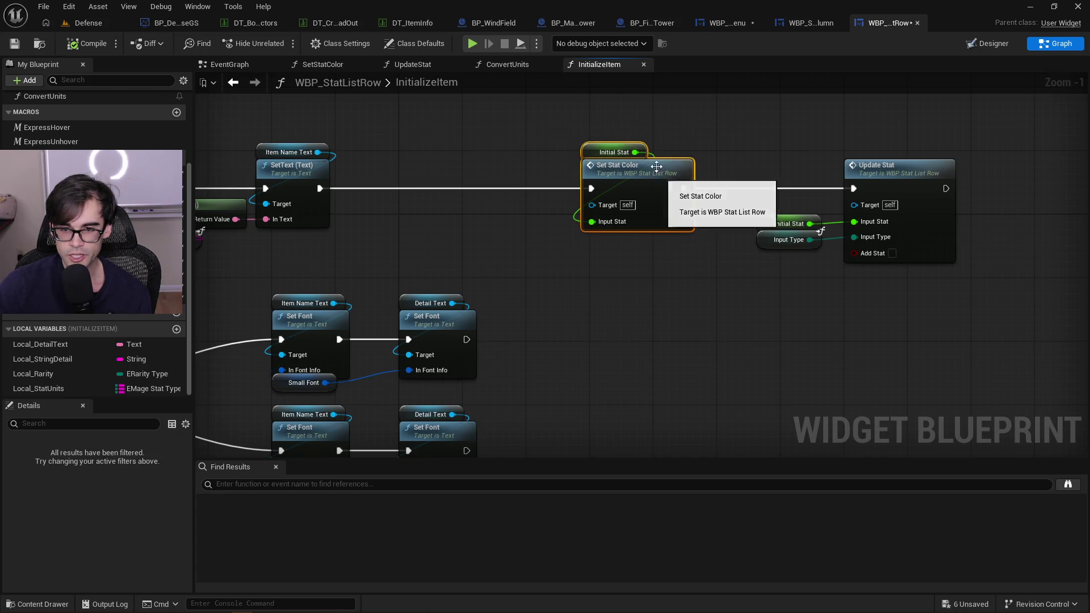
{"action": "left_click_drag", "start_coordinate": [658, 171], "coordinate": [500, 171]}
{"action": "left_click", "coordinate": [601, 166]}
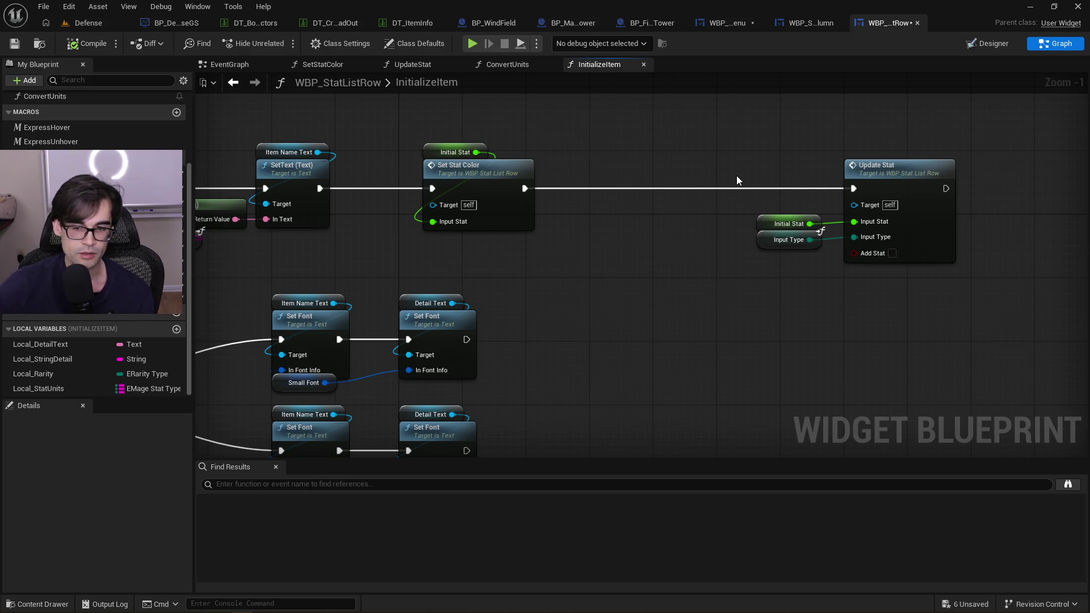
{"action": "left_click_drag", "start_coordinate": [756, 142], "coordinate": [980, 308]}
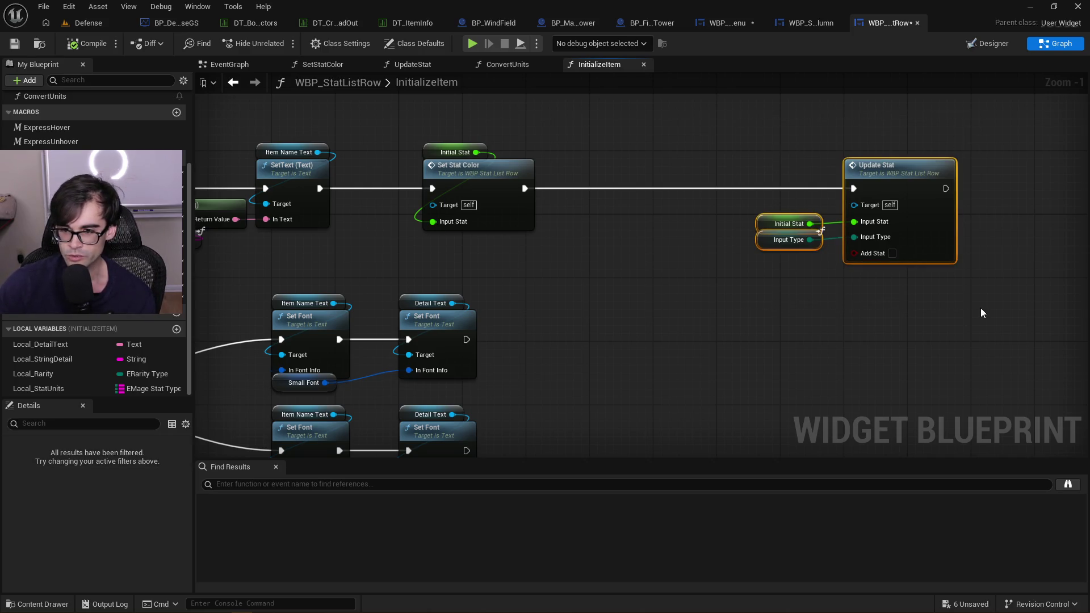
{"action": "left_click_drag", "start_coordinate": [905, 172], "coordinate": [808, 174]}
{"action": "left_click", "coordinate": [722, 136]}
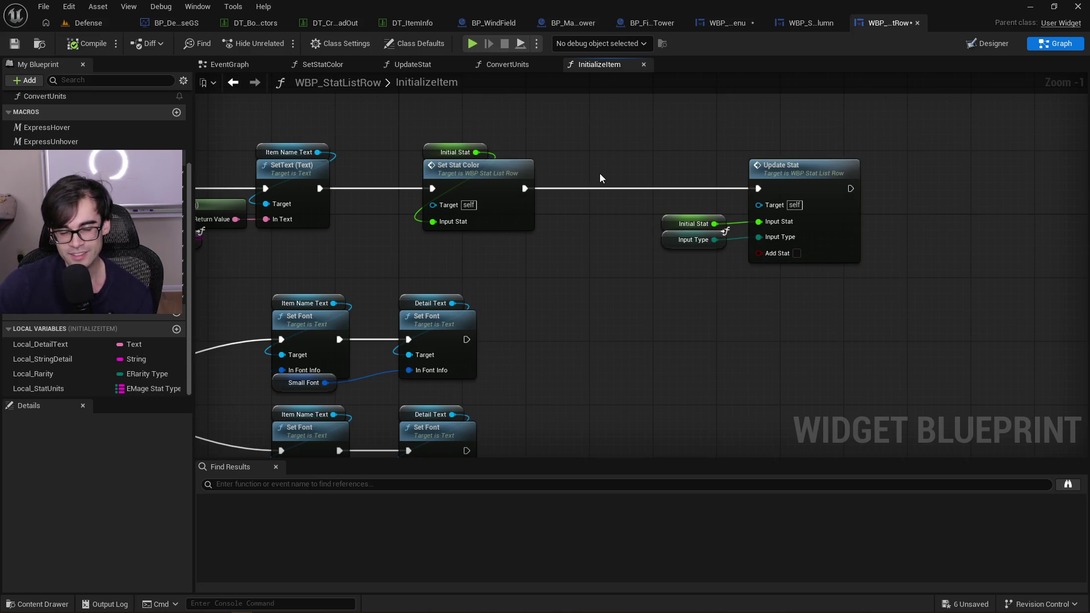
Pan over the InitializeItem entry, Sequence, Set Item Image and switch nodes to review the layout
{"action": "left_click_drag", "start_coordinate": [399, 134], "coordinate": [695, 170]}
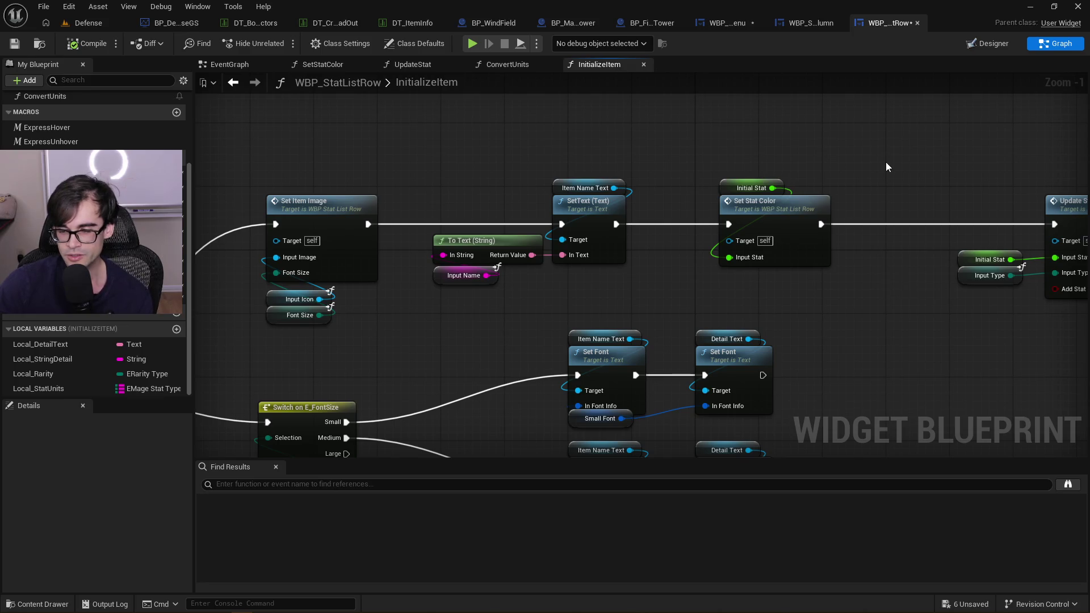
{"action": "scroll", "coordinate": [975, 172], "scroll_direction": "down", "scroll_amount": 3}
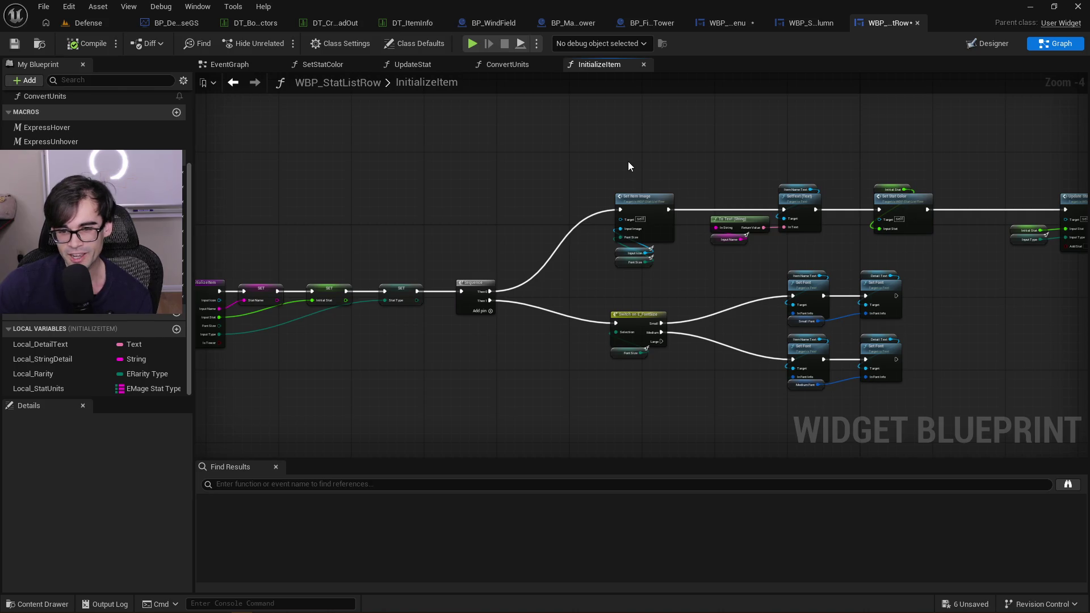
{"action": "left_click_drag", "start_coordinate": [502, 220], "coordinate": [684, 214]}
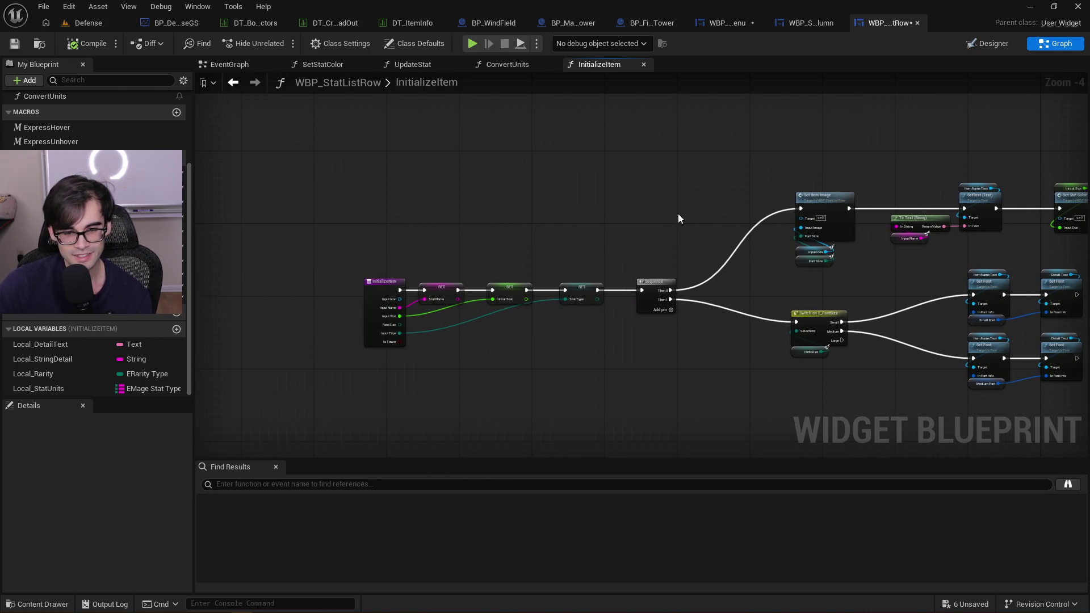
{"action": "scroll", "coordinate": [482, 339], "scroll_direction": "up", "scroll_amount": 2}
{"action": "scroll", "coordinate": [481, 339], "scroll_direction": "up", "scroll_amount": 1}
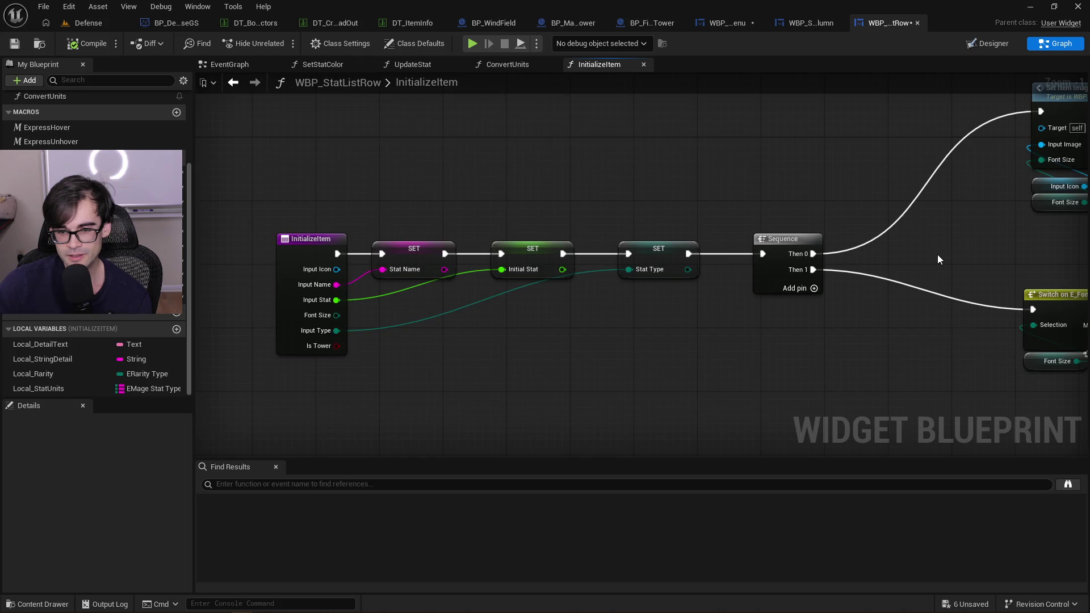
{"action": "left_click_drag", "start_coordinate": [938, 254], "coordinate": [726, 270]}
{"action": "mouse_move", "coordinate": [897, 268]}
{"action": "left_mouse_down"}
{"action": "mouse_move", "coordinate": [343, 308]}
{"action": "mouse_move", "coordinate": [642, 328]}
{"action": "left_mouse_up"}
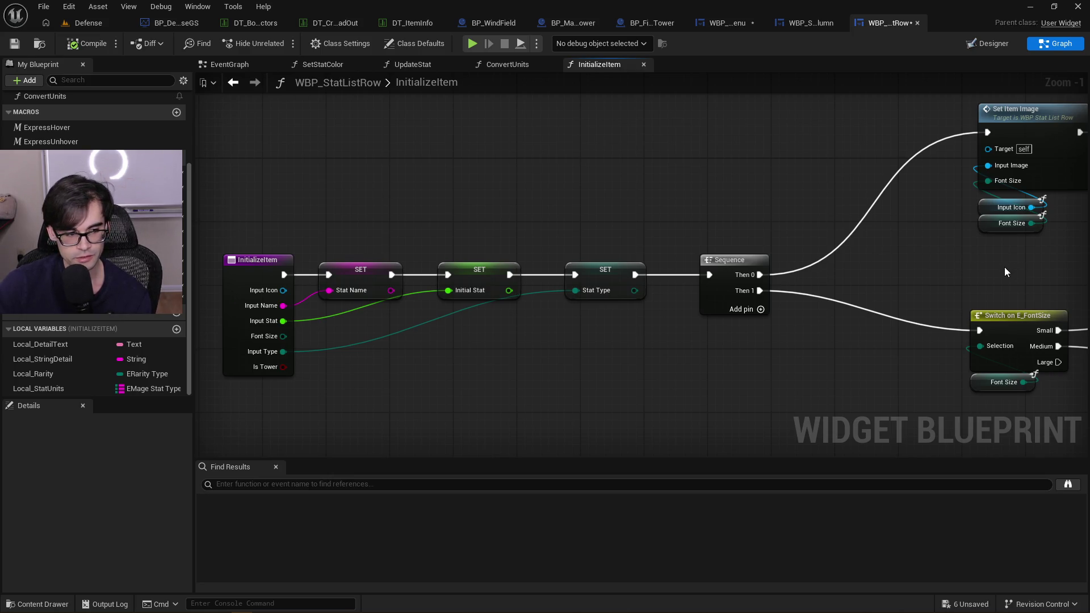
{"action": "left_click_drag", "start_coordinate": [904, 288], "coordinate": [822, 304]}
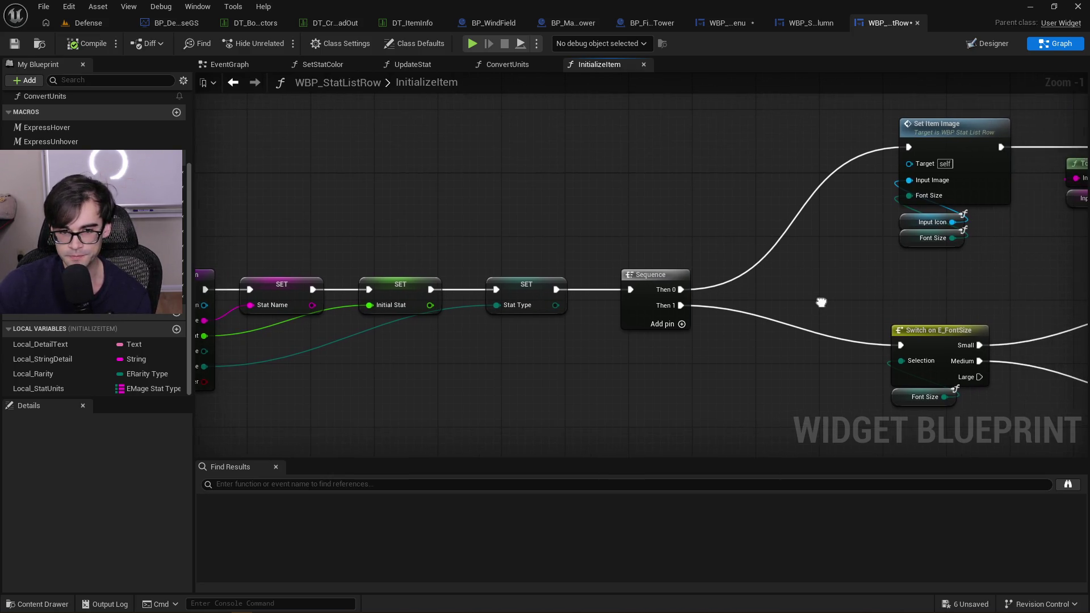
Tick Is Tower on Input Stat in WBP_ItemMenu's ShowStats, then compile and save
{"action": "left_click", "coordinate": [732, 23]}
{"action": "left_click", "coordinate": [844, 339]}
{"action": "left_click", "coordinate": [86, 44]}
{"action": "left_click", "coordinate": [14, 43]}
{"action": "left_click", "coordinate": [877, 25]}
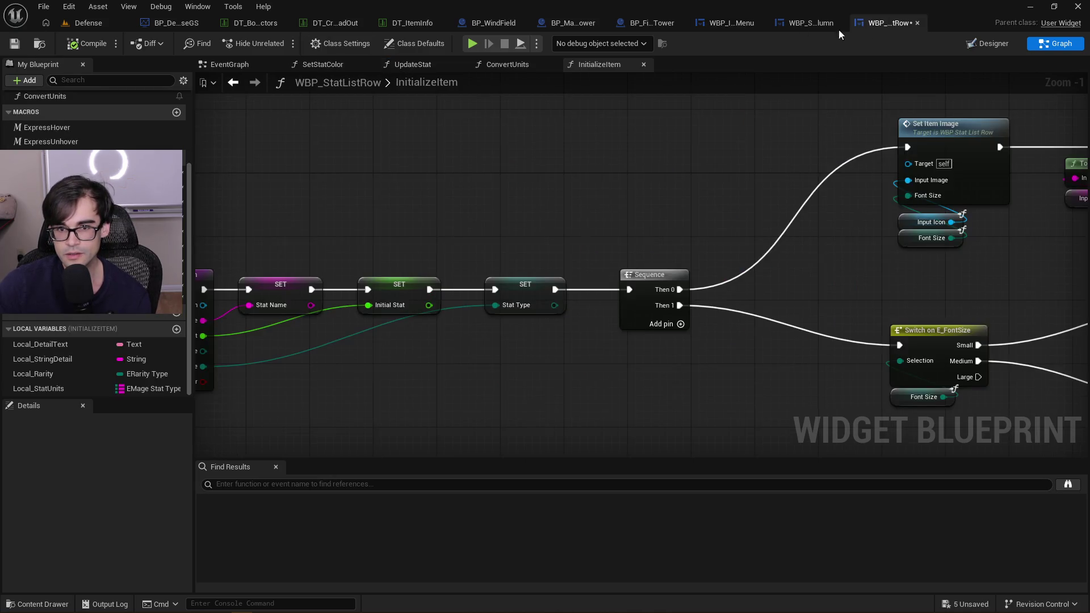
{"action": "left_click", "coordinate": [15, 44]}
{"action": "left_click_drag", "start_coordinate": [786, 200], "coordinate": [530, 234]}
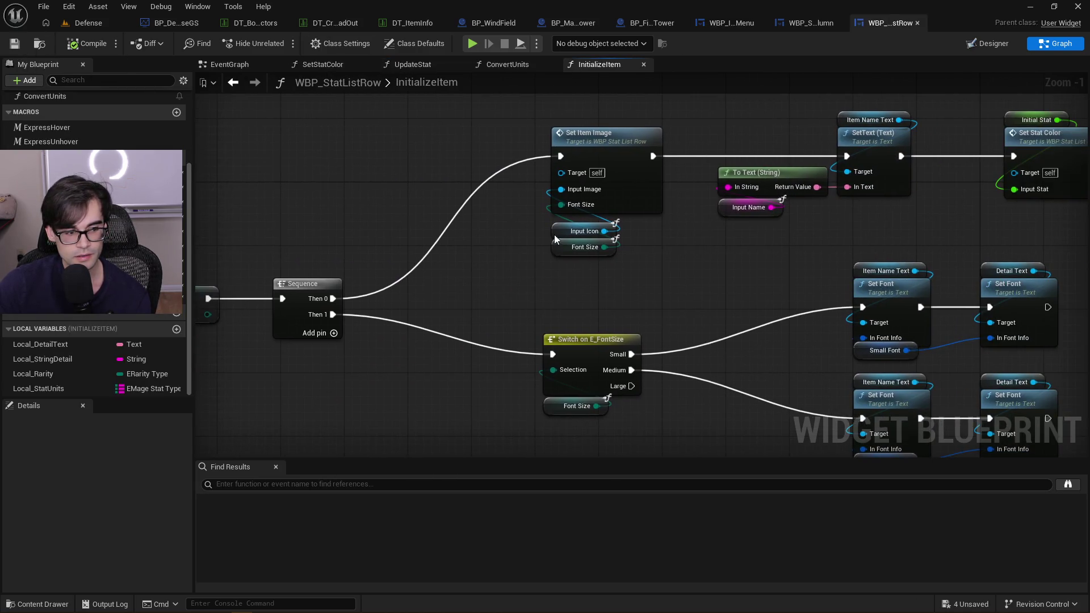
{"action": "left_click_drag", "start_coordinate": [914, 217], "coordinate": [494, 236]}
{"action": "left_click_drag", "start_coordinate": [766, 254], "coordinate": [708, 247]}
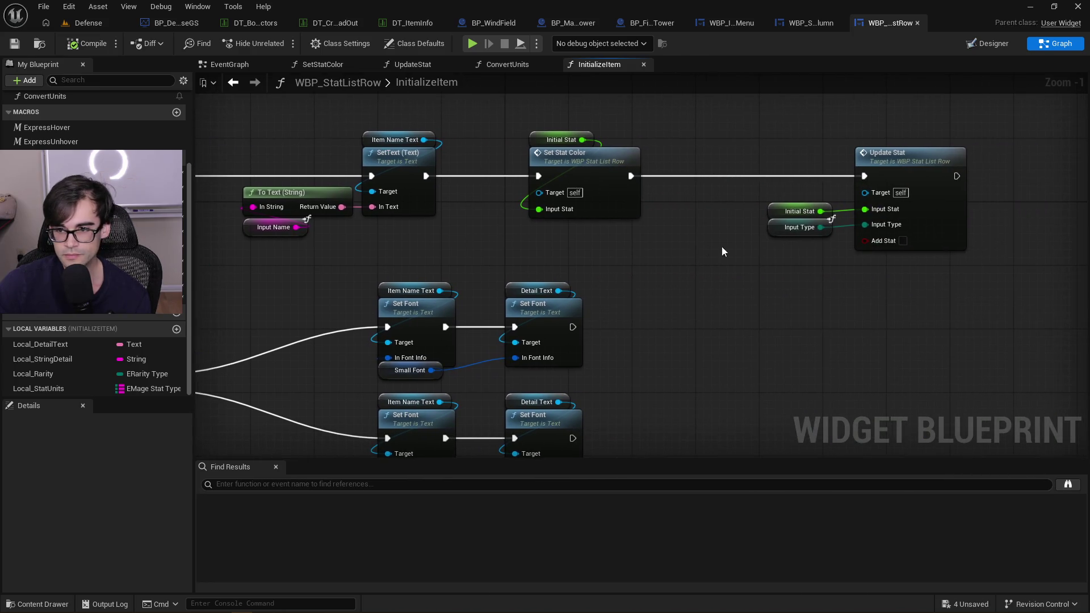
{"action": "scroll", "coordinate": [682, 189], "scroll_direction": "down", "scroll_amount": 1}
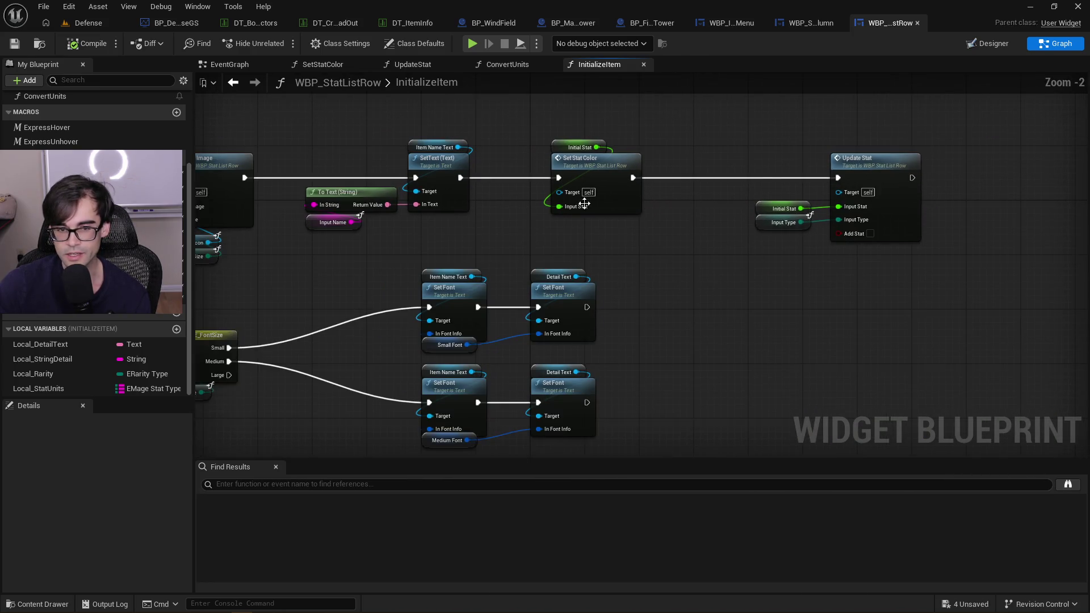
{"action": "left_click_drag", "start_coordinate": [400, 134], "coordinate": [710, 156]}
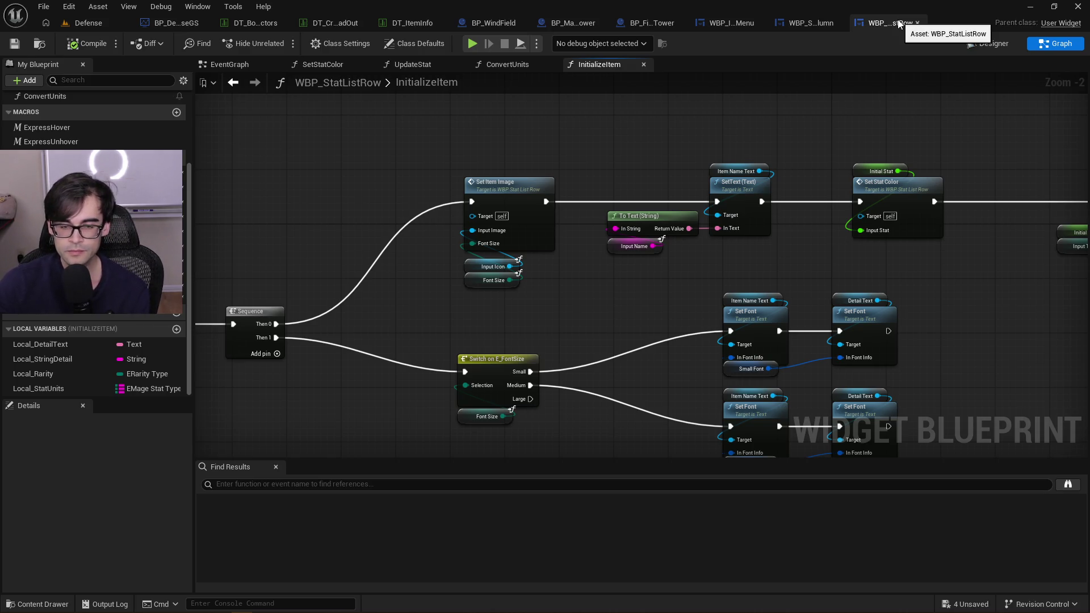
{"action": "left_click_drag", "start_coordinate": [993, 244], "coordinate": [714, 226]}
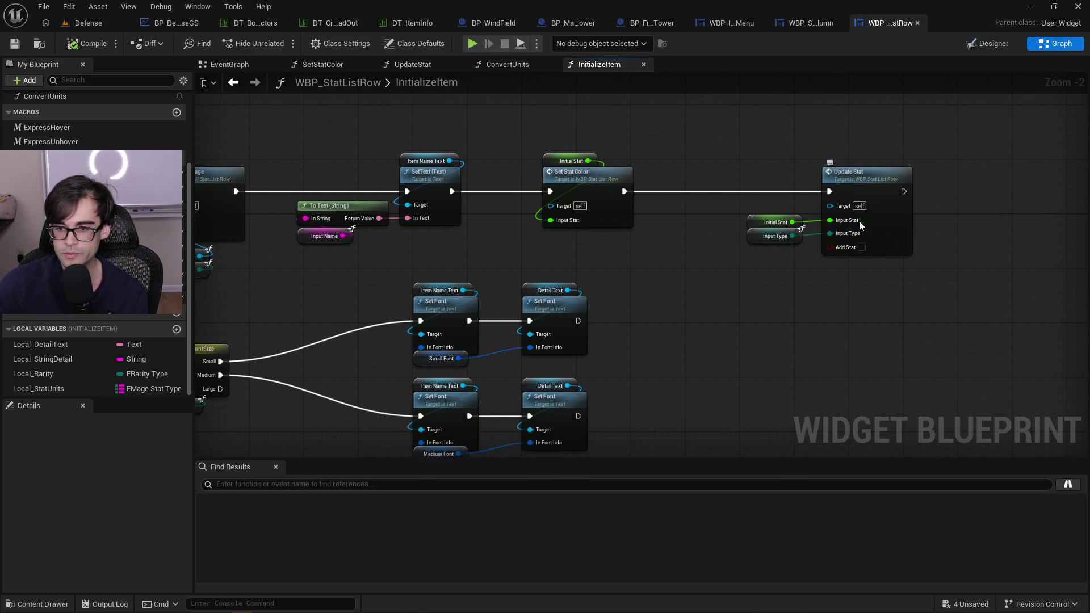
{"action": "double_click", "coordinate": [857, 183]}
Marquee-select the stat getters, add node and SET in UpdateStat, then clear the selection
{"action": "mouse_move", "coordinate": [615, 195]}
{"action": "left_mouse_down"}
{"action": "mouse_move", "coordinate": [749, 163]}
{"action": "mouse_move", "coordinate": [924, 187]}
{"action": "left_mouse_up"}
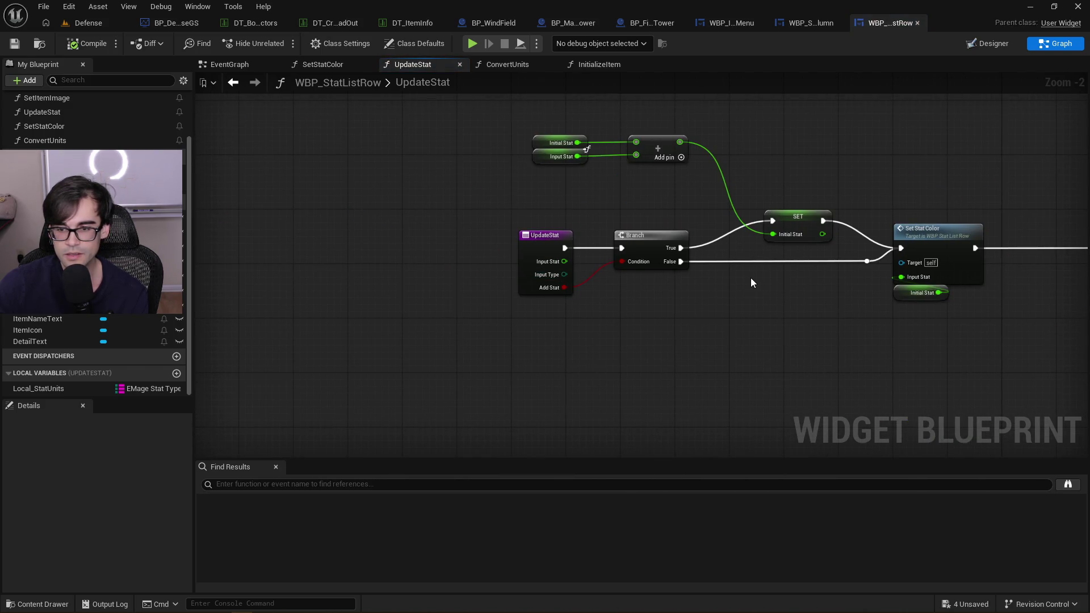
{"action": "scroll", "coordinate": [537, 144], "scroll_direction": "up", "scroll_amount": 2}
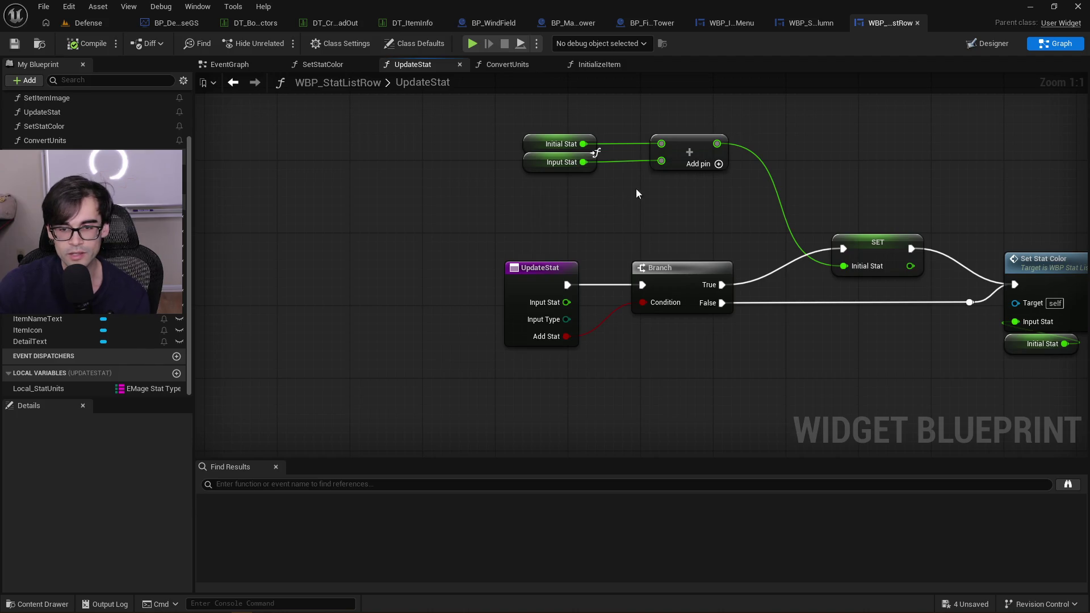
{"action": "left_click_drag", "start_coordinate": [627, 195], "coordinate": [481, 219]}
{"action": "mouse_move", "coordinate": [343, 129]}
{"action": "left_mouse_down"}
{"action": "mouse_move", "coordinate": [800, 265]}
{"action": "mouse_move", "coordinate": [804, 279]}
{"action": "left_mouse_up"}
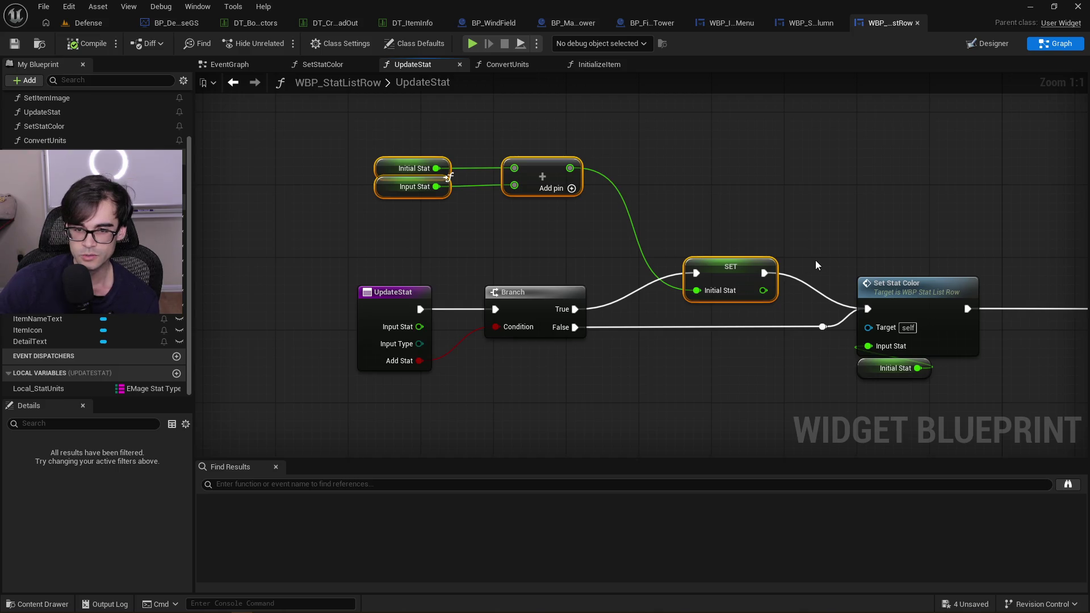
{"action": "mouse_move", "coordinate": [311, 127]}
{"action": "left_mouse_down"}
{"action": "mouse_move", "coordinate": [693, 284]}
{"action": "mouse_move", "coordinate": [705, 324]}
{"action": "mouse_move", "coordinate": [750, 267]}
{"action": "left_mouse_up"}
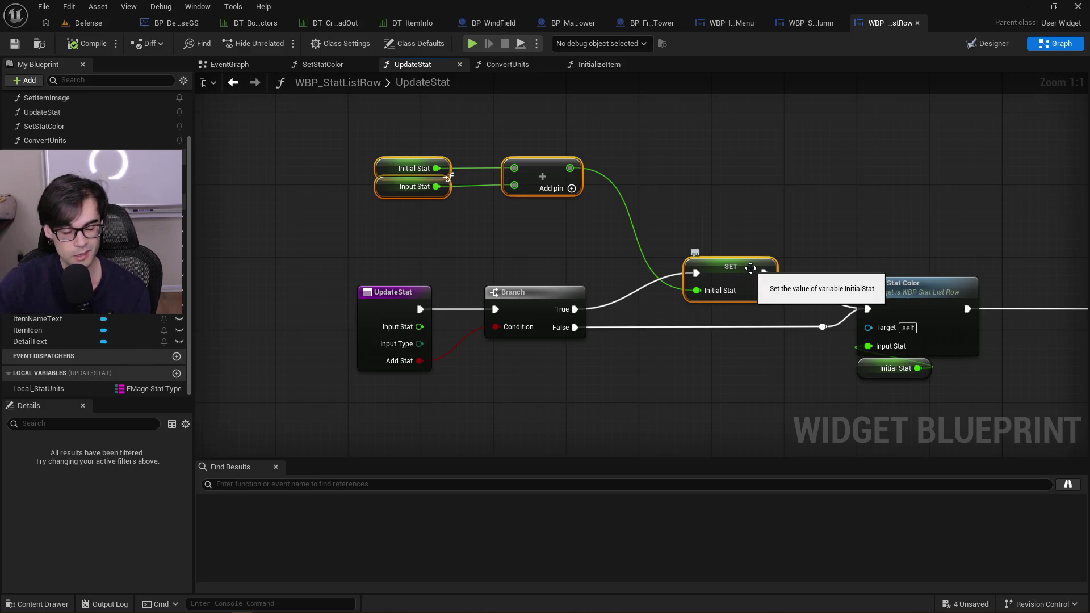
{"action": "left_click", "coordinate": [718, 206]}
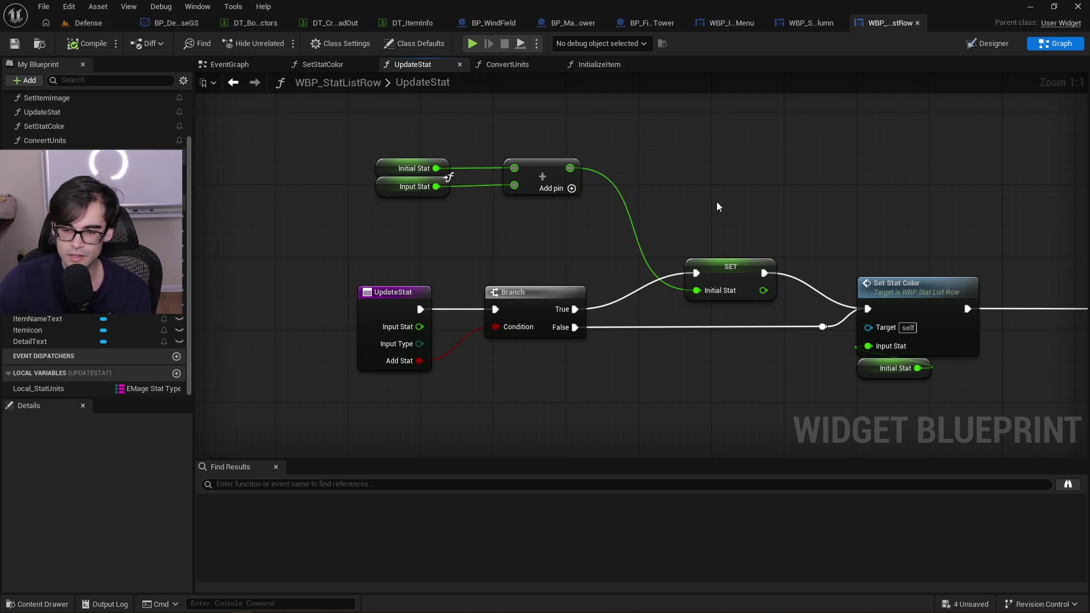
{"action": "left_click_drag", "start_coordinate": [398, 148], "coordinate": [761, 267]}
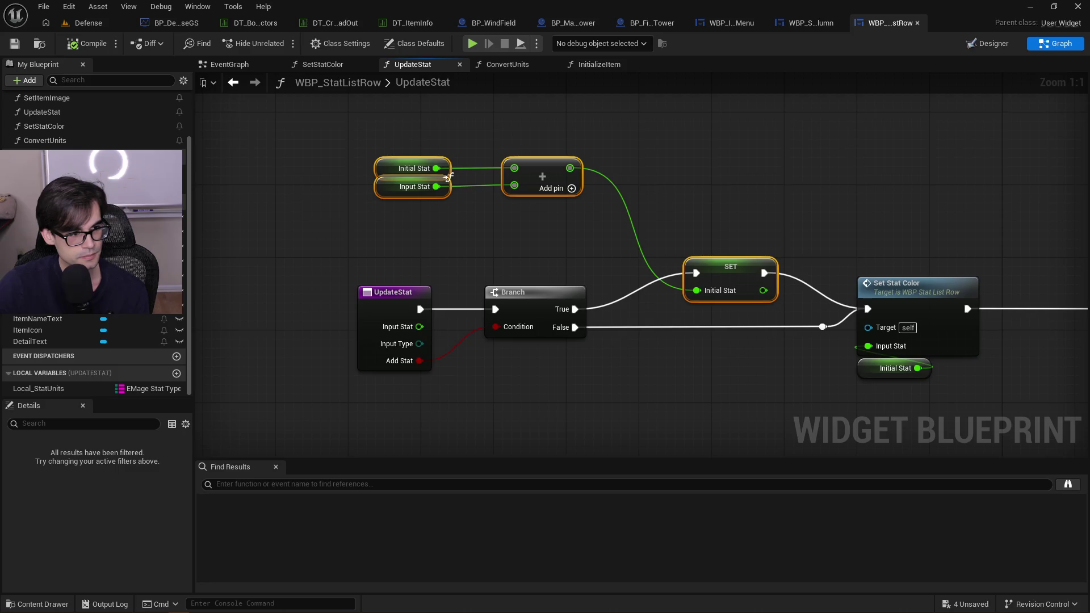
{"action": "left_click", "coordinate": [829, 207]}
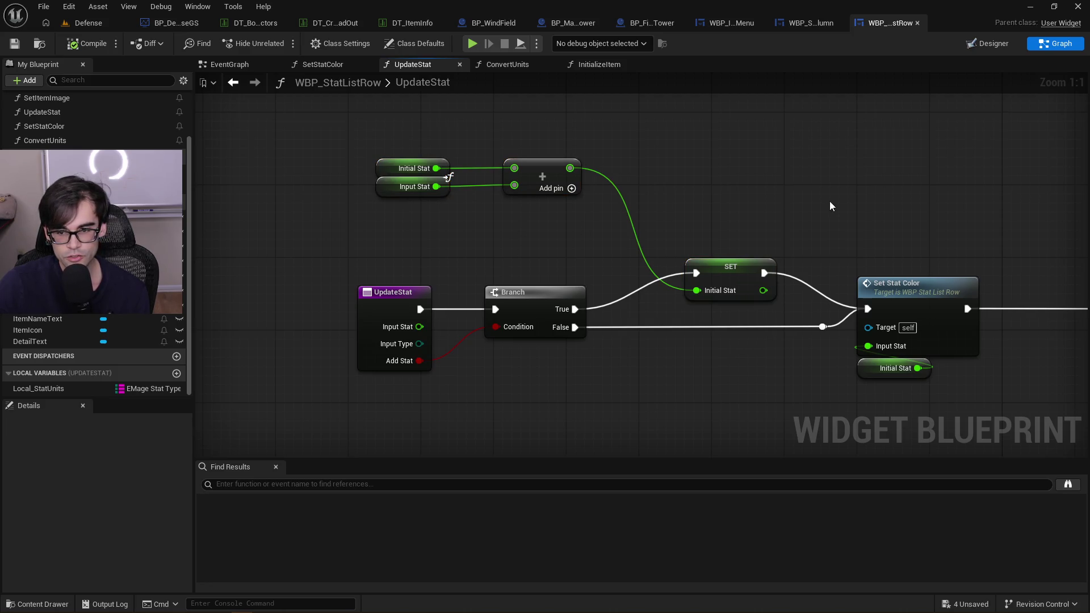
Centre the FIND, Branch and Convert Units section and show Local_StatUnits in Details
{"action": "left_click_drag", "start_coordinate": [832, 206], "coordinate": [660, 204]}
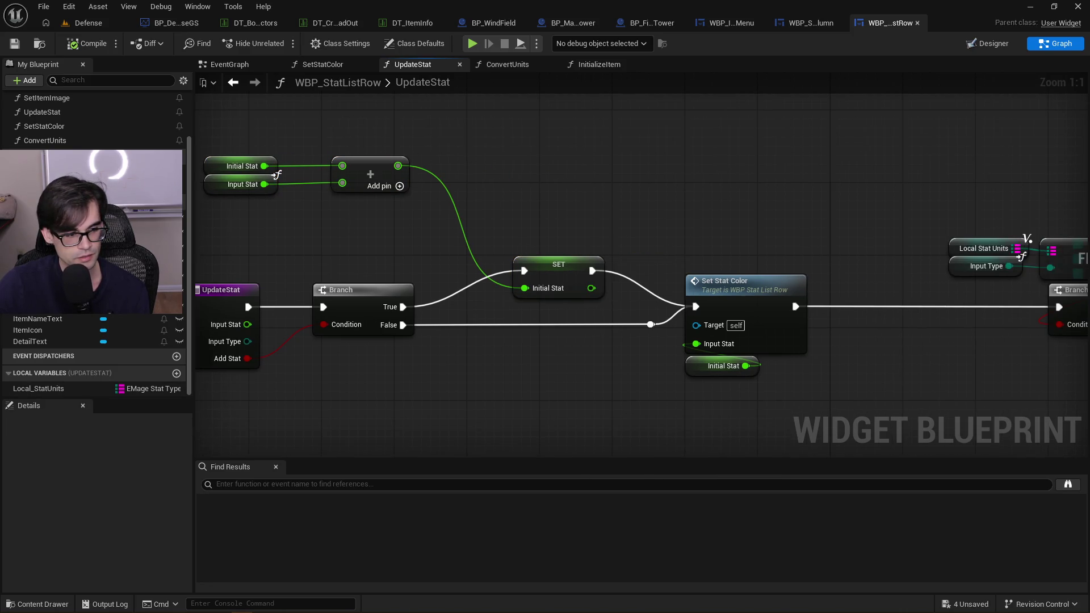
{"action": "left_click_drag", "start_coordinate": [898, 242], "coordinate": [556, 241]}
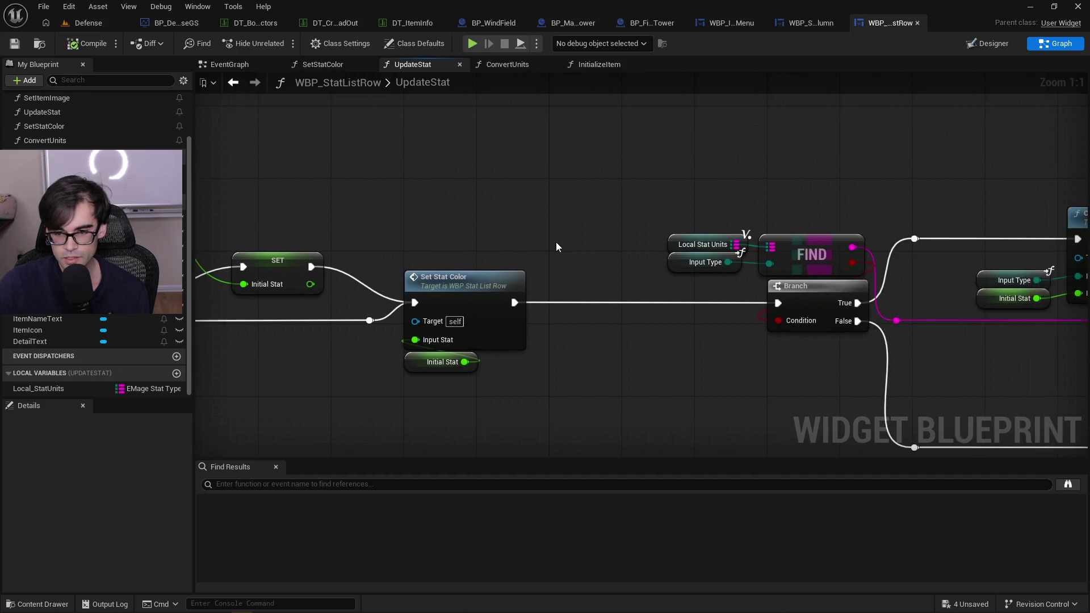
{"action": "scroll", "coordinate": [766, 195], "scroll_direction": "down", "scroll_amount": 4}
{"action": "scroll", "coordinate": [513, 328], "scroll_direction": "up", "scroll_amount": 3}
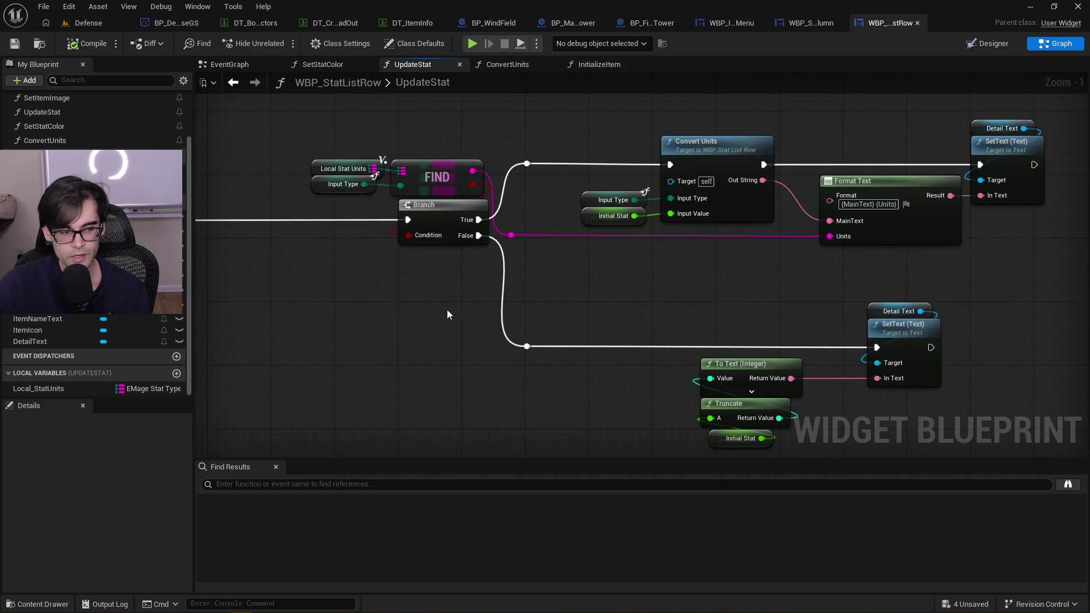
{"action": "left_click_drag", "start_coordinate": [682, 268], "coordinate": [632, 316]}
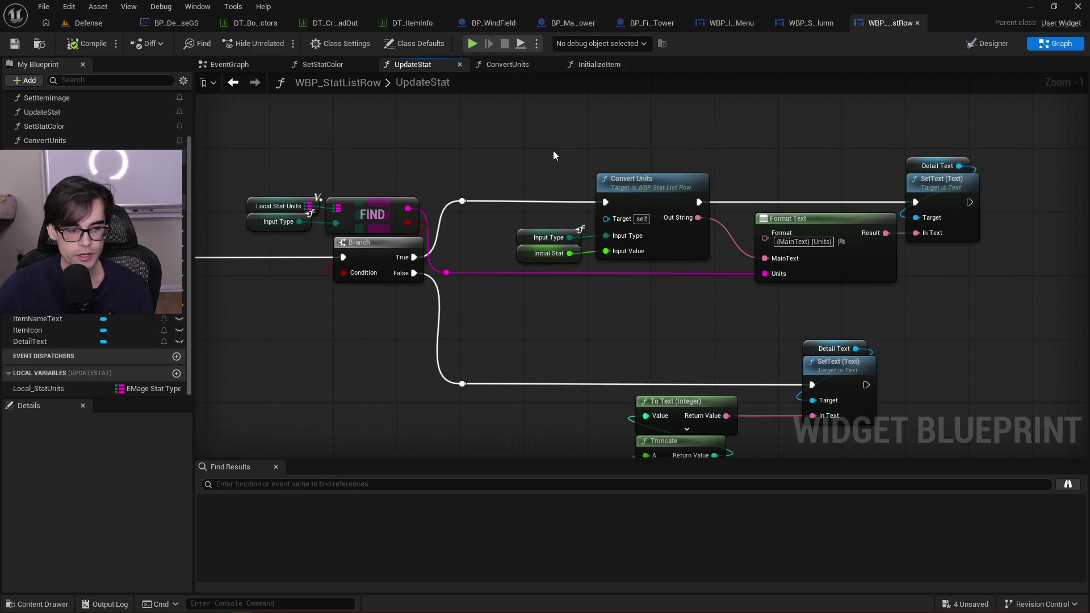
{"action": "left_click", "coordinate": [63, 393]}
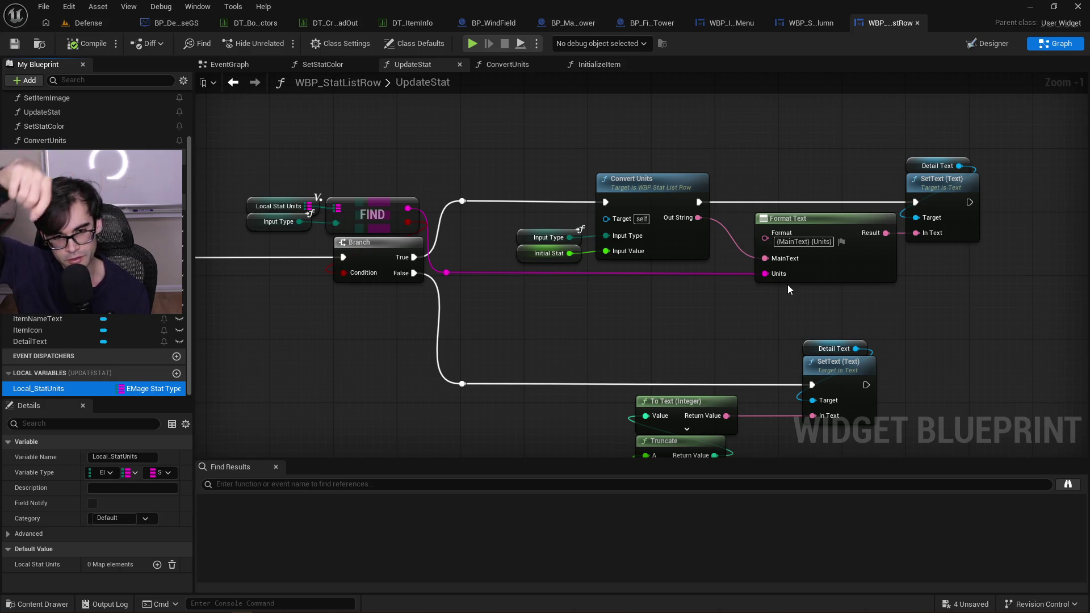
{"action": "left_click", "coordinate": [866, 332]}
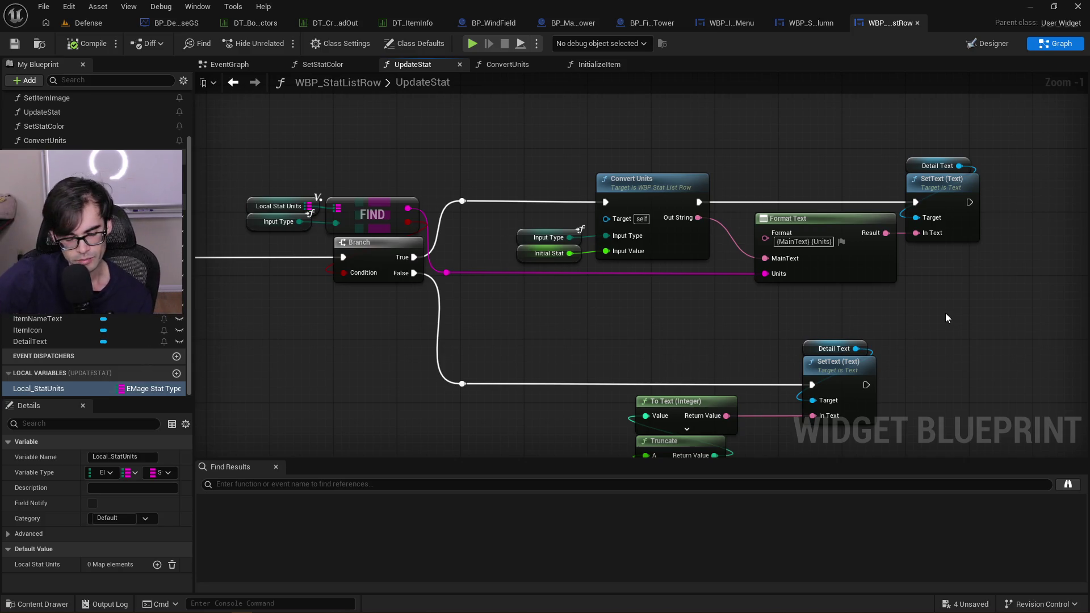
{"action": "mouse_move", "coordinate": [945, 312]}
{"action": "left_mouse_down"}
{"action": "mouse_move", "coordinate": [660, 339]}
{"action": "mouse_move", "coordinate": [444, 226]}
{"action": "left_mouse_up"}
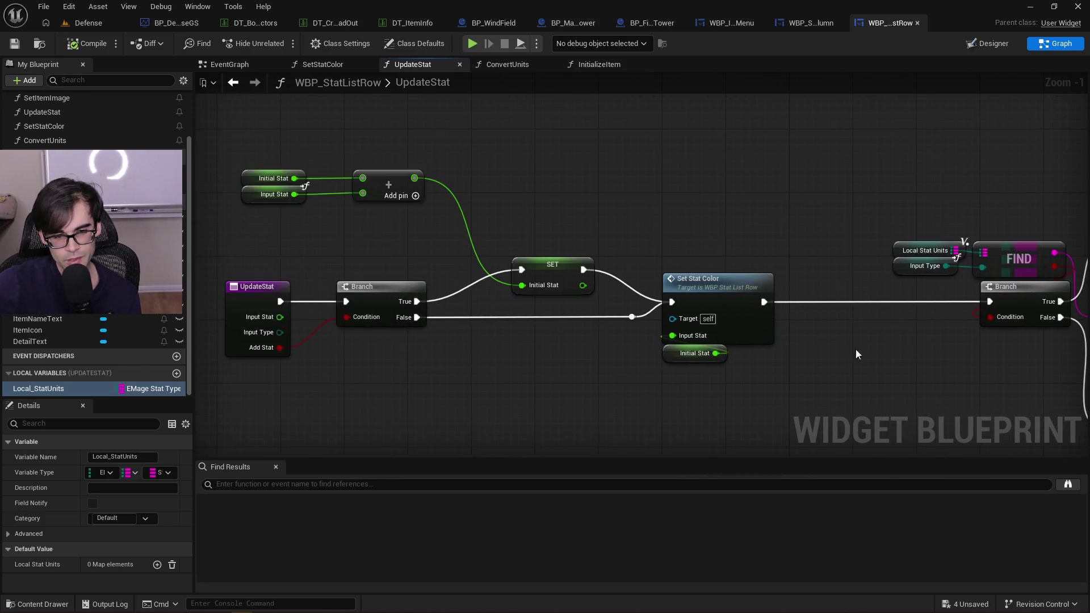
{"action": "left_click_drag", "start_coordinate": [901, 394], "coordinate": [778, 380]}
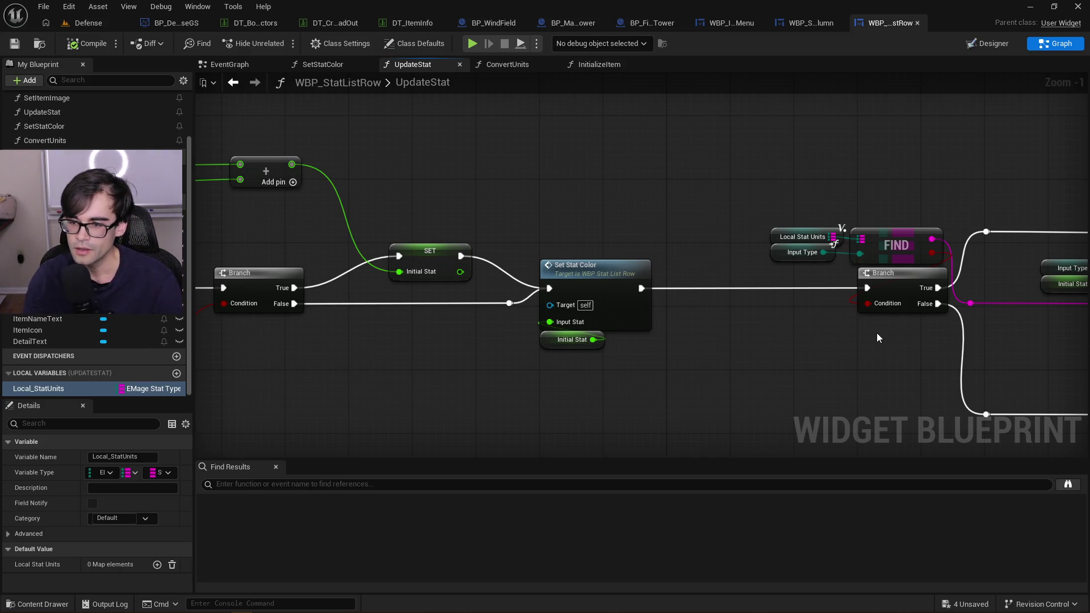
{"action": "left_click_drag", "start_coordinate": [877, 332], "coordinate": [556, 307]}
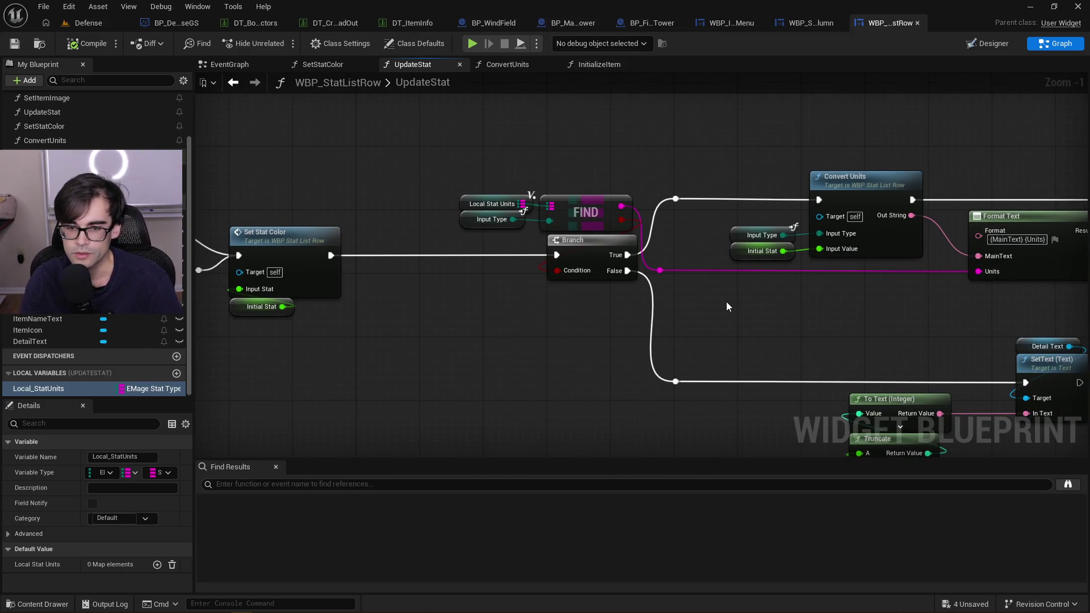
{"action": "left_click_drag", "start_coordinate": [727, 301], "coordinate": [669, 313]}
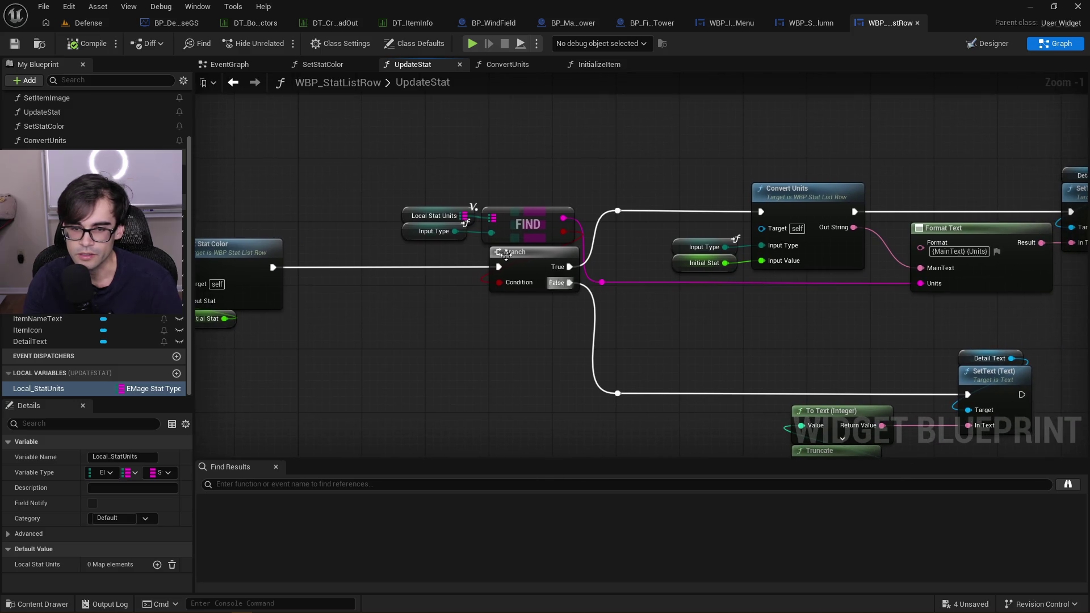
{"action": "left_click", "coordinate": [422, 217]}
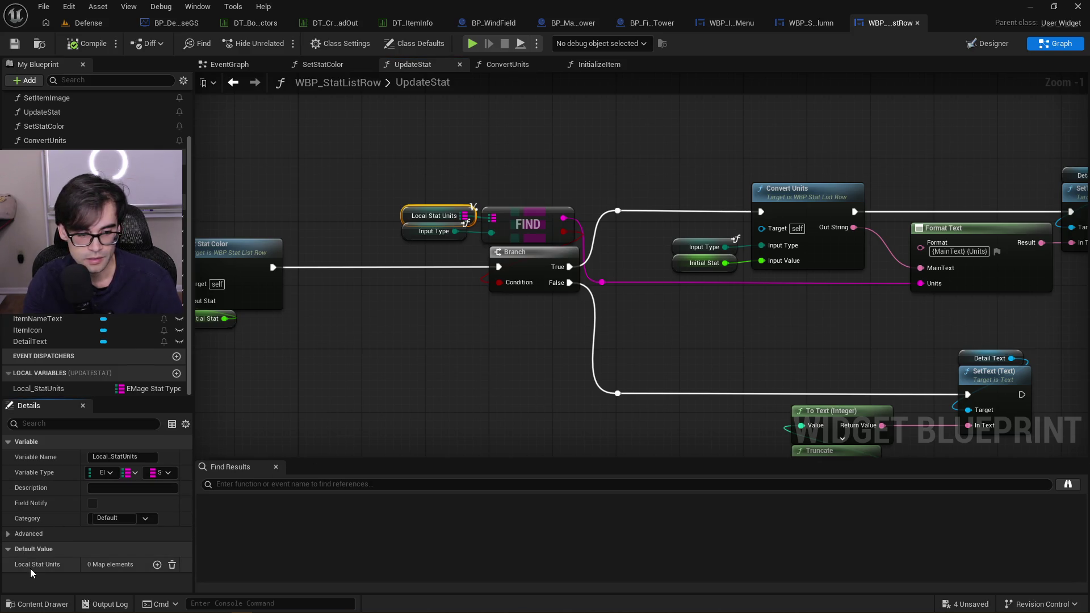
Add a Local_StatUnits entry, then remove all entries and compile the widget blueprint
{"action": "left_click", "coordinate": [158, 565]}
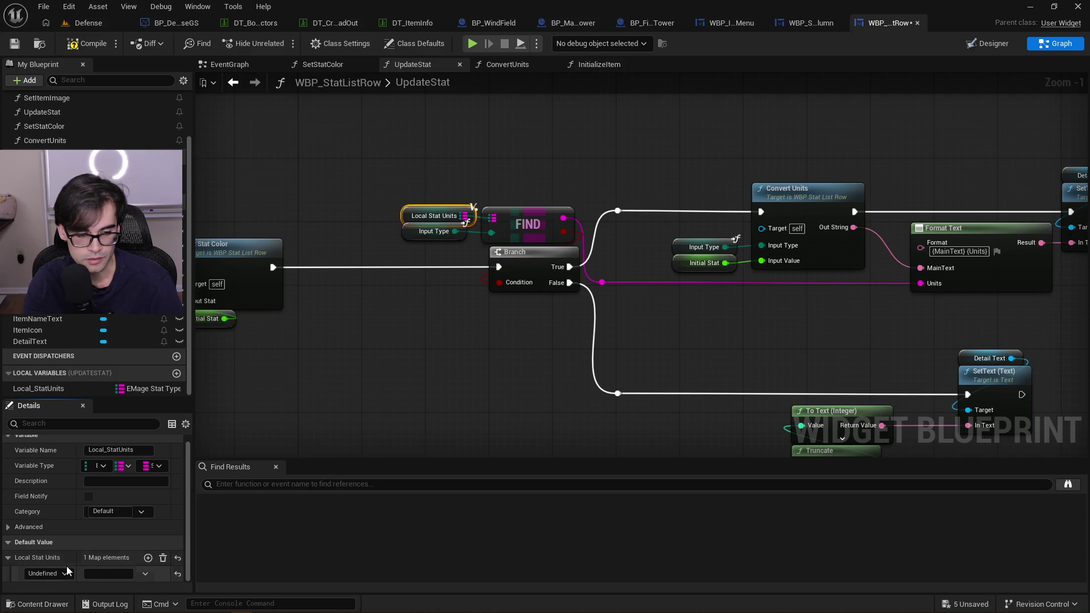
{"action": "left_click", "coordinate": [49, 573]}
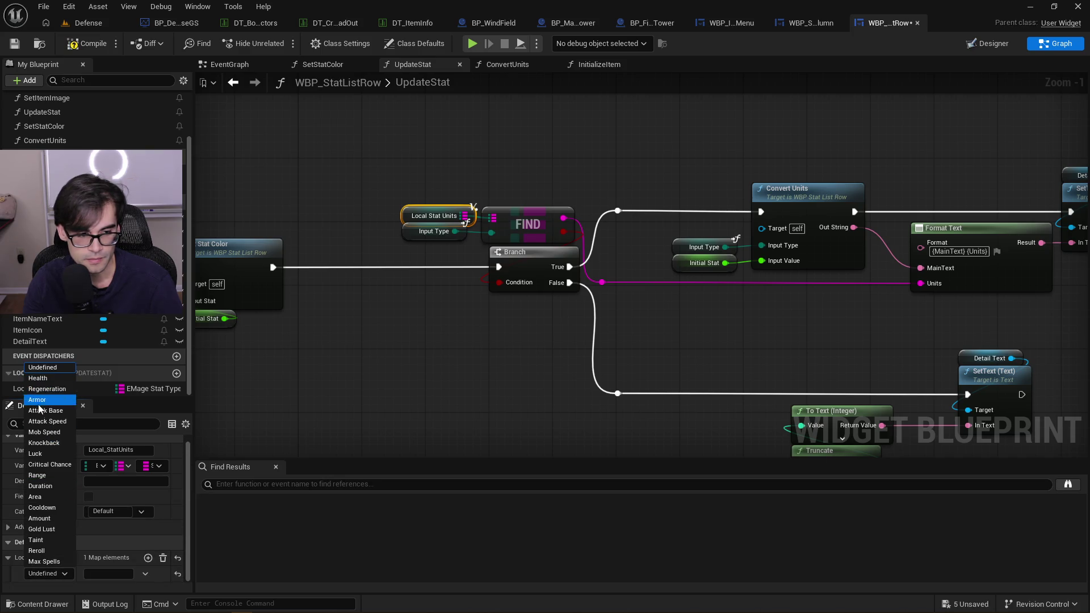
{"action": "left_click", "coordinate": [63, 583]}
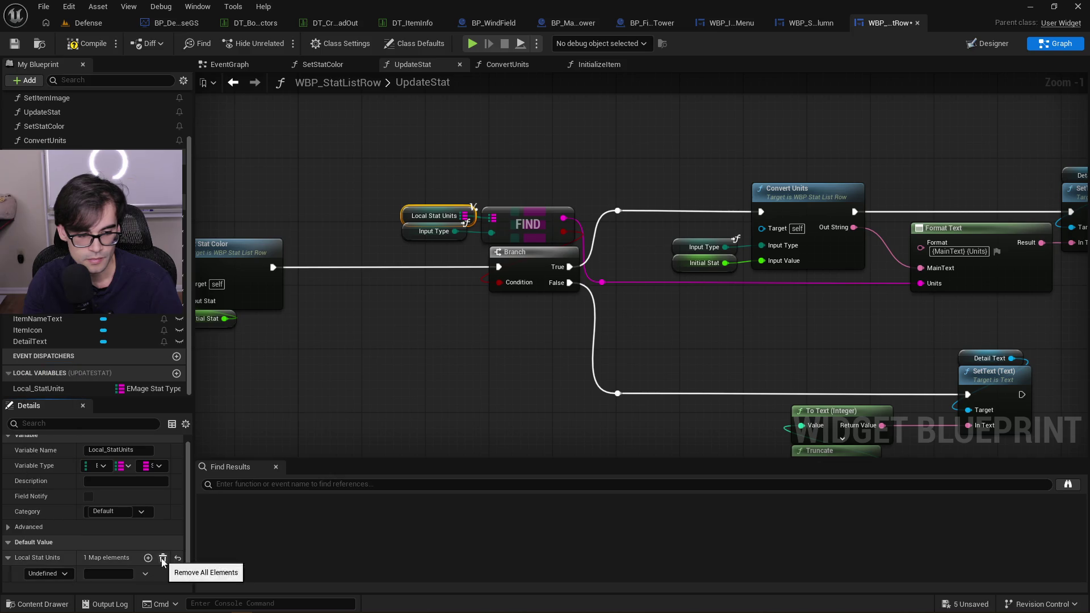
{"action": "left_click", "coordinate": [162, 558]}
{"action": "left_click_drag", "start_coordinate": [407, 381], "coordinate": [380, 333]}
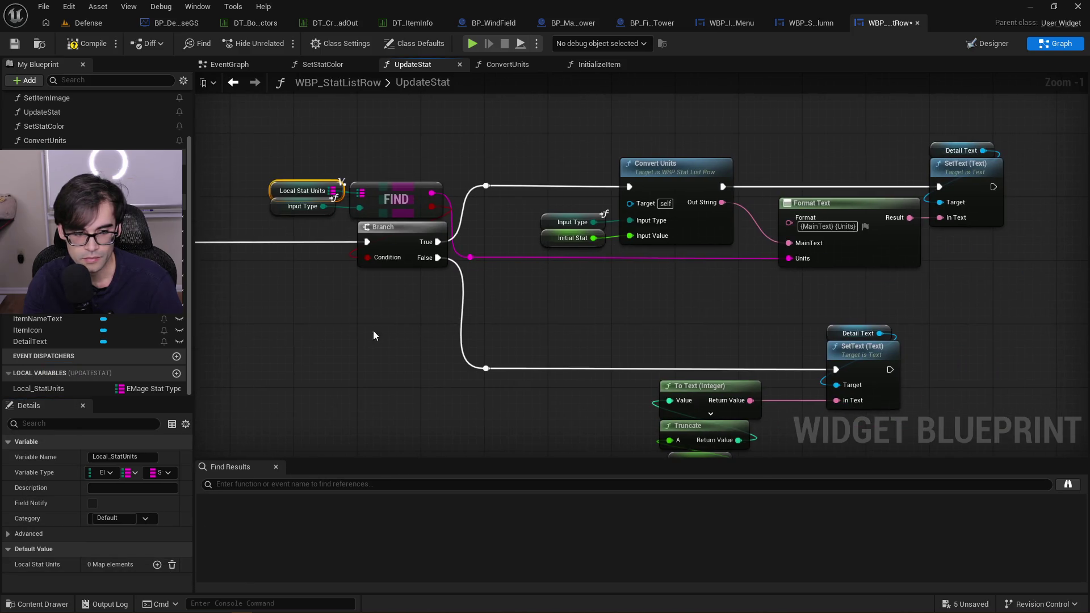
{"action": "left_click", "coordinate": [80, 49]}
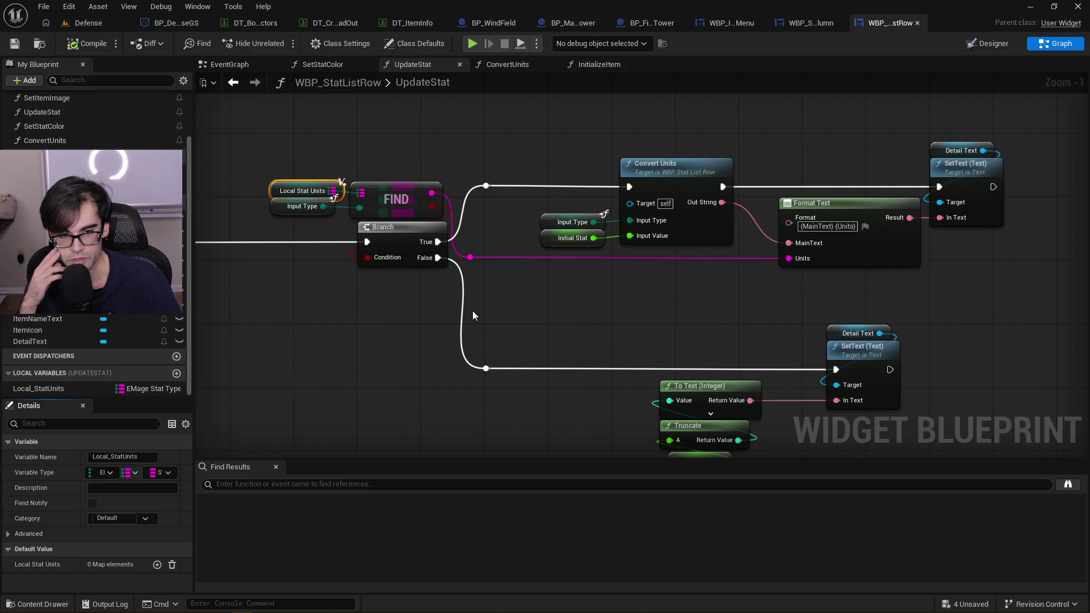
Add a new Local_StatUnits entry and pick its key from the EMageStatType list
{"action": "left_click", "coordinate": [157, 564]}
{"action": "left_click", "coordinate": [50, 572]}
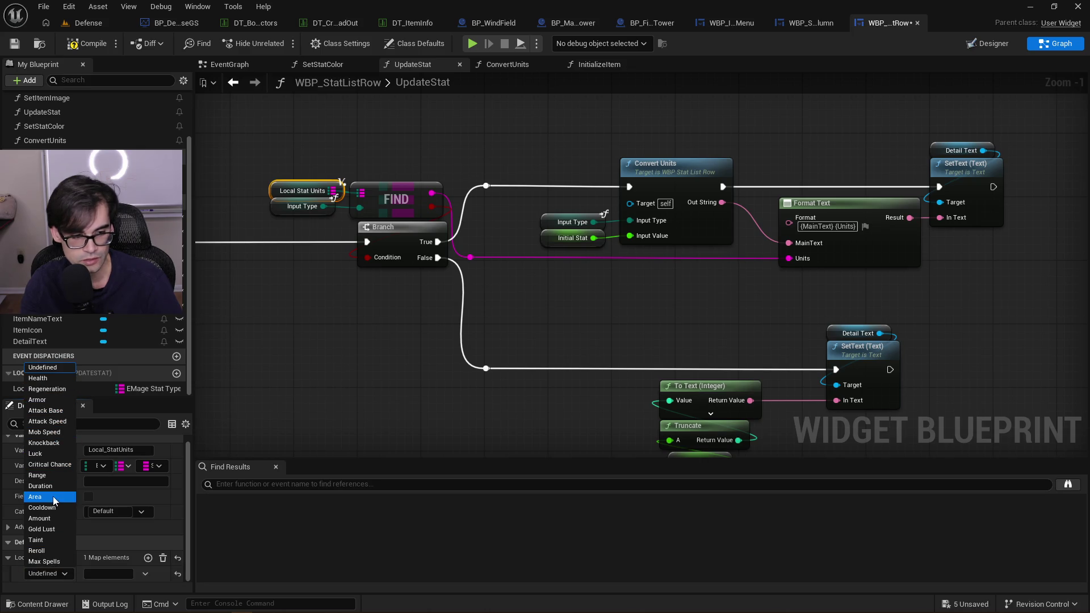
{"action": "left_click", "coordinate": [382, 361]}
{"action": "left_click", "coordinate": [381, 362]}
{"action": "left_click", "coordinate": [382, 361]}
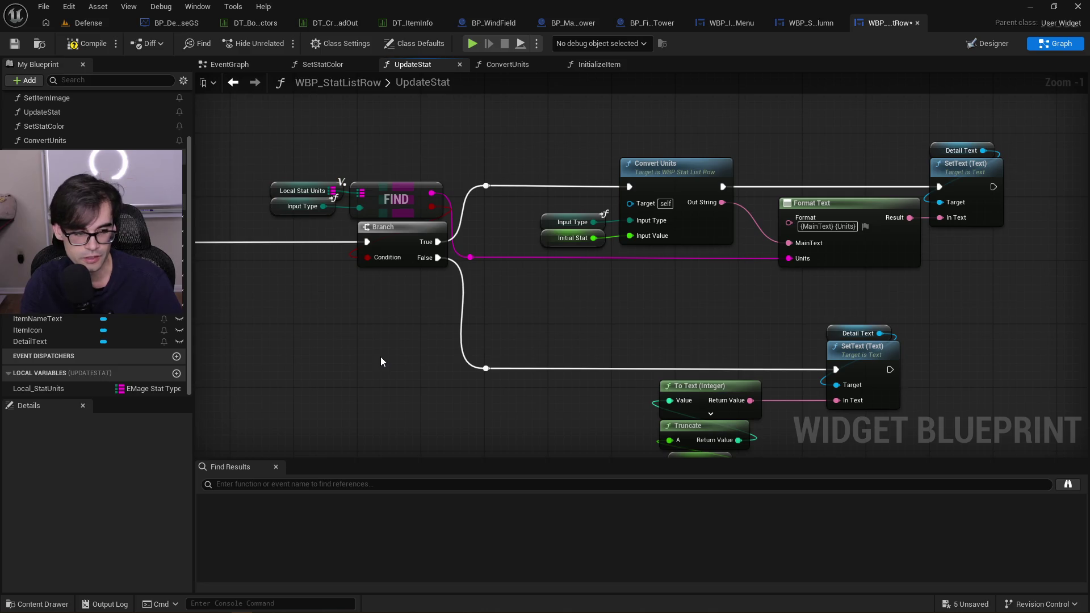
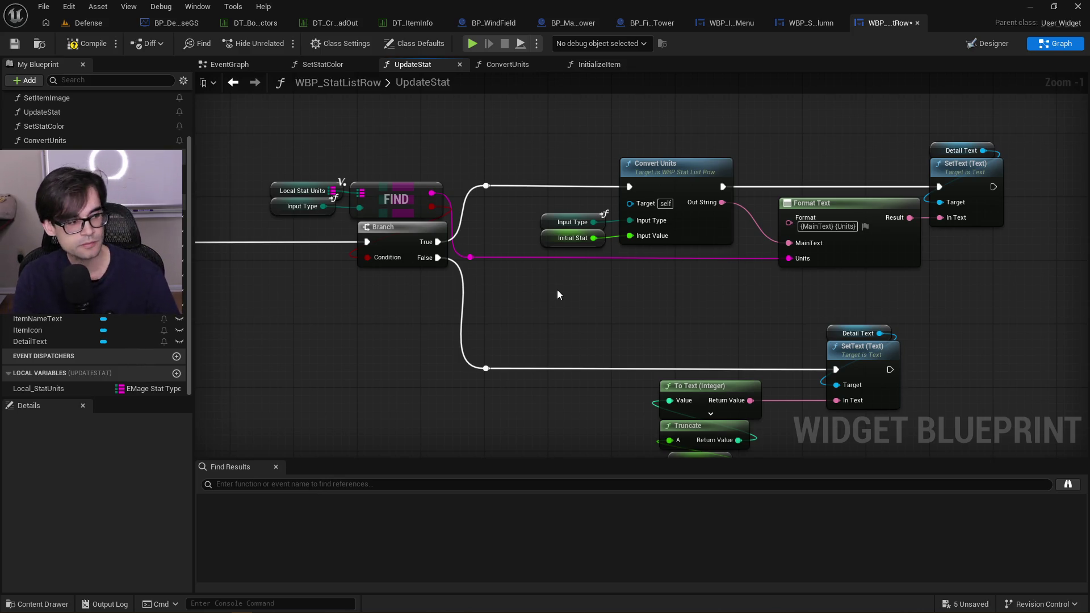
Add a Boolean variable named bIsTower to the blueprint and save
{"action": "scroll", "coordinate": [610, 205], "scroll_direction": "right", "scroll_amount": 3}
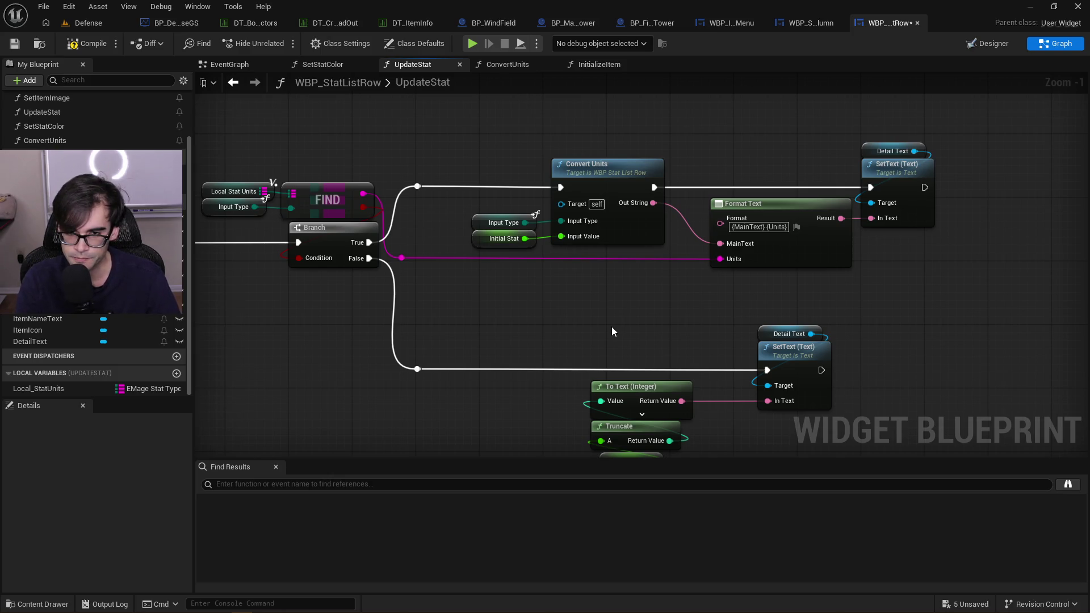
{"action": "scroll", "coordinate": [611, 326], "scroll_direction": "left", "scroll_amount": 10}
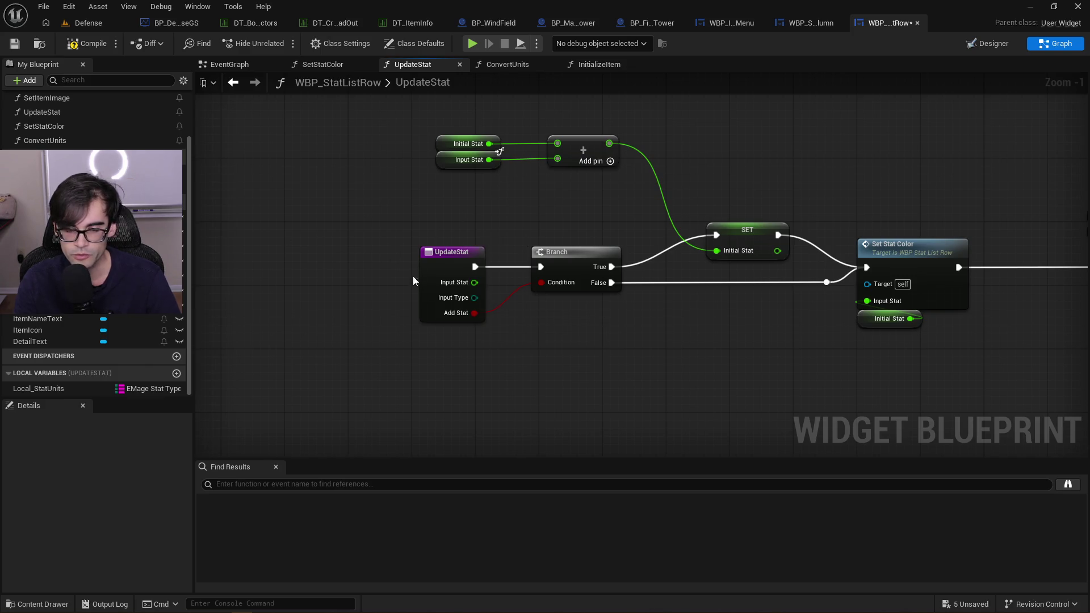
{"action": "scroll", "coordinate": [518, 263], "scroll_direction": "right", "scroll_amount": 10}
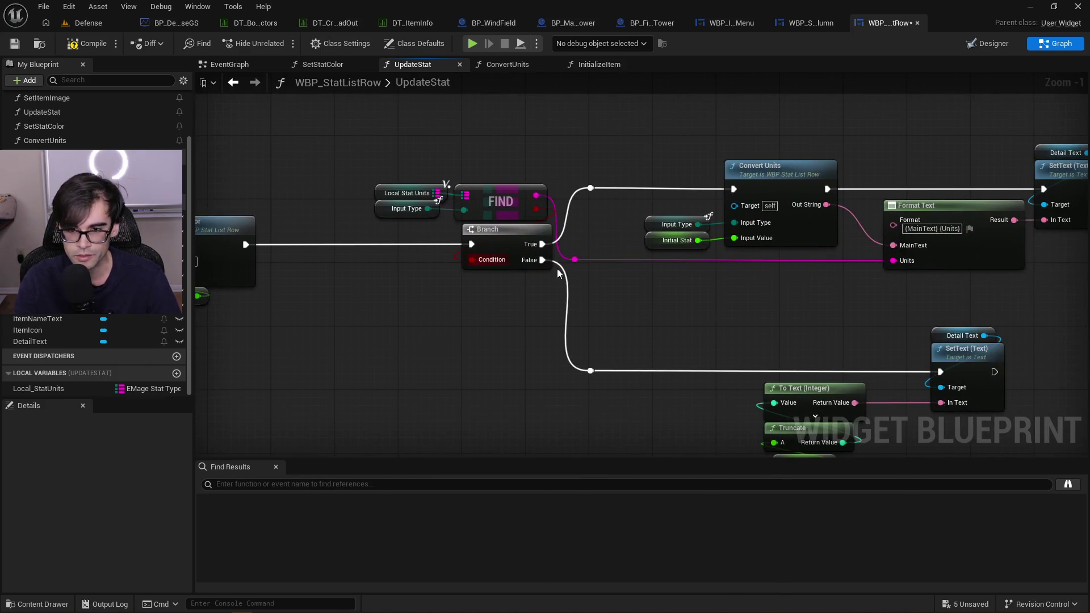
{"action": "left_click_drag", "start_coordinate": [793, 292], "coordinate": [507, 291]}
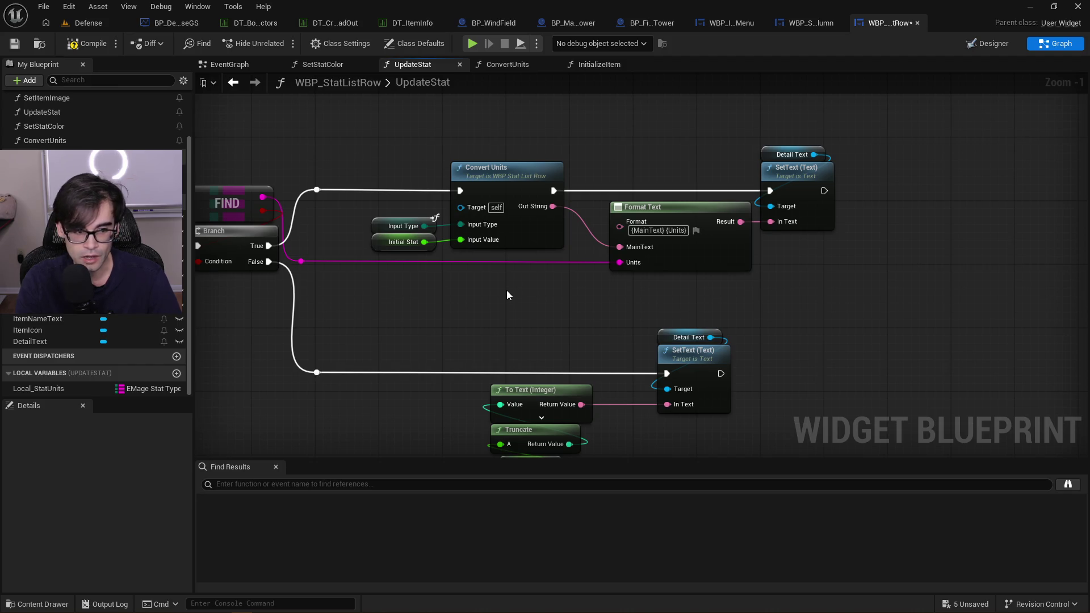
{"action": "left_click_drag", "start_coordinate": [324, 254], "coordinate": [610, 266]}
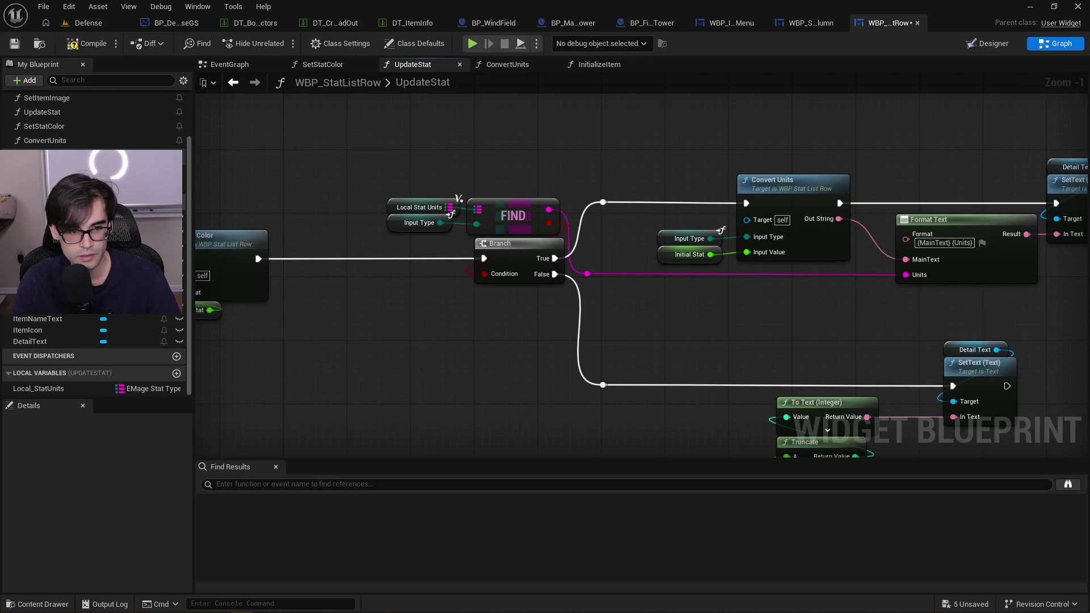
{"action": "left_click", "coordinate": [177, 304]}
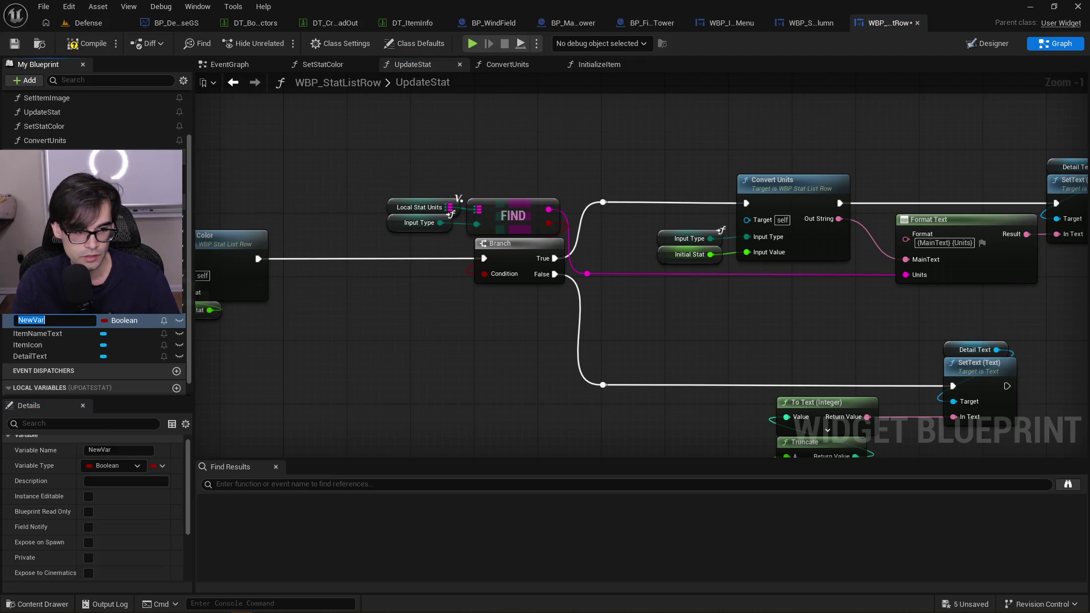
{"action": "type", "text": "b"}
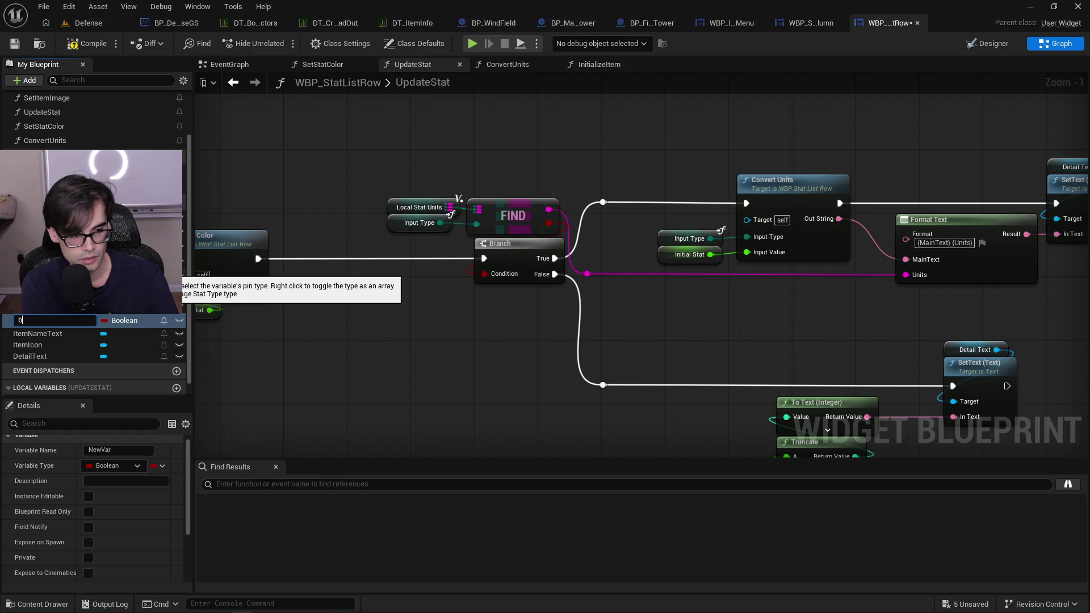
{"action": "type", "text": "IsTower"}
{"action": "key", "text": "Return"}
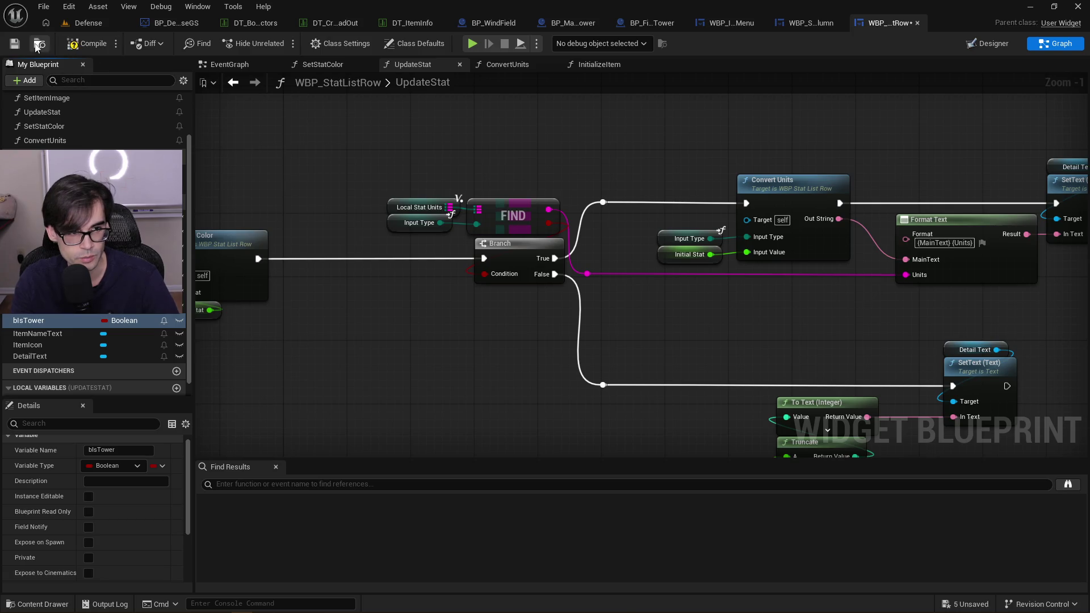
{"action": "left_click", "coordinate": [15, 43]}
In InitializeItem, shift the Initial Stat and Stat Type SET nodes left to make room
{"action": "left_click_drag", "start_coordinate": [312, 187], "coordinate": [676, 221]}
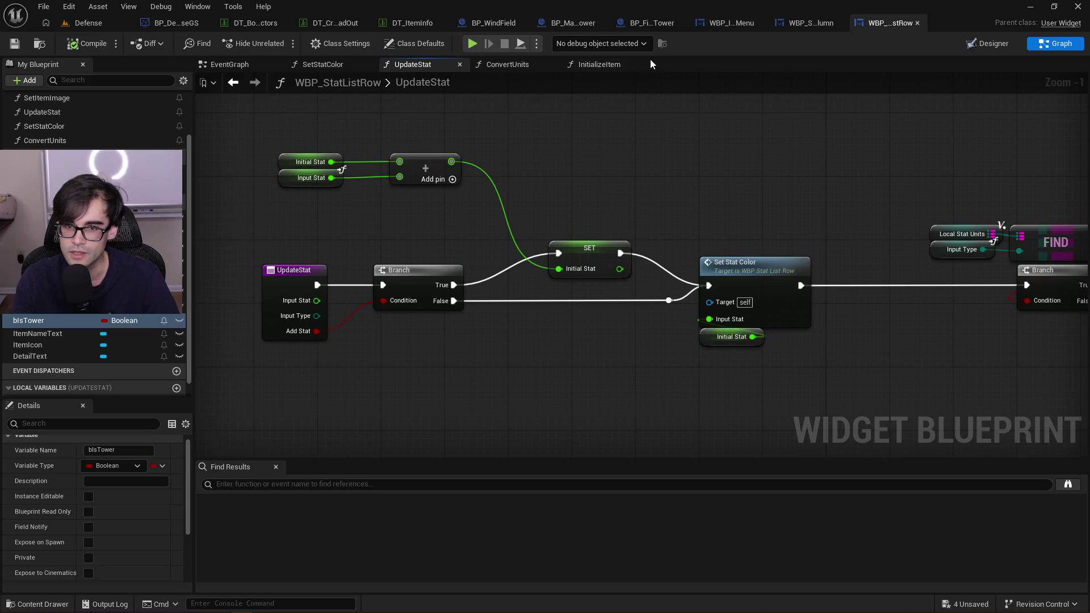
{"action": "left_click", "coordinate": [589, 64]}
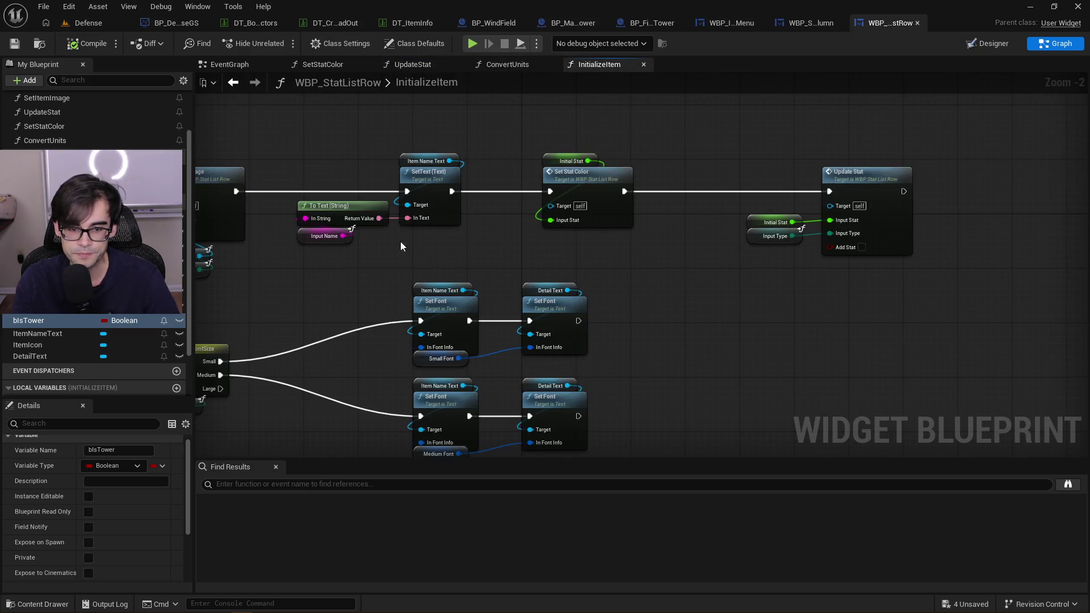
{"action": "left_click_drag", "start_coordinate": [387, 241], "coordinate": [918, 209]}
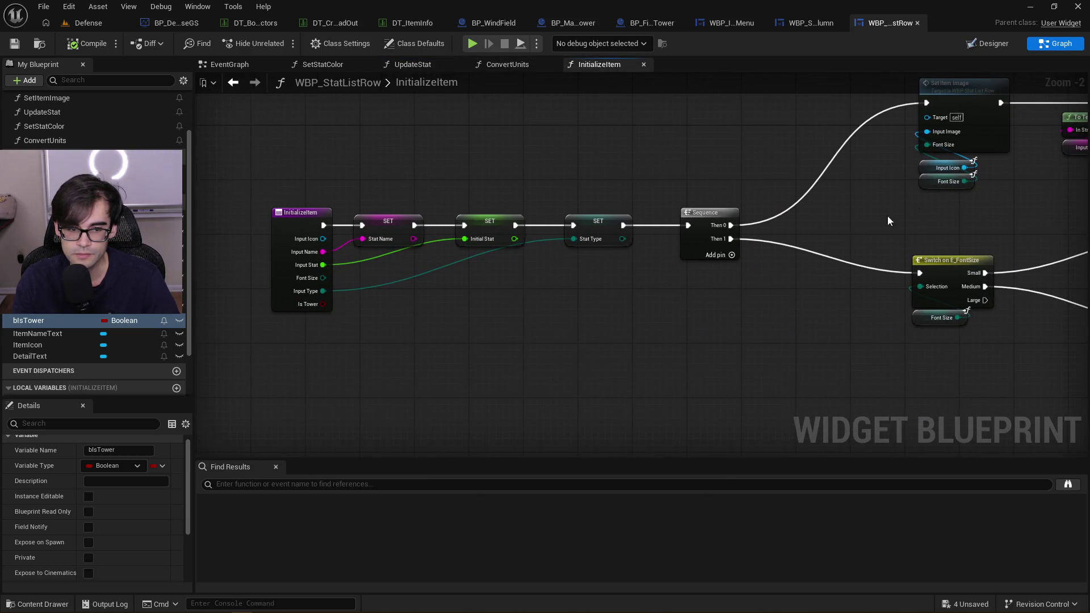
{"action": "mouse_move", "coordinate": [480, 199]}
{"action": "left_mouse_down"}
{"action": "mouse_move", "coordinate": [600, 233]}
{"action": "mouse_move", "coordinate": [560, 220]}
{"action": "left_mouse_up"}
{"action": "left_click", "coordinate": [580, 217]}
{"action": "left_click", "coordinate": [539, 197]}
Insert a SET bIsTower node chained into the Sequence node's execution
{"action": "mouse_move", "coordinate": [46, 321]}
{"action": "left_mouse_down"}
{"action": "mouse_move", "coordinate": [579, 221]}
{"action": "mouse_move", "coordinate": [602, 198]}
{"action": "mouse_move", "coordinate": [617, 209]}
{"action": "left_mouse_up"}
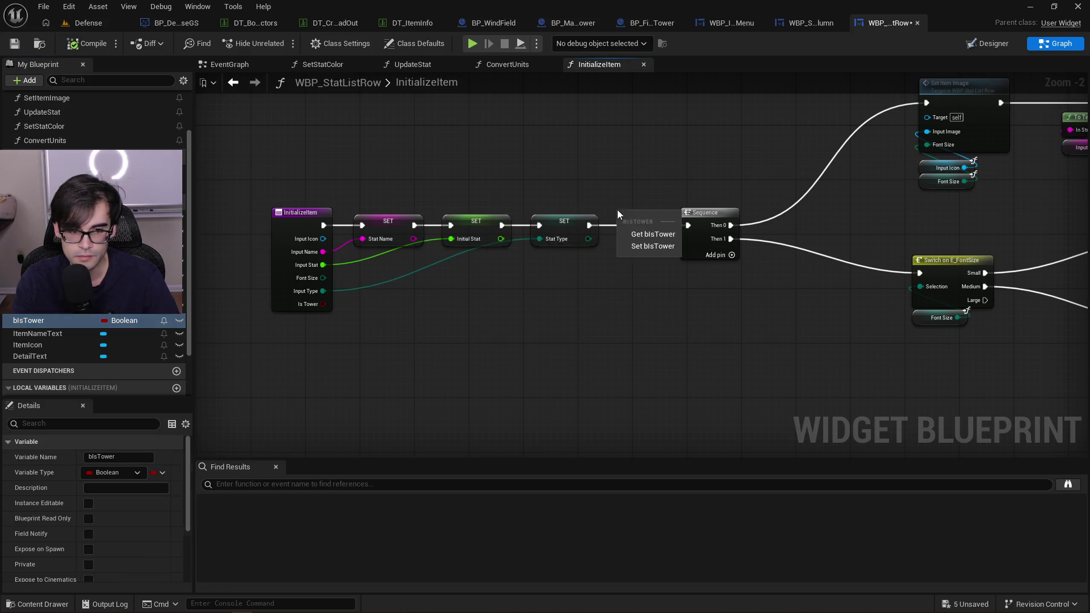
{"action": "left_click", "coordinate": [652, 245]}
{"action": "left_click_drag", "start_coordinate": [699, 213], "coordinate": [747, 214]}
{"action": "left_click", "coordinate": [677, 219], "text": "alt"}
{"action": "left_click_drag", "start_coordinate": [677, 219], "coordinate": [741, 227]}
{"action": "mouse_move", "coordinate": [655, 216]}
{"action": "left_mouse_down"}
{"action": "mouse_move", "coordinate": [669, 229]}
{"action": "mouse_move", "coordinate": [668, 217]}
{"action": "left_mouse_up"}
{"action": "left_click", "coordinate": [274, 383]}
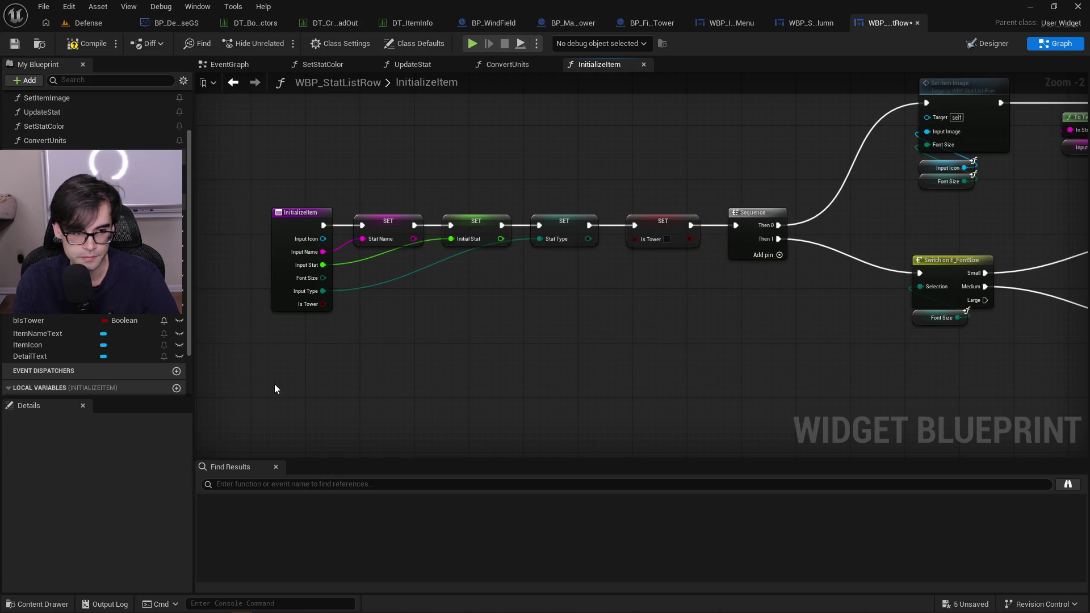
Add a Get Is Tower node and feed its value into SET bIsTower
{"action": "right_click", "coordinate": [506, 324]}
{"action": "type", "text": "get is tower"}
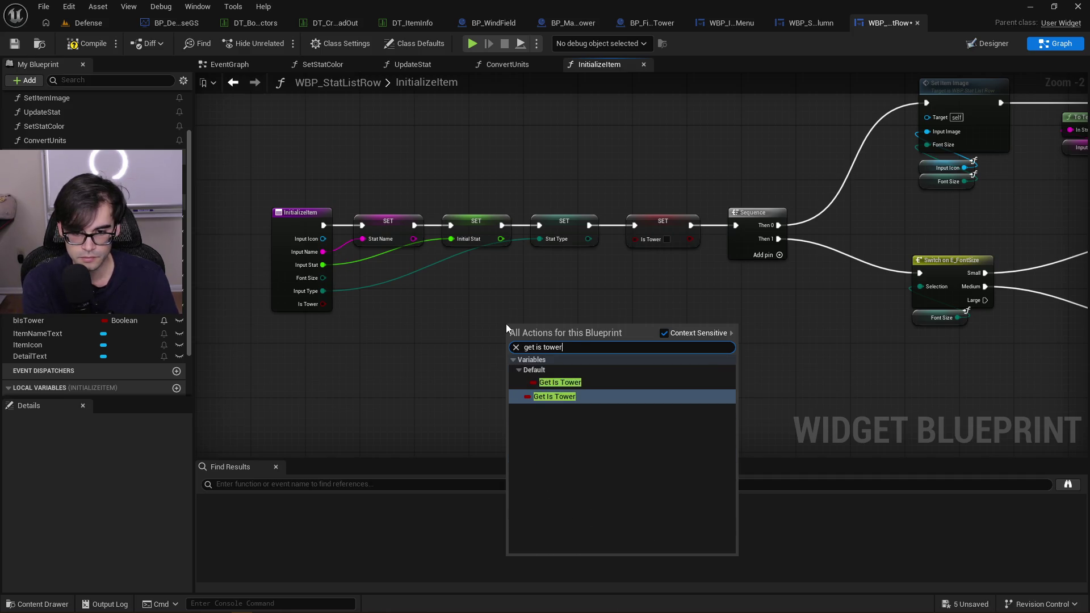
{"action": "key", "text": "Return"}
{"action": "scroll", "coordinate": [564, 305], "scroll_direction": "up", "scroll_amount": 1}
{"action": "scroll", "coordinate": [564, 311], "scroll_direction": "up", "scroll_amount": 1}
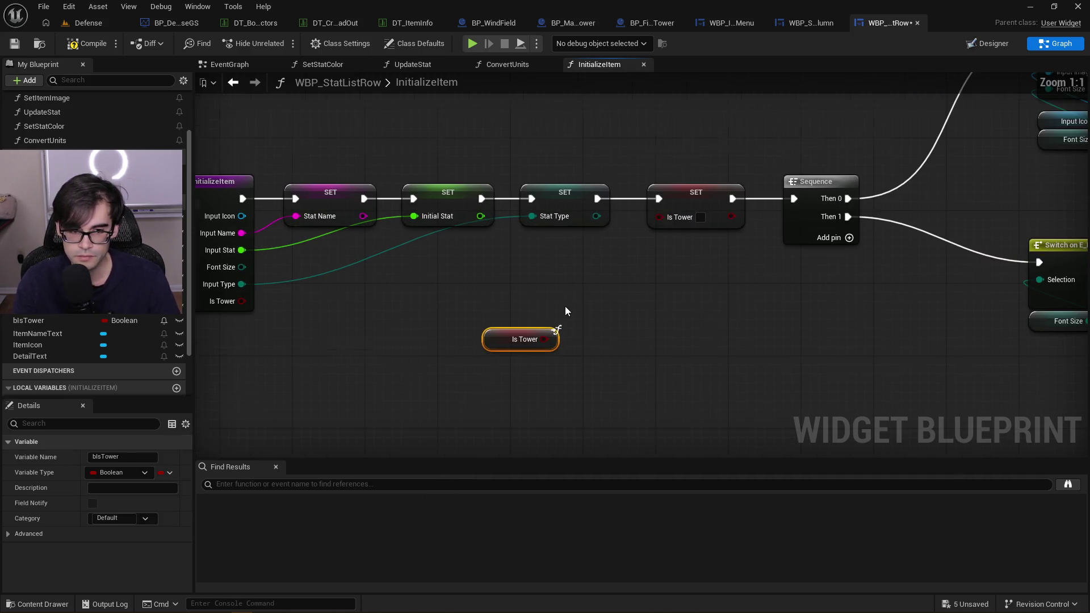
{"action": "mouse_move", "coordinate": [544, 339]}
{"action": "left_mouse_down"}
{"action": "mouse_move", "coordinate": [621, 283]}
{"action": "mouse_move", "coordinate": [675, 220]}
{"action": "mouse_move", "coordinate": [659, 217]}
{"action": "mouse_move", "coordinate": [582, 288]}
{"action": "mouse_move", "coordinate": [677, 245]}
{"action": "left_mouse_up"}
{"action": "left_click_drag", "start_coordinate": [436, 309], "coordinate": [557, 294]}
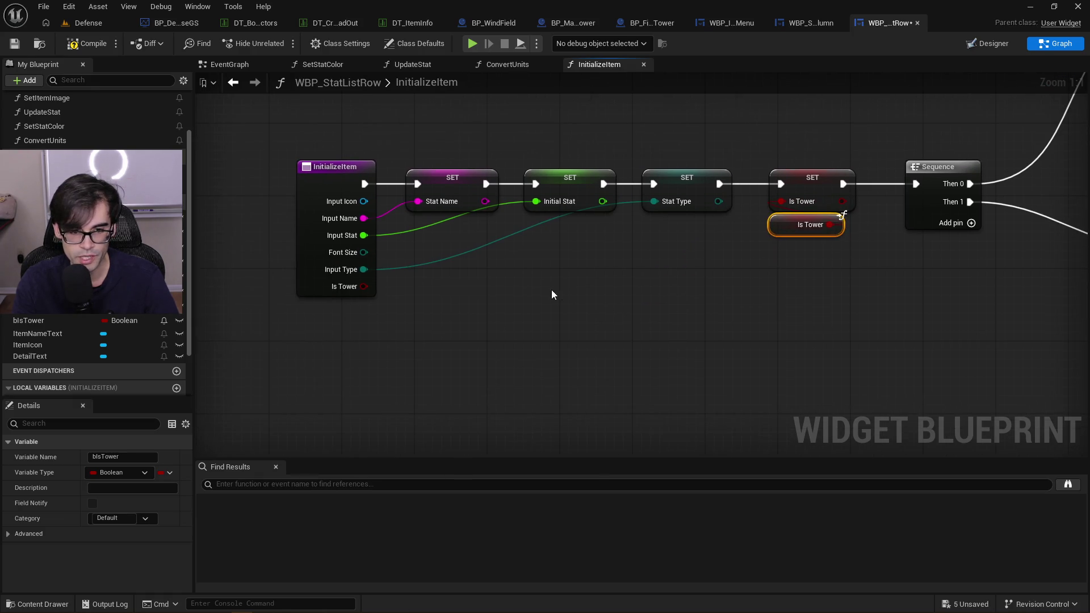
Rename InitializeItem's tower input to bInputIsTower
{"action": "left_click", "coordinate": [309, 177]}
{"action": "scroll", "coordinate": [114, 455], "scroll_direction": "down", "scroll_amount": 5}
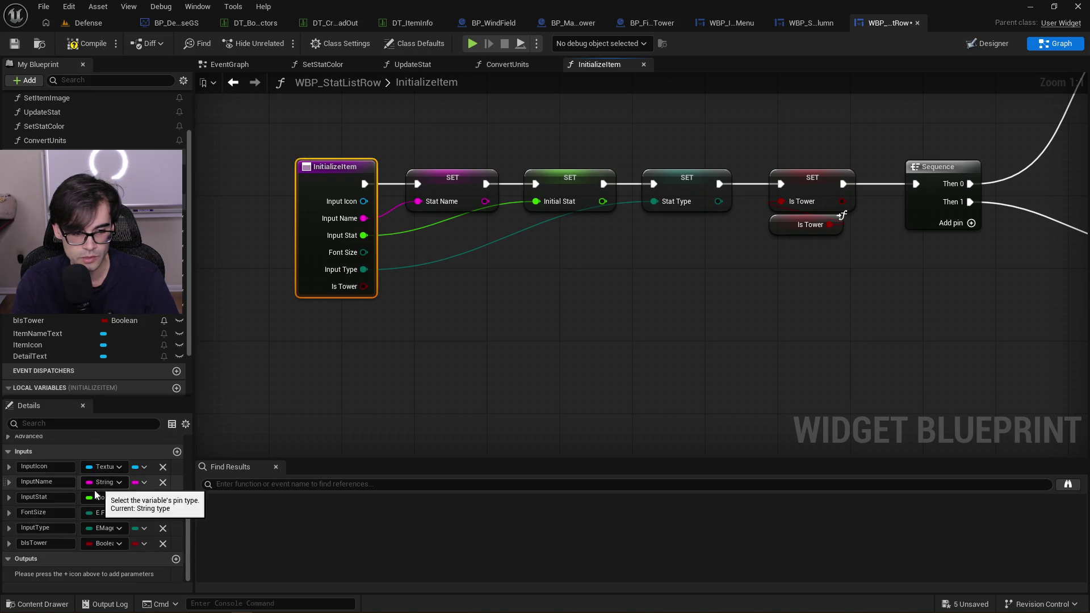
{"action": "left_click", "coordinate": [42, 543]}
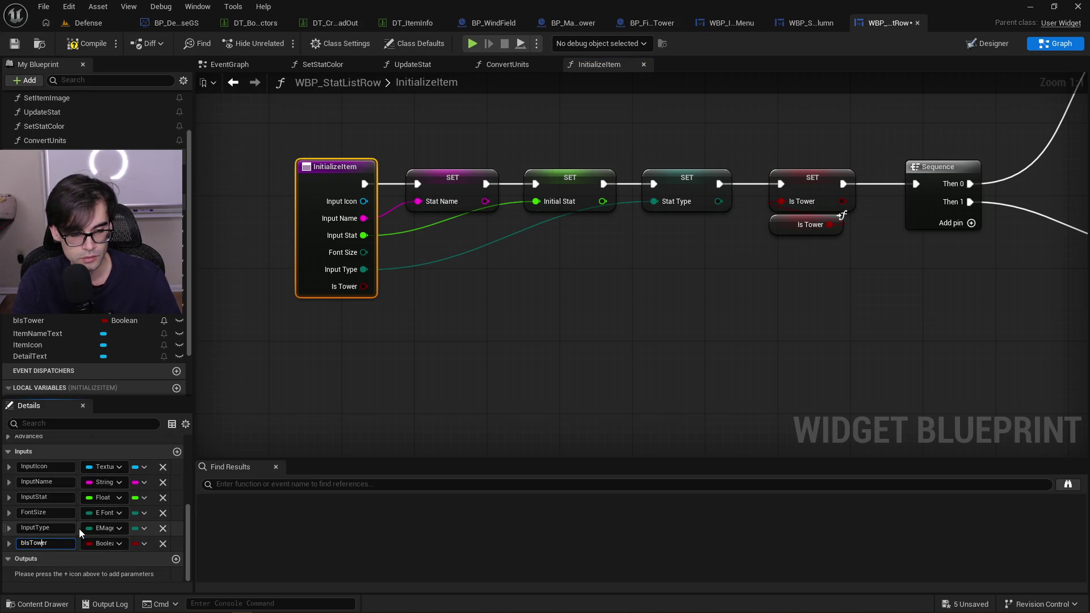
{"action": "type", "text": "Input"}
{"action": "key", "text": "Return"}
Compile and save the blueprint, then review the Update Stat call's inputs
{"action": "left_click", "coordinate": [85, 44]}
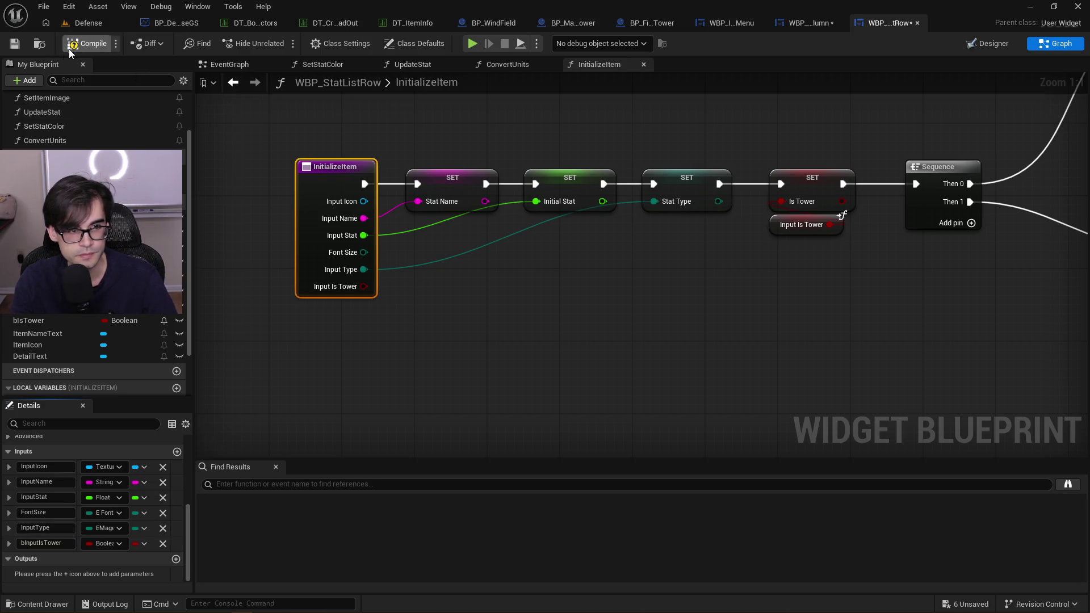
{"action": "left_click", "coordinate": [15, 43]}
{"action": "scroll", "coordinate": [679, 316], "scroll_direction": "down", "scroll_amount": 5}
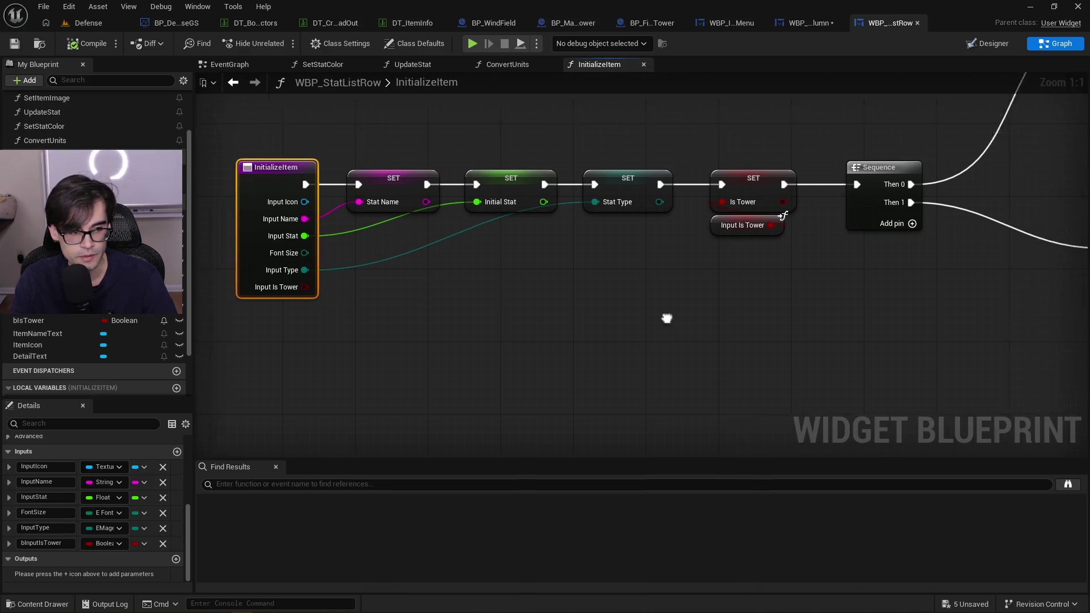
{"action": "scroll", "coordinate": [732, 262], "scroll_direction": "up", "scroll_amount": 3}
{"action": "left_click", "coordinate": [655, 211]}
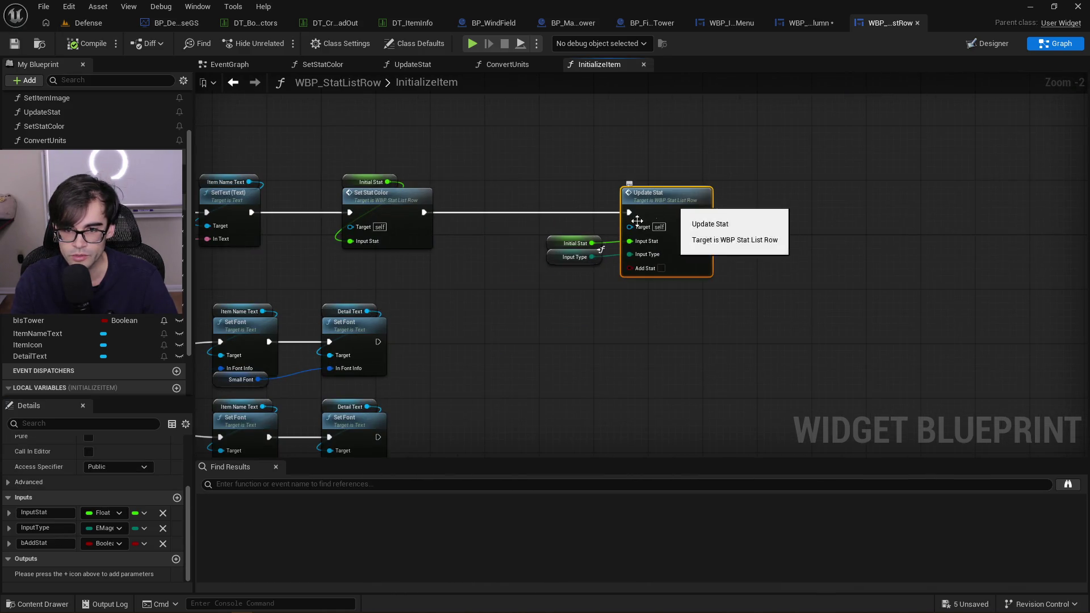
{"action": "scroll", "coordinate": [825, 175], "scroll_direction": "up", "scroll_amount": 1}
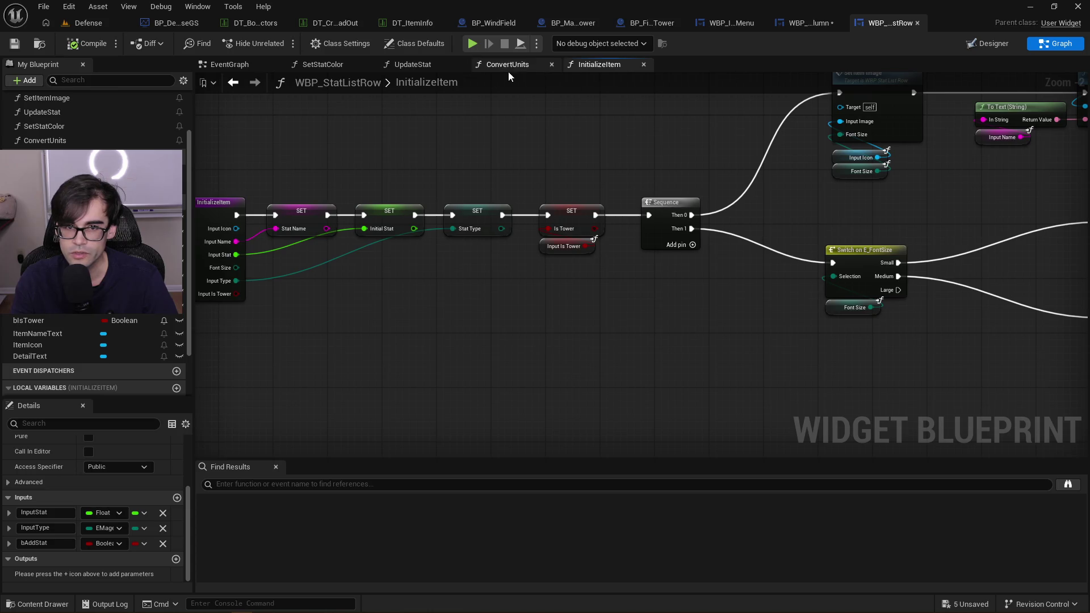
{"action": "left_click", "coordinate": [413, 64]}
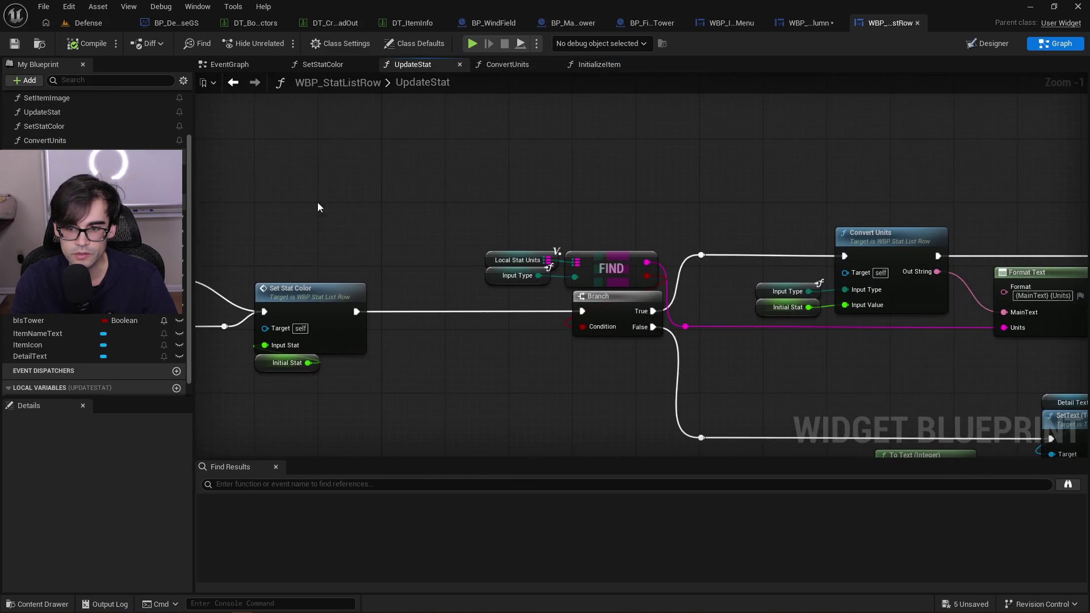
{"action": "left_click_drag", "start_coordinate": [310, 207], "coordinate": [335, 131]}
{"action": "scroll", "coordinate": [570, 181], "scroll_direction": "down", "scroll_amount": 3}
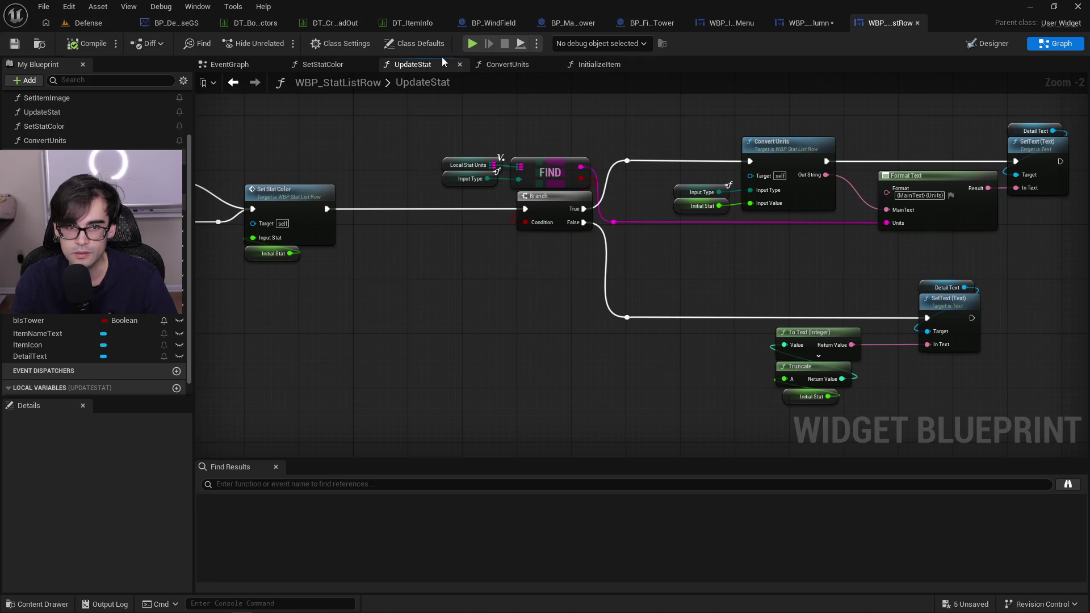
{"action": "left_click", "coordinate": [809, 22]}
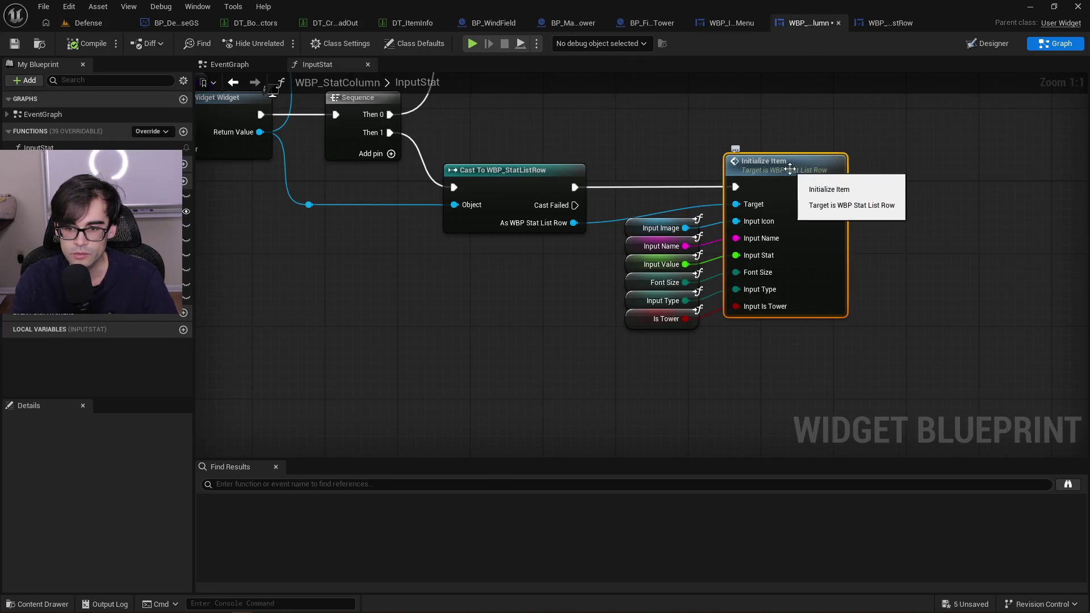
{"action": "double_click", "coordinate": [767, 177]}
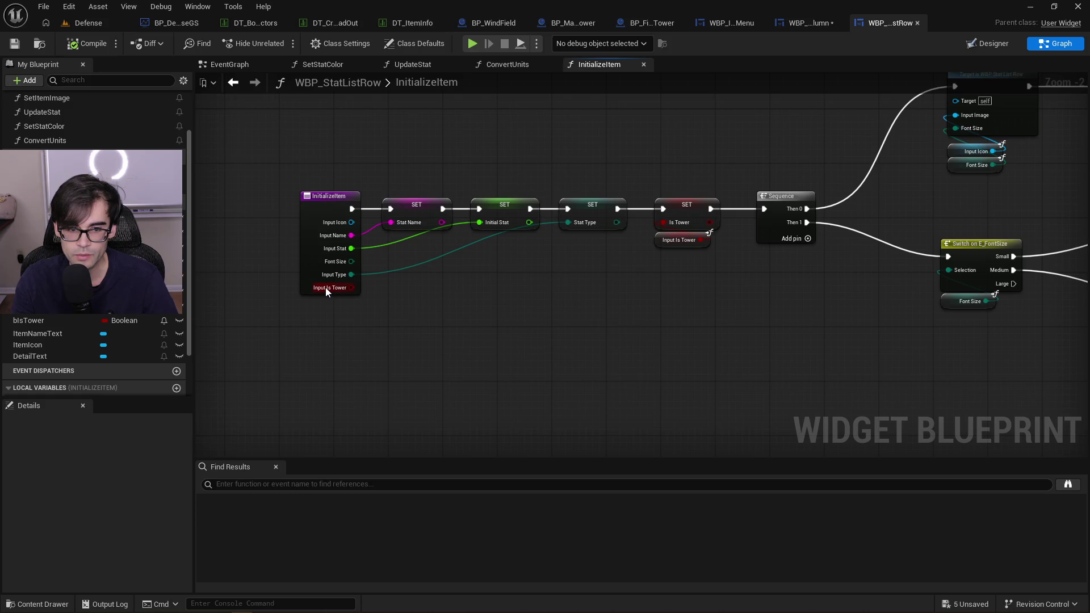
{"action": "mouse_move", "coordinate": [851, 312]}
{"action": "left_mouse_down"}
{"action": "mouse_move", "coordinate": [577, 281]}
{"action": "mouse_move", "coordinate": [445, 313]}
{"action": "left_mouse_up"}
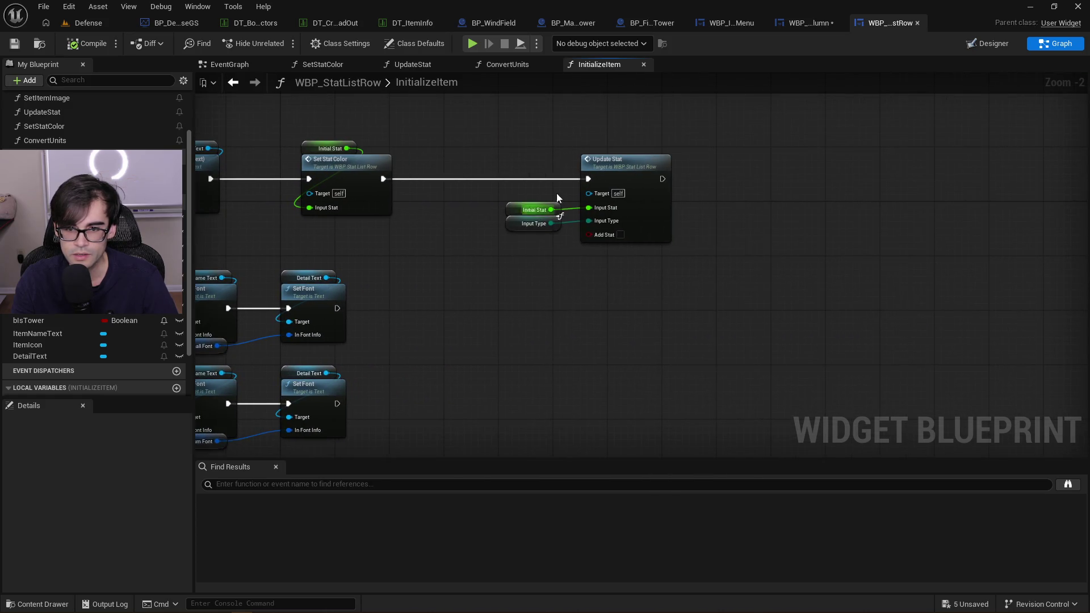
{"action": "double_click", "coordinate": [622, 160]}
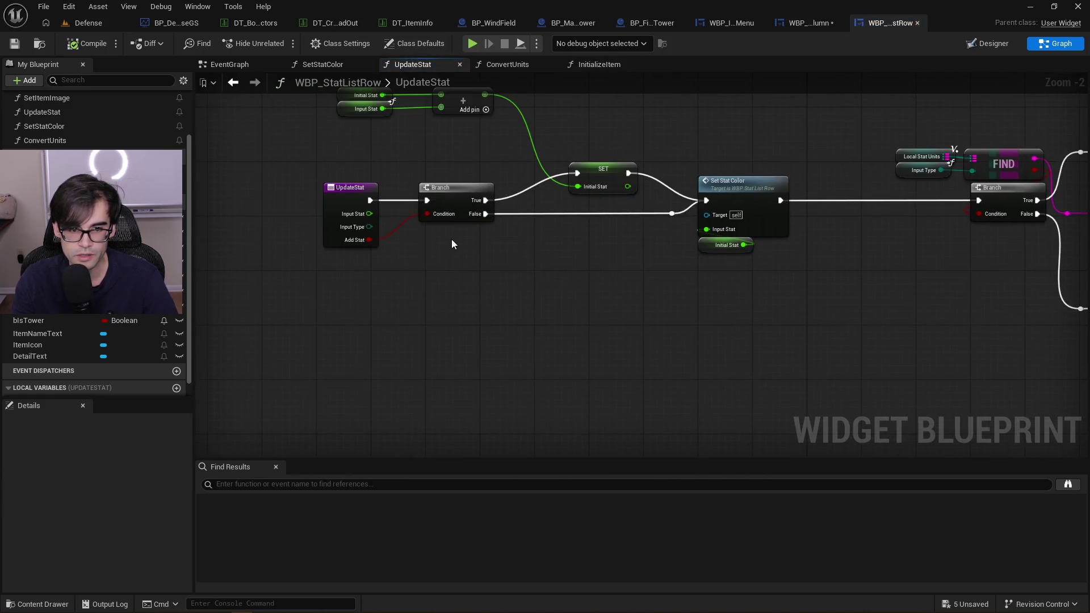
{"action": "scroll", "coordinate": [454, 241], "scroll_direction": "down", "scroll_amount": 2}
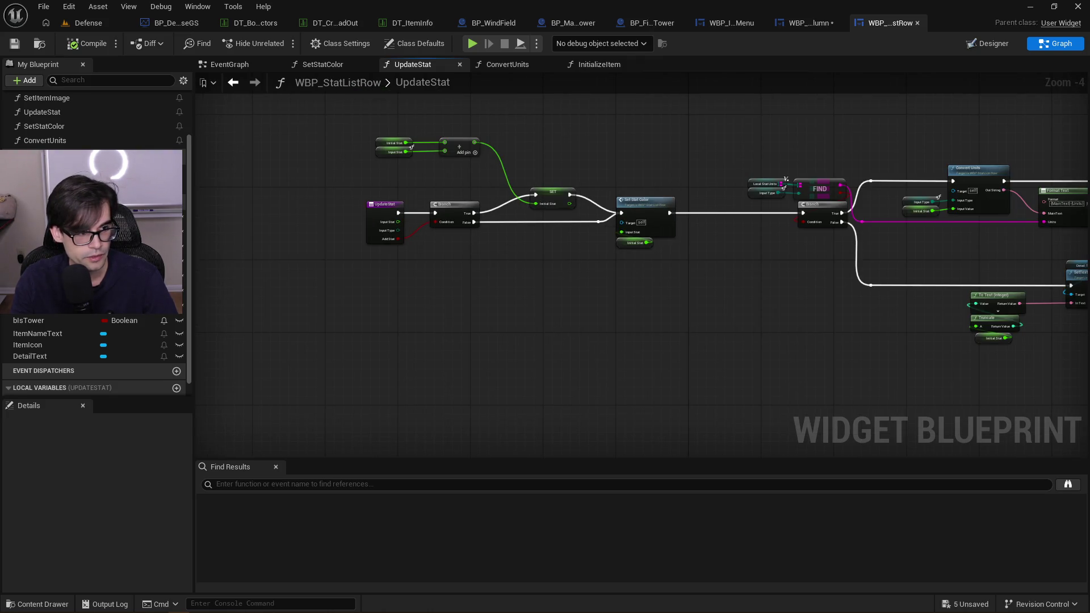
{"action": "left_click_drag", "start_coordinate": [533, 281], "coordinate": [529, 347]}
{"action": "left_click_drag", "start_coordinate": [743, 321], "coordinate": [503, 313]}
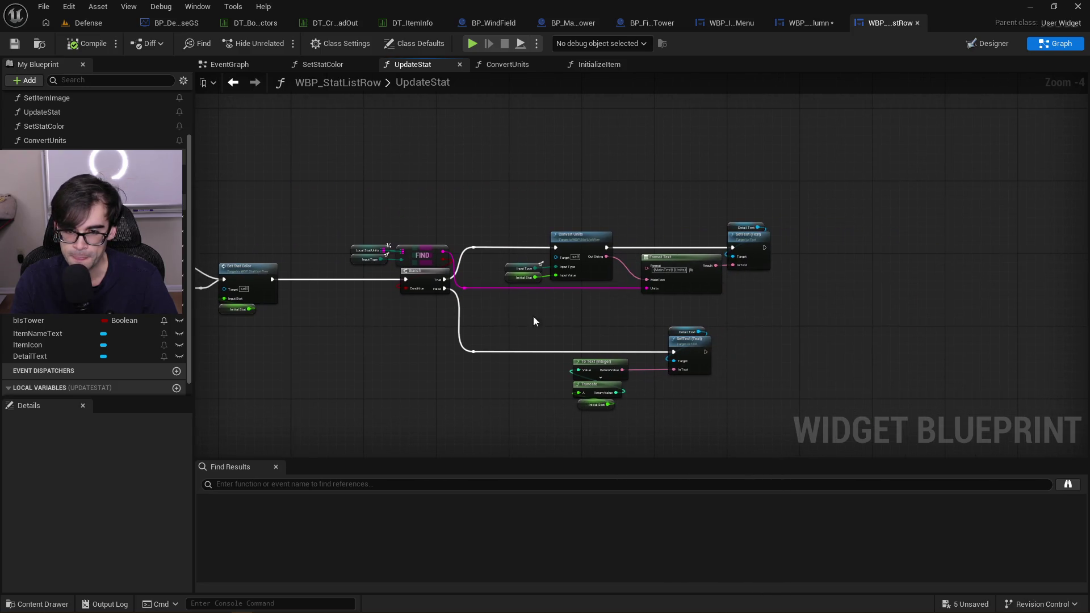
{"action": "scroll", "coordinate": [596, 297], "scroll_direction": "up", "scroll_amount": 2}
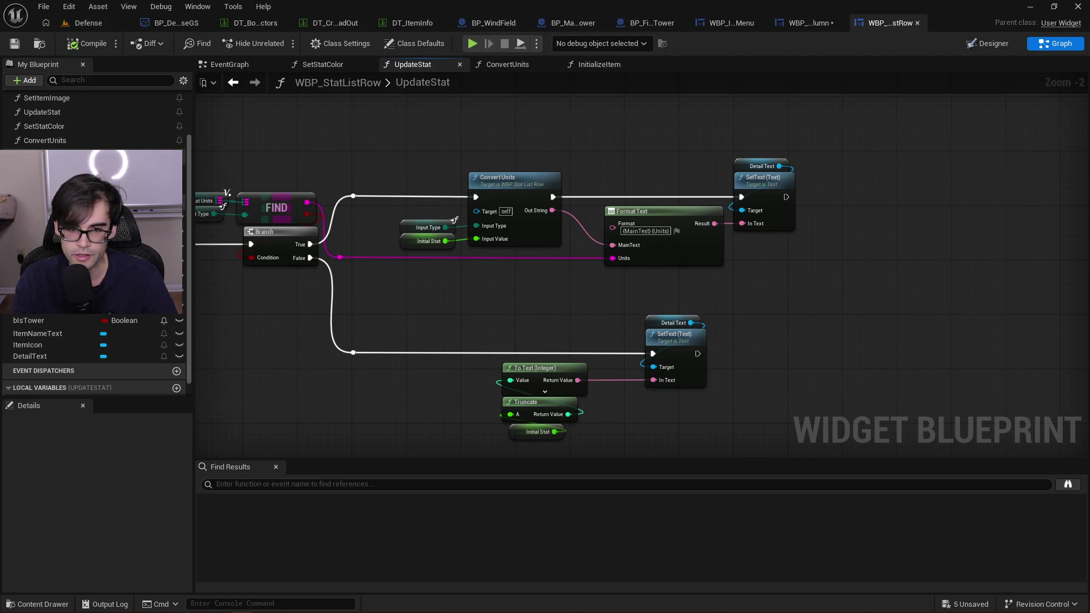
{"action": "left_click_drag", "start_coordinate": [439, 299], "coordinate": [545, 319]}
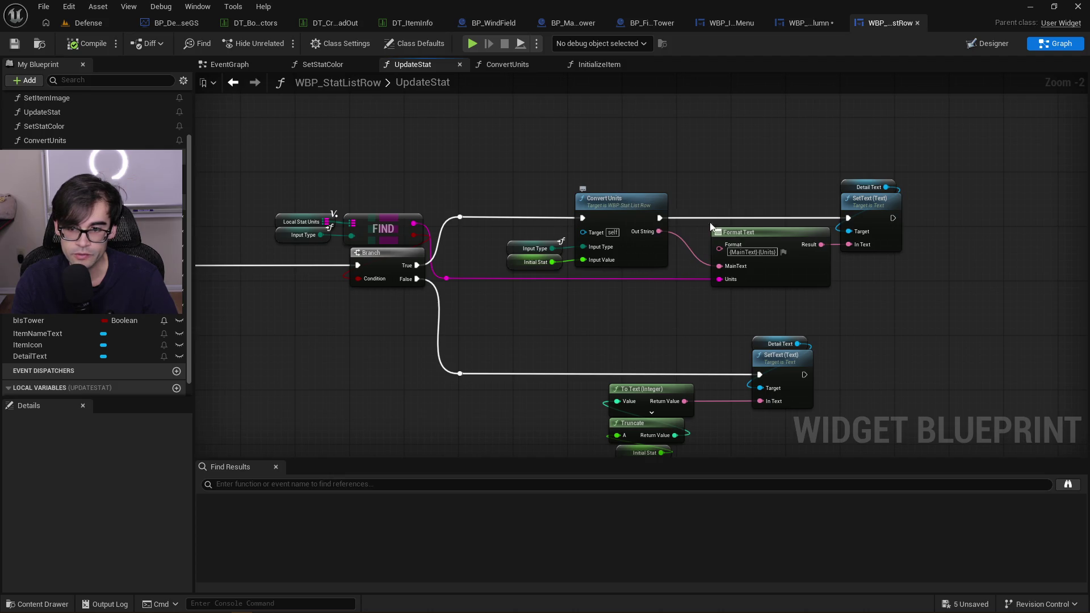
{"action": "scroll", "coordinate": [738, 275], "scroll_direction": "up", "scroll_amount": 2}
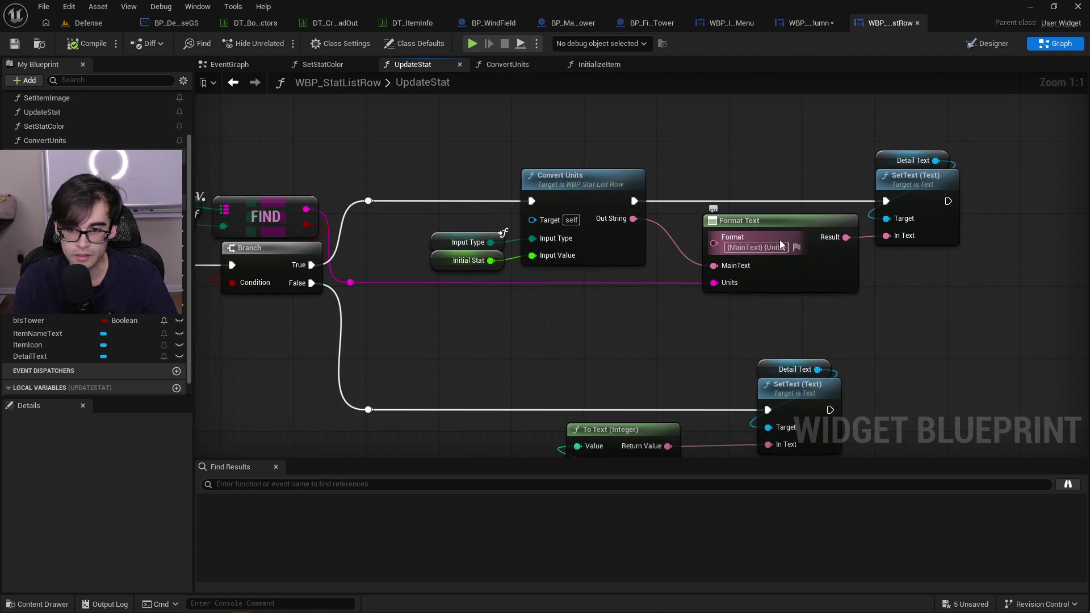
{"action": "left_click_drag", "start_coordinate": [501, 307], "coordinate": [674, 330]}
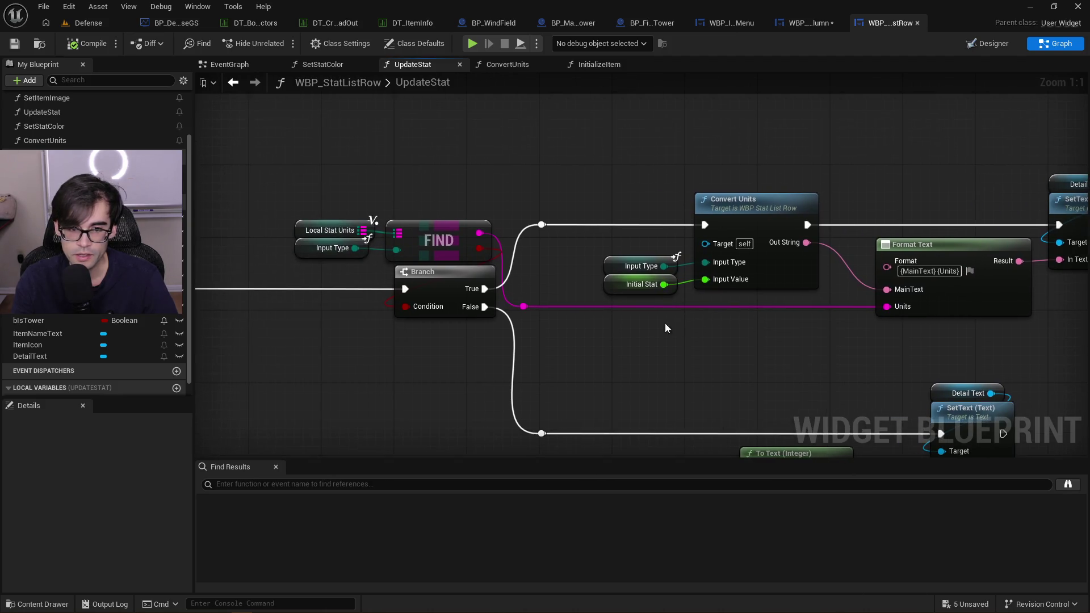
Set Local Stat Units' default map entry key to Attack Base and clear its % value
{"action": "left_click", "coordinate": [300, 232]}
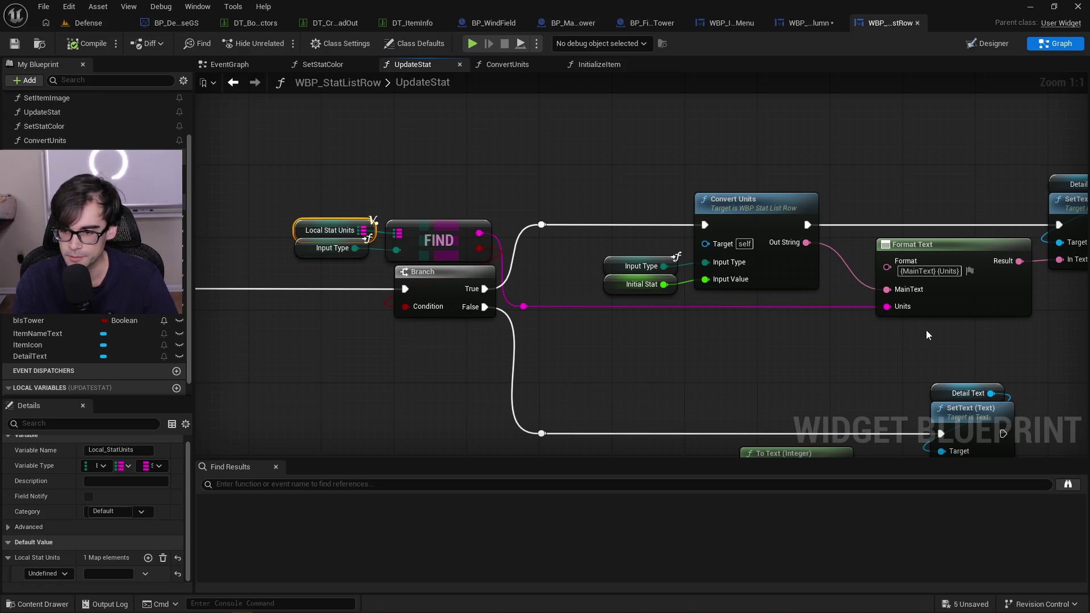
{"action": "left_click_drag", "start_coordinate": [928, 332], "coordinate": [826, 342]}
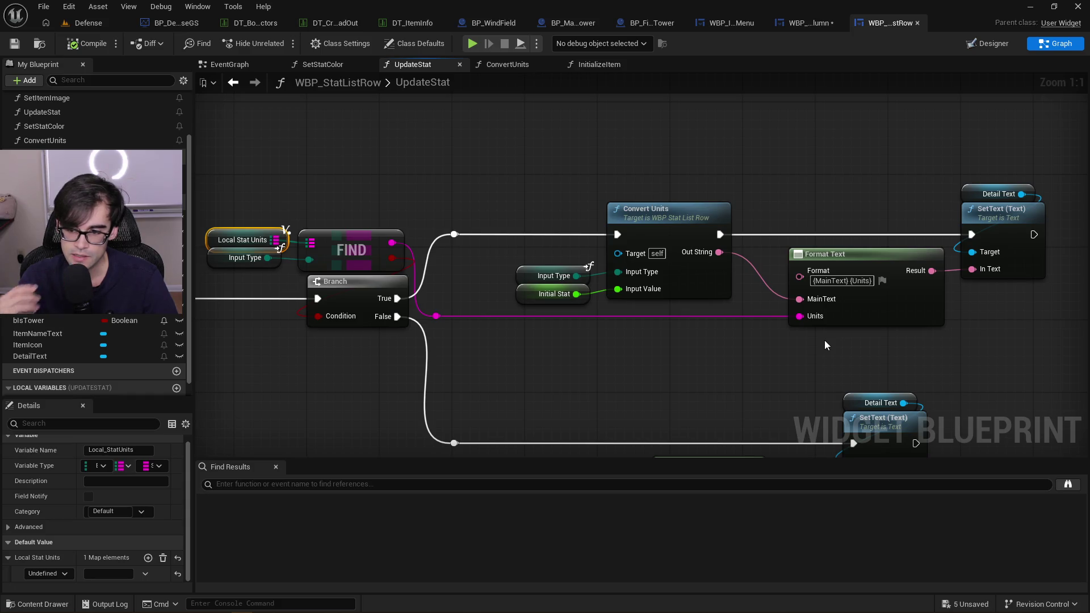
{"action": "scroll", "coordinate": [824, 339], "scroll_direction": "down", "scroll_amount": 3}
{"action": "scroll", "coordinate": [784, 293], "scroll_direction": "up", "scroll_amount": 1}
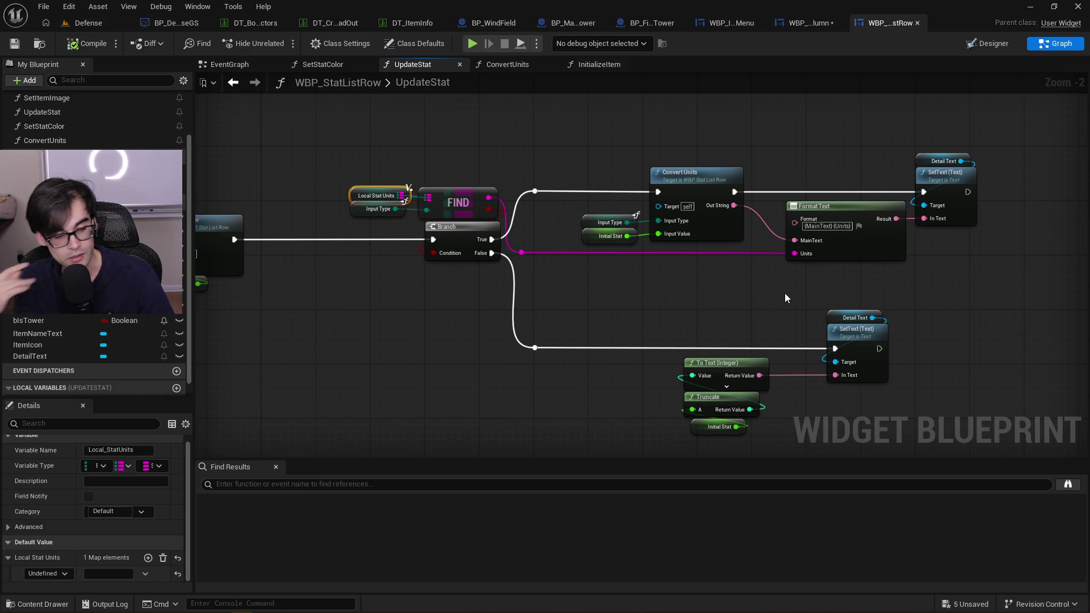
{"action": "left_click", "coordinate": [48, 574]}
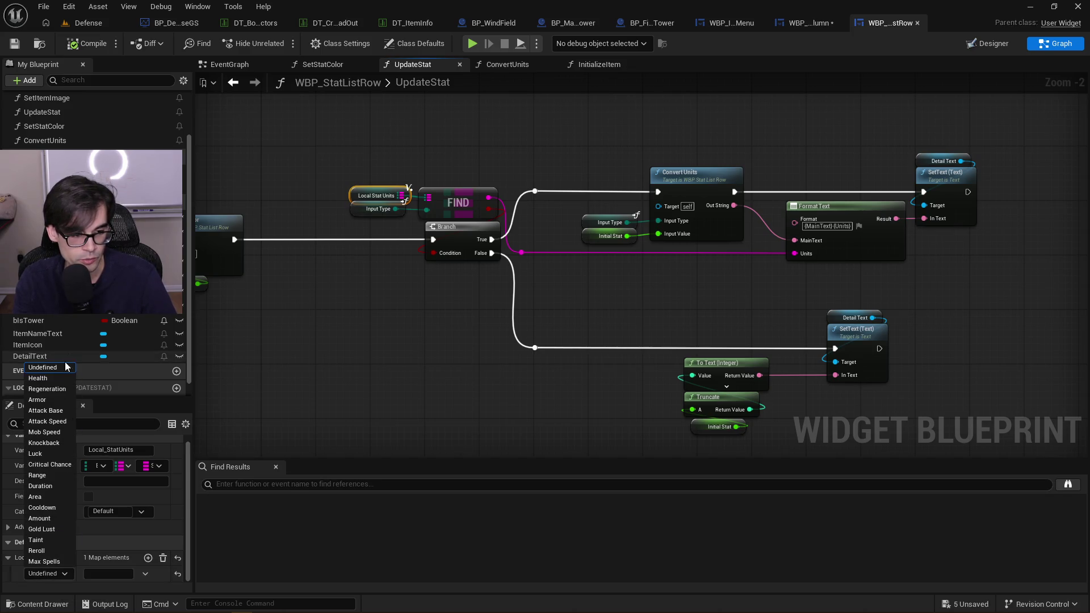
{"action": "left_click", "coordinate": [57, 412]}
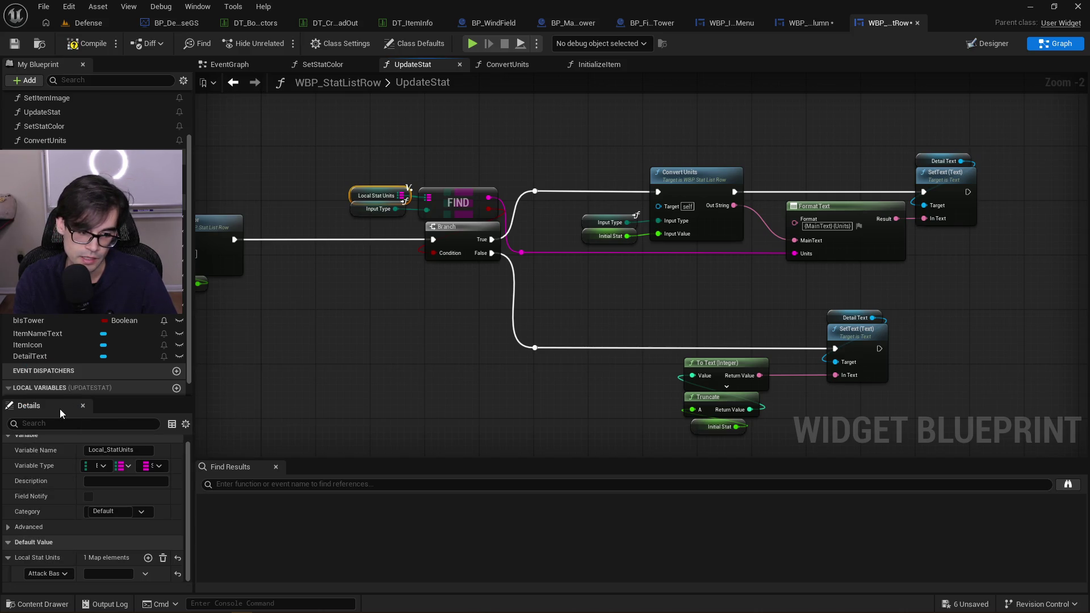
{"action": "left_click", "coordinate": [108, 573]}
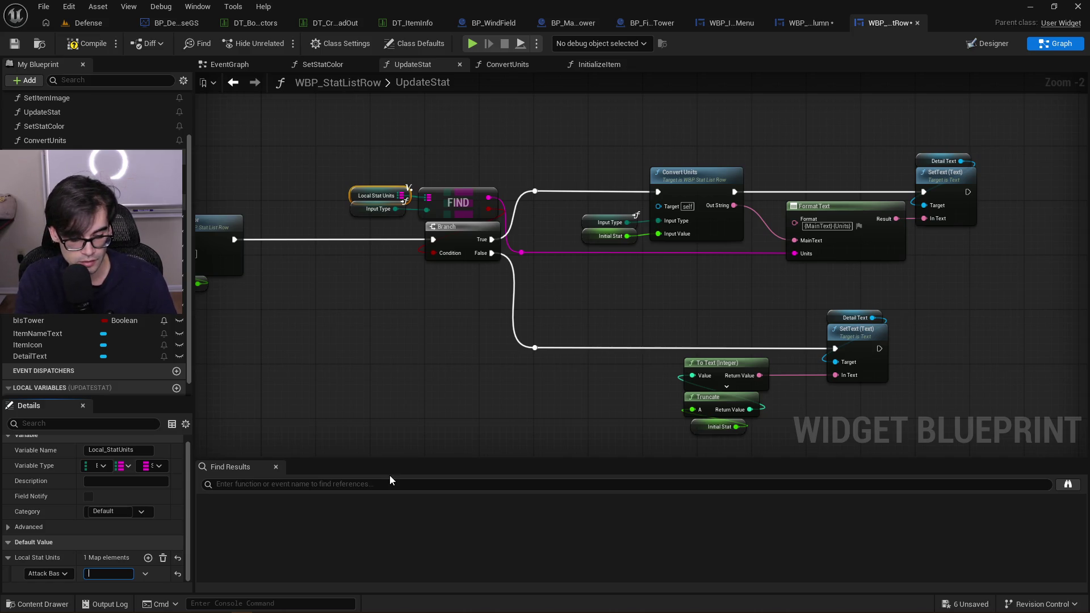
{"action": "type", "text": "%"}
{"action": "key", "text": "BackSpace"}
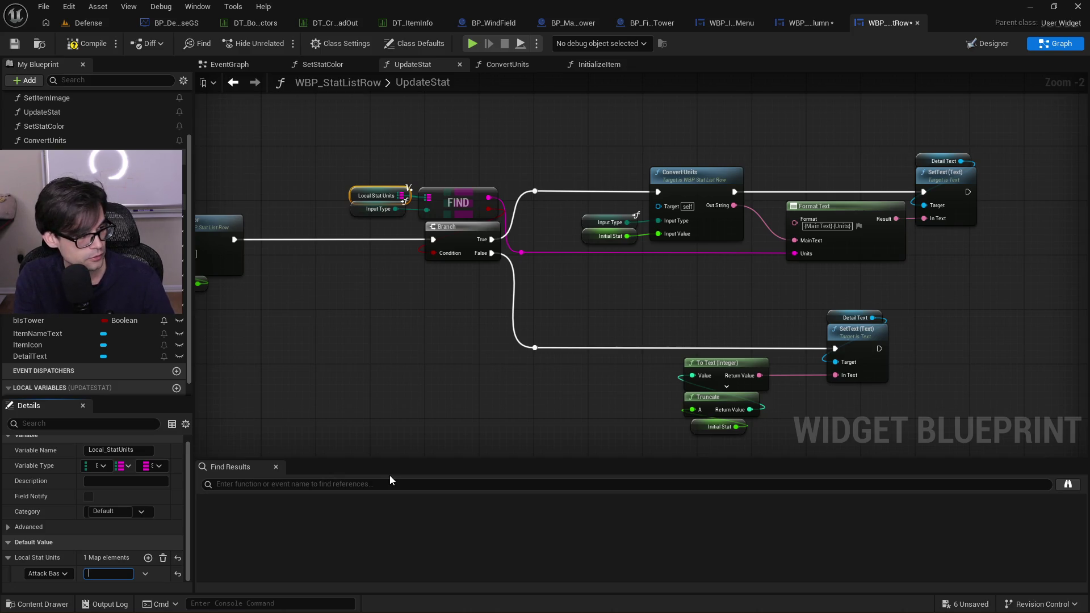
{"action": "key", "text": "alt+Tab"}
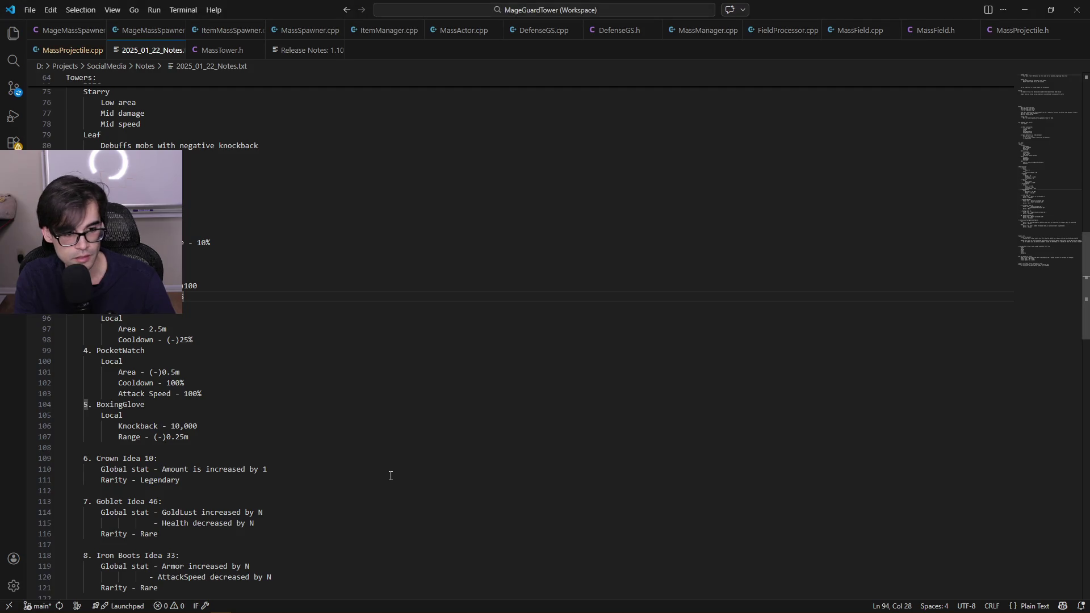
Add the line 'Area - 5.0m (100%)' below the percent example in the notes
{"action": "scroll", "coordinate": [390, 476], "scroll_direction": "down", "scroll_amount": 20}
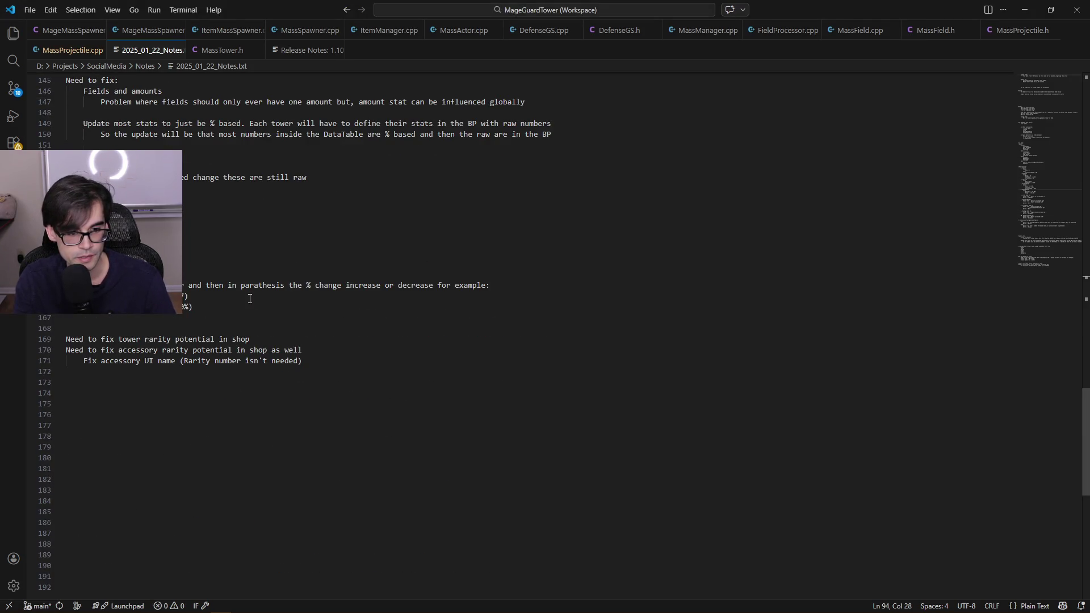
{"action": "left_click", "coordinate": [204, 296]}
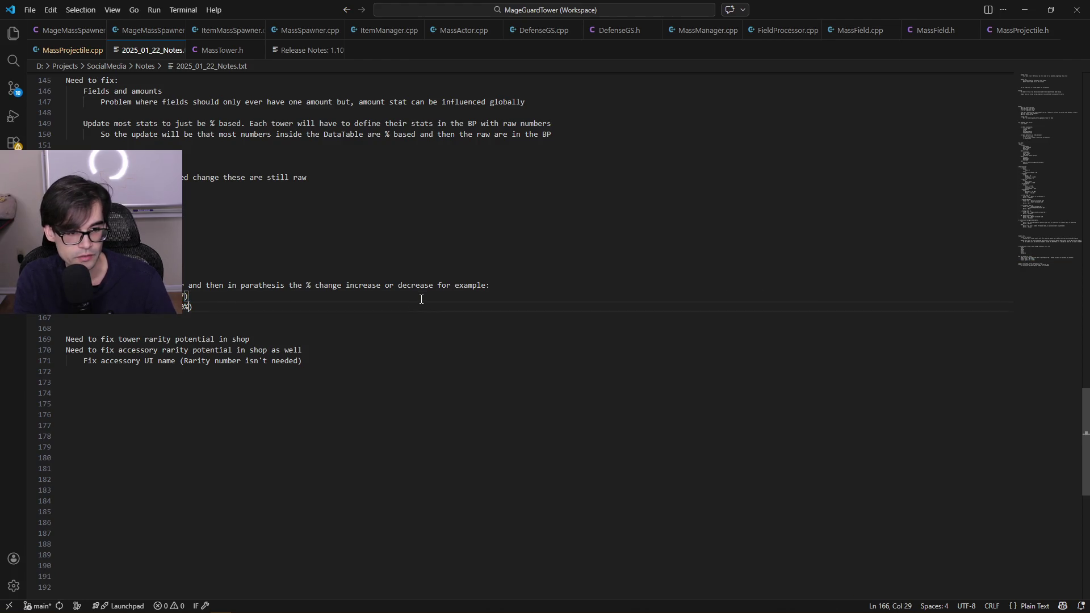
{"action": "key", "text": "Return"}
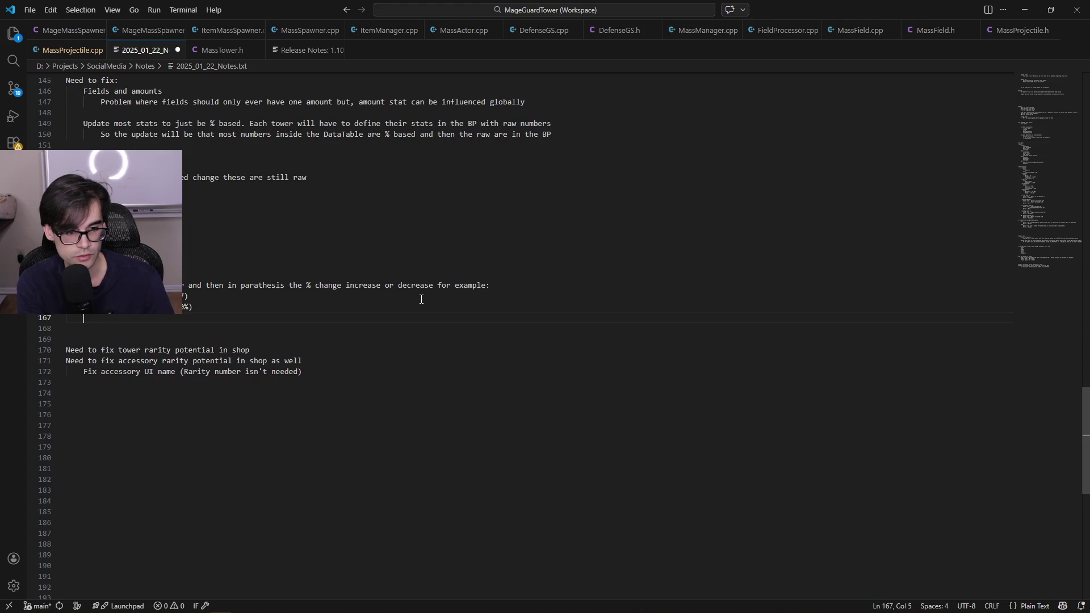
{"action": "type", "text": "Area - "}
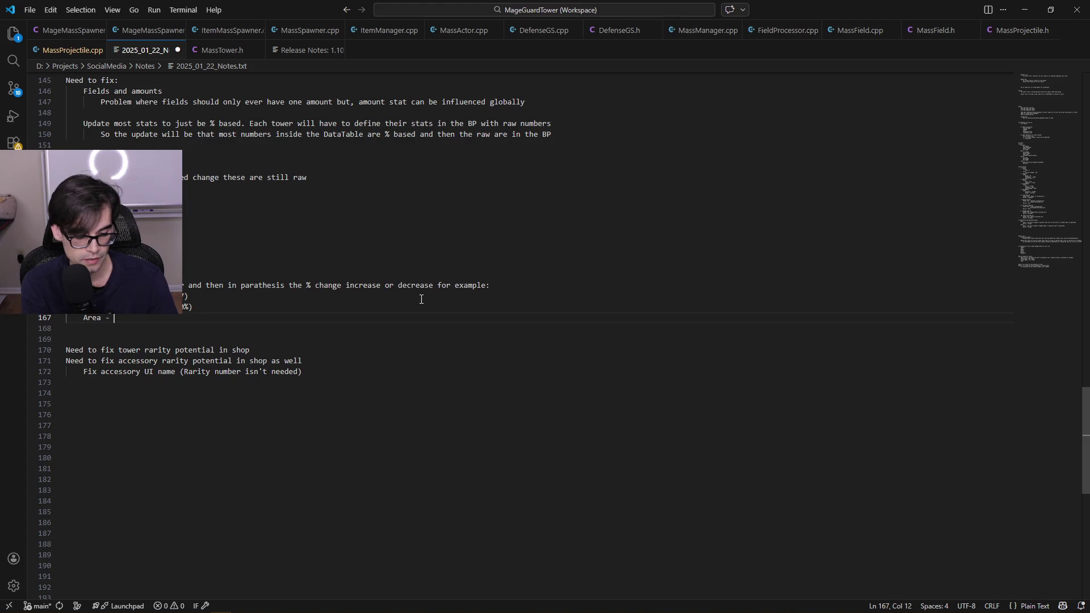
{"action": "type", "text": "5.0m "}
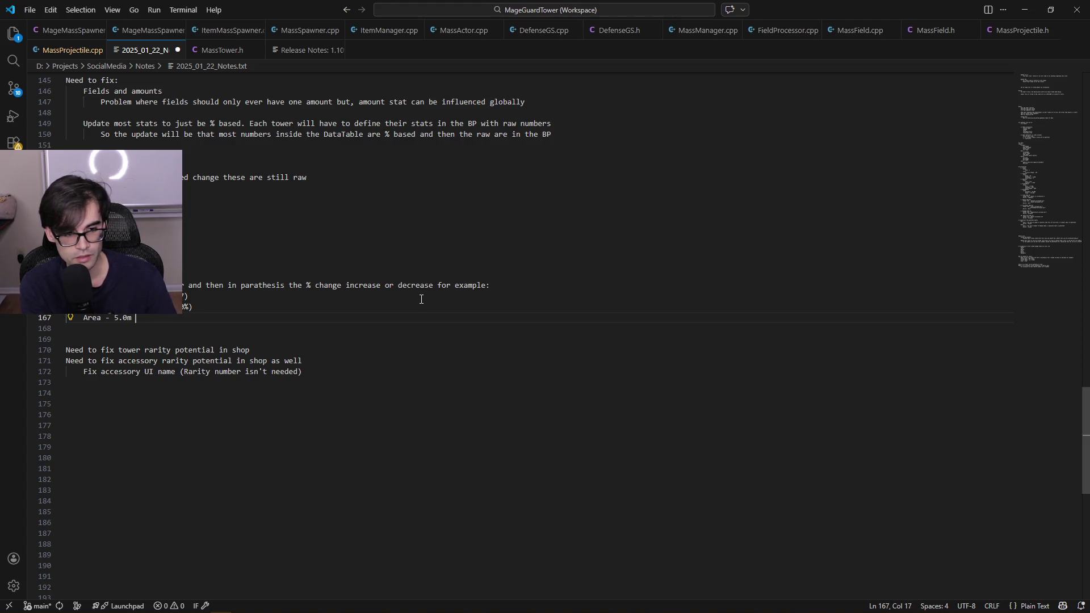
{"action": "type", "text": "(100%"}
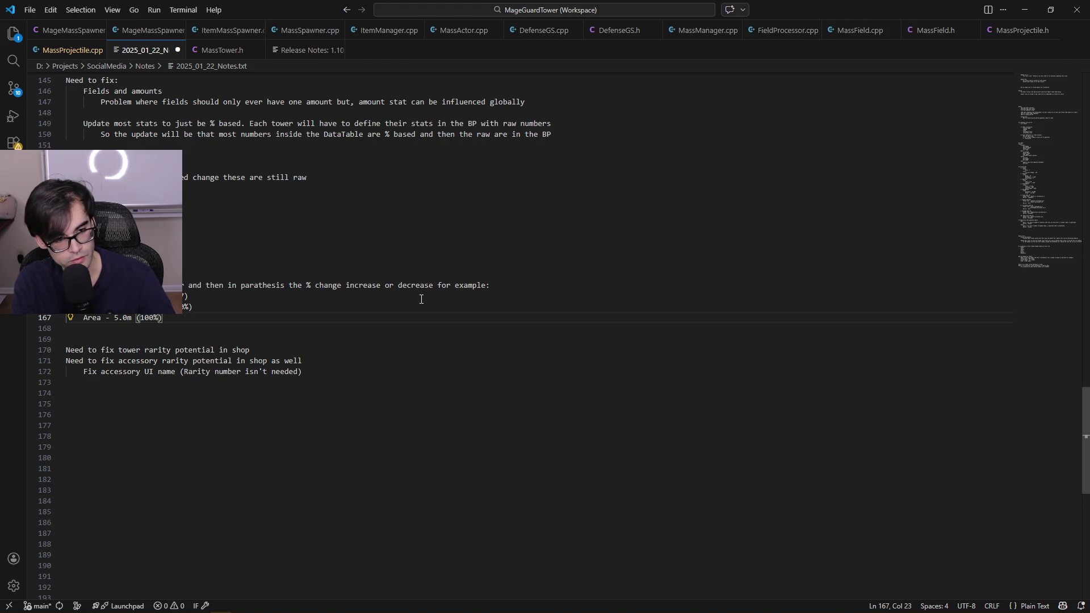
{"action": "key", "text": "Left"}
{"action": "key", "text": "Left"}
{"action": "key", "text": "Left"}
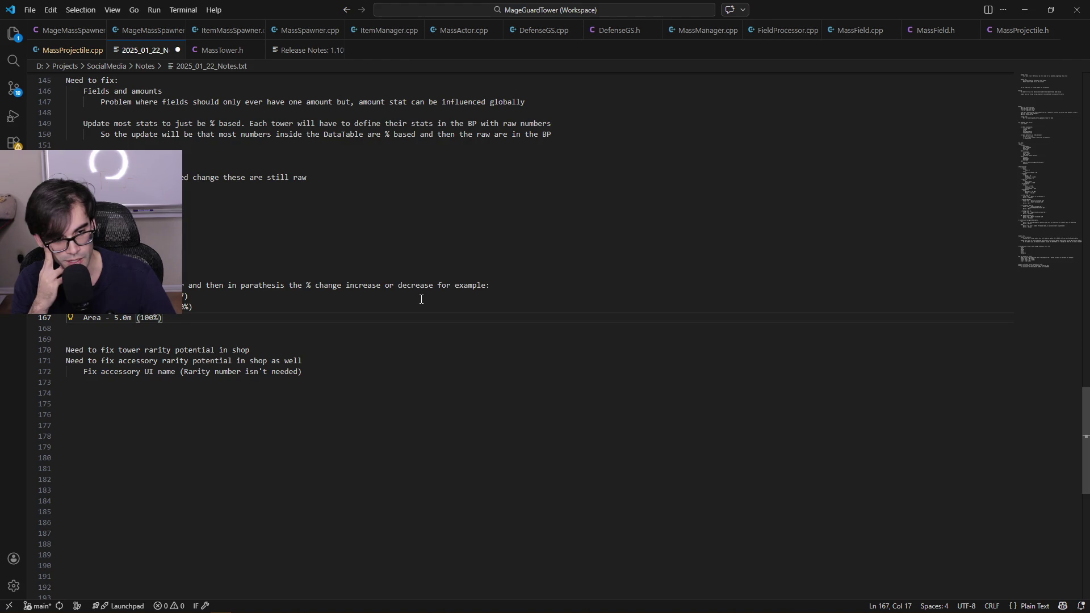
{"action": "key", "text": "alt+Tab"}
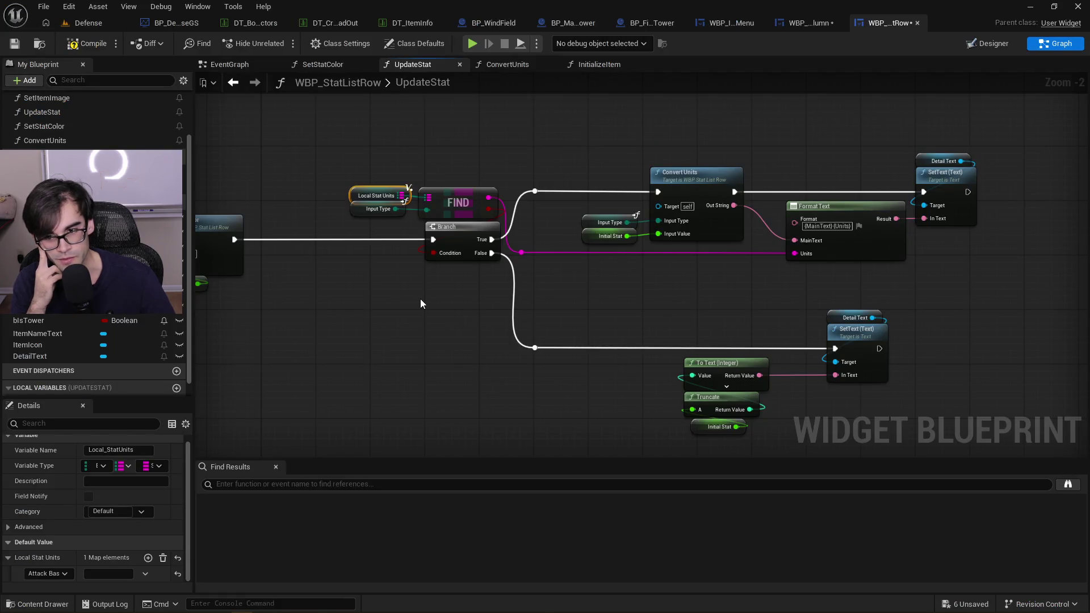
Open the ConvertUnits function graph from the Convert Units node in UpdateStat
{"action": "key", "text": "alt+Tab"}
{"action": "key", "text": "alt+Tab"}
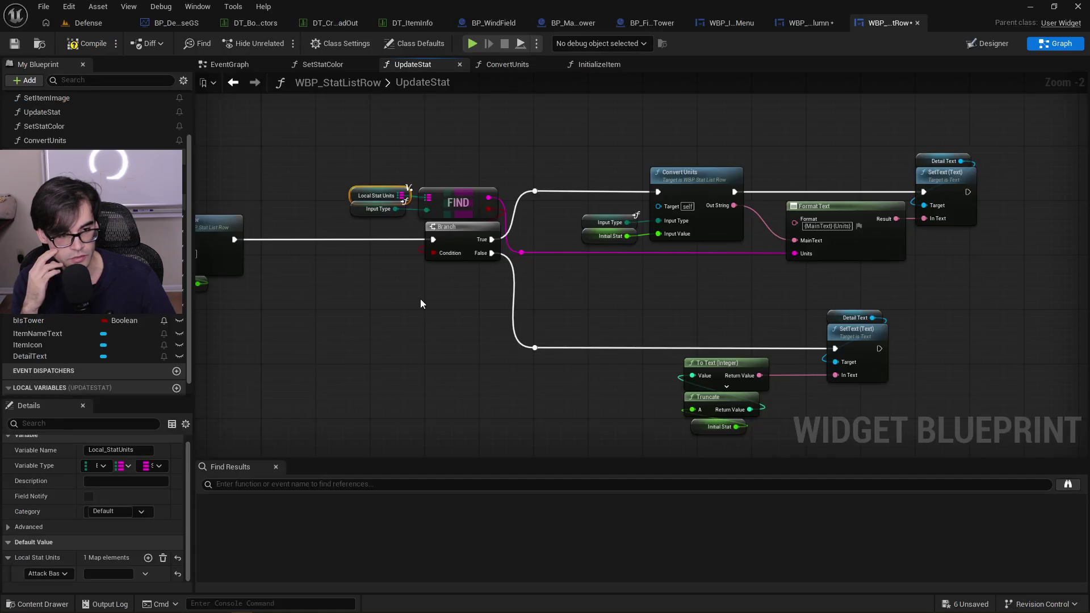
{"action": "key", "text": "alt+Tab"}
{"action": "key", "text": "alt+Tab"}
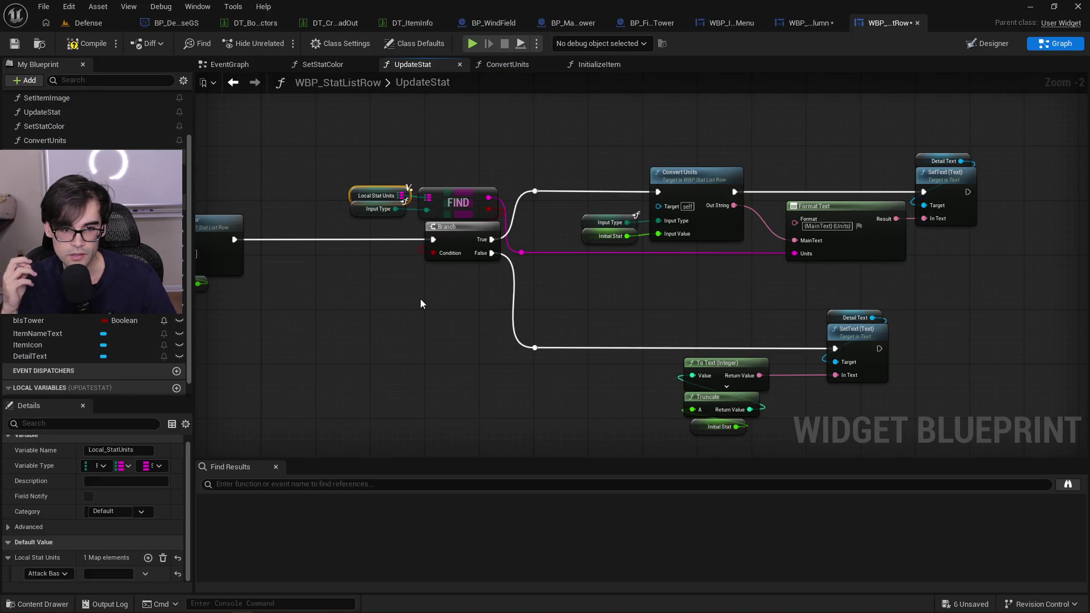
{"action": "key", "text": "alt+Tab"}
{"action": "key", "text": "alt+Tab"}
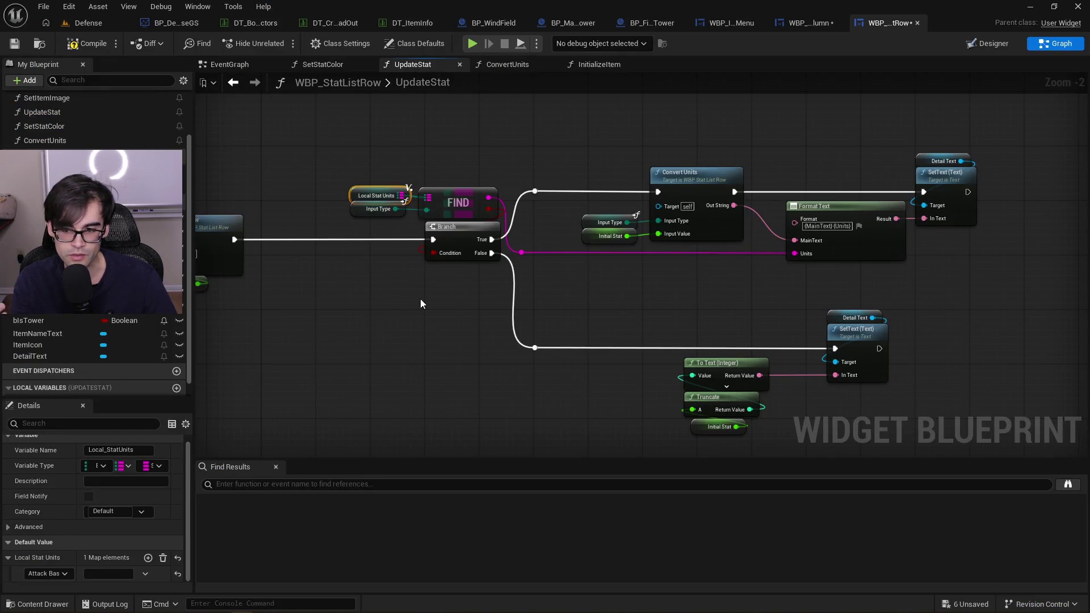
{"action": "left_click_drag", "start_coordinate": [744, 271], "coordinate": [630, 282]}
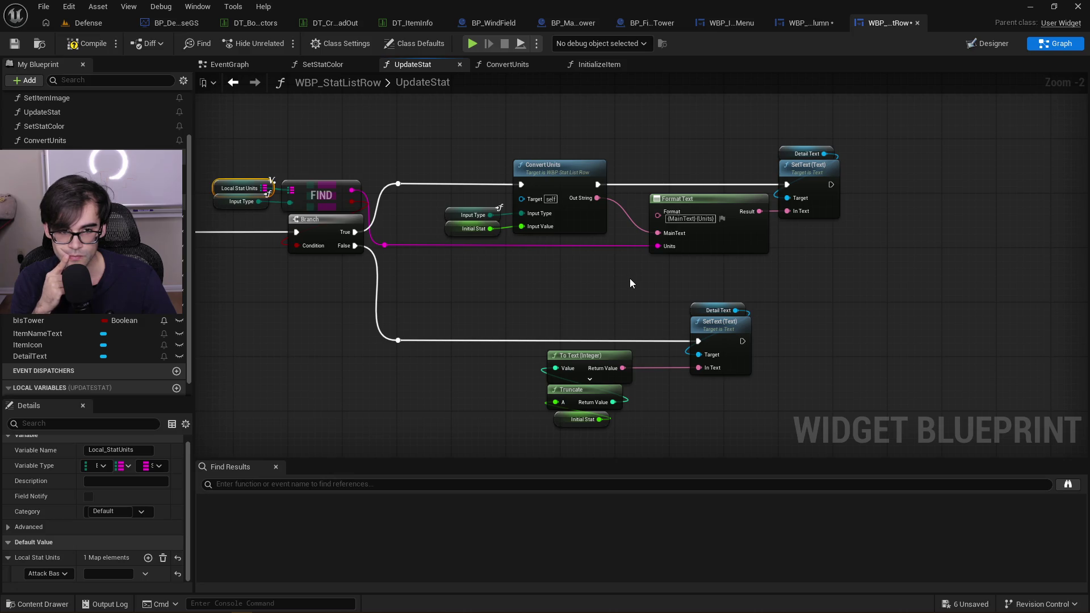
{"action": "key", "text": "alt+Tab"}
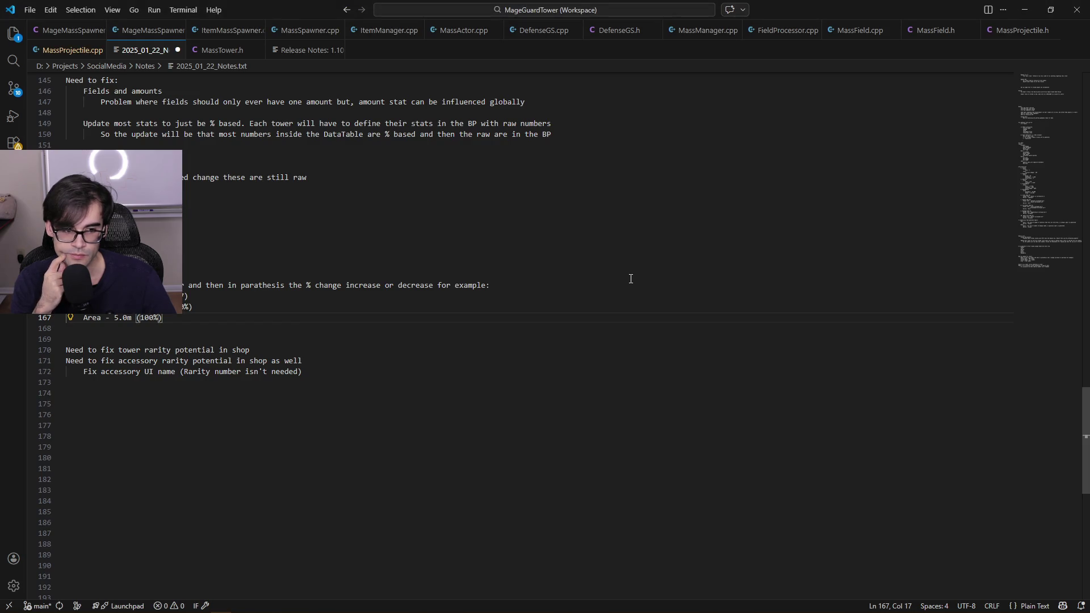
{"action": "key", "text": "alt+Tab"}
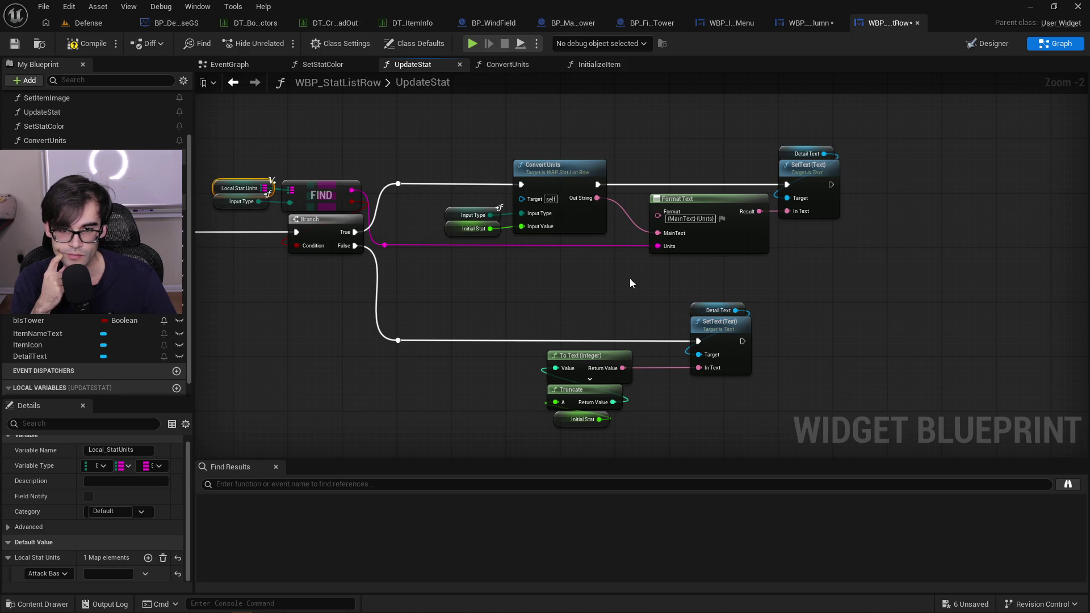
{"action": "double_click", "coordinate": [546, 174]}
{"action": "mouse_move", "coordinate": [497, 261]}
{"action": "left_mouse_down"}
{"action": "mouse_move", "coordinate": [599, 186]}
{"action": "mouse_move", "coordinate": [627, 220]}
{"action": "mouse_move", "coordinate": [584, 203]}
{"action": "left_mouse_up"}
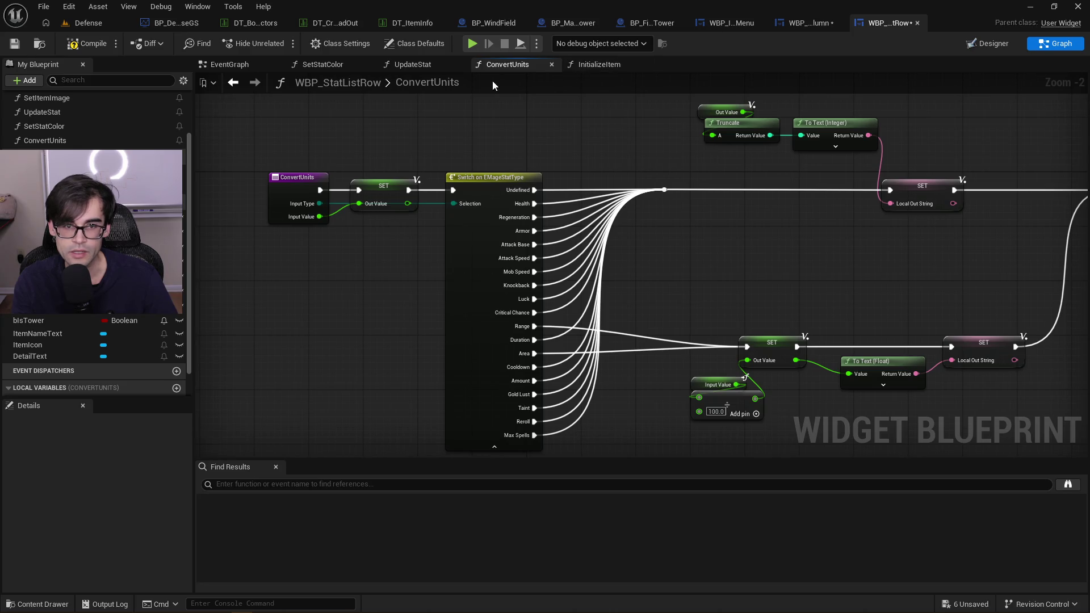
Delete the Local Stat Units, FIND and Branch nodes from UpdateStat
{"action": "left_click", "coordinate": [584, 65]}
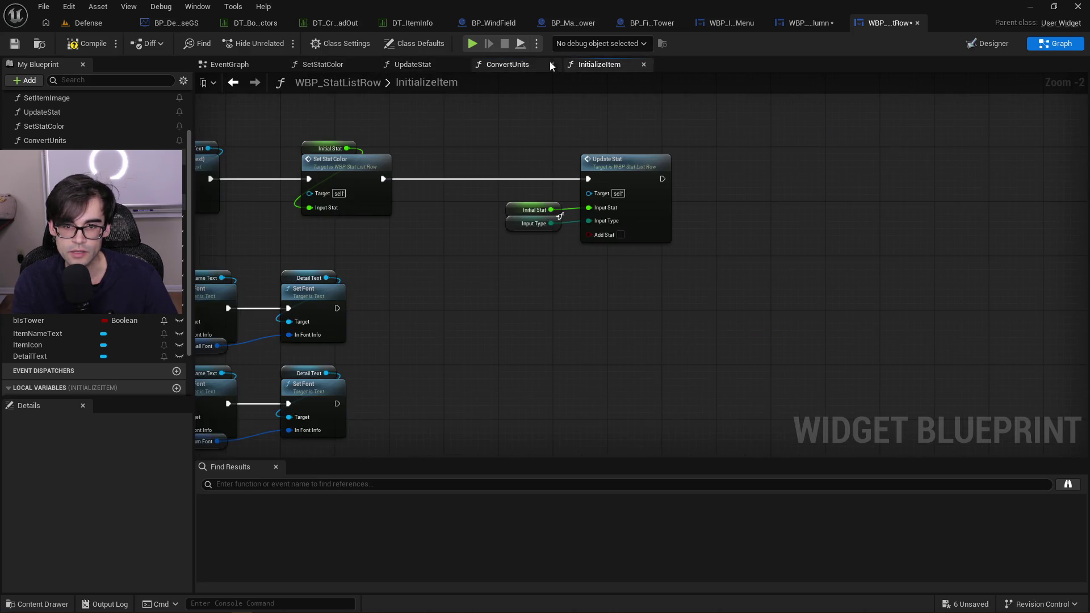
{"action": "left_click", "coordinate": [499, 64]}
{"action": "left_click", "coordinate": [437, 64]}
{"action": "left_click_drag", "start_coordinate": [640, 121], "coordinate": [738, 115]}
{"action": "mouse_move", "coordinate": [363, 159]}
{"action": "left_mouse_down"}
{"action": "mouse_move", "coordinate": [497, 221]}
{"action": "mouse_move", "coordinate": [509, 249]}
{"action": "left_mouse_up"}
{"action": "key", "text": "Delete"}
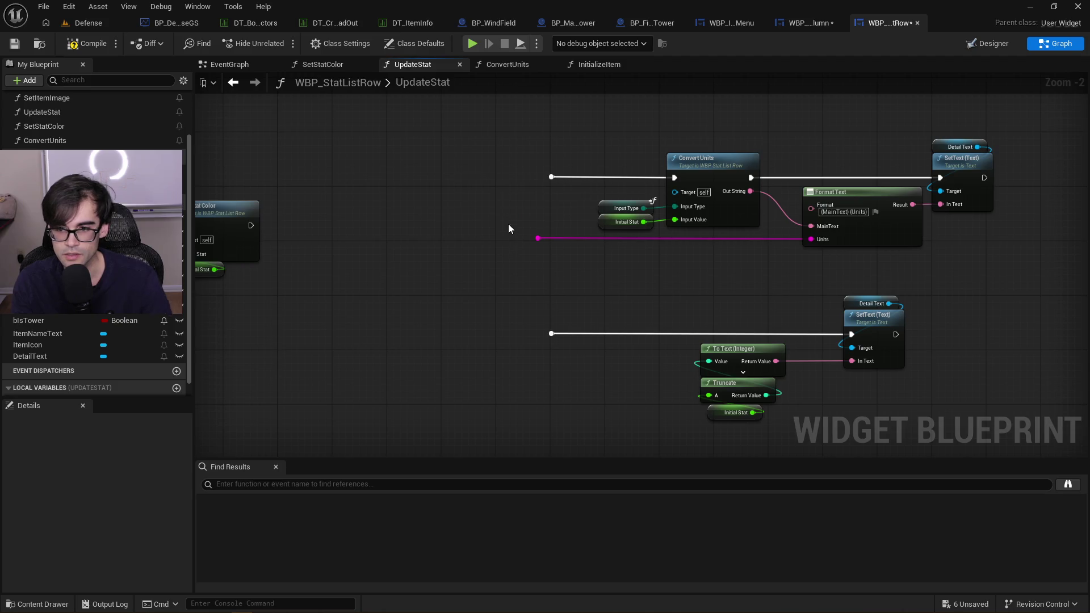
Move the Convert Units row beside SetStatColor, wire its execution, and remove leftover reroutes
{"action": "mouse_move", "coordinate": [522, 147]}
{"action": "left_mouse_down"}
{"action": "mouse_move", "coordinate": [1009, 243]}
{"action": "mouse_move", "coordinate": [1038, 263]}
{"action": "mouse_move", "coordinate": [953, 248]}
{"action": "left_mouse_up"}
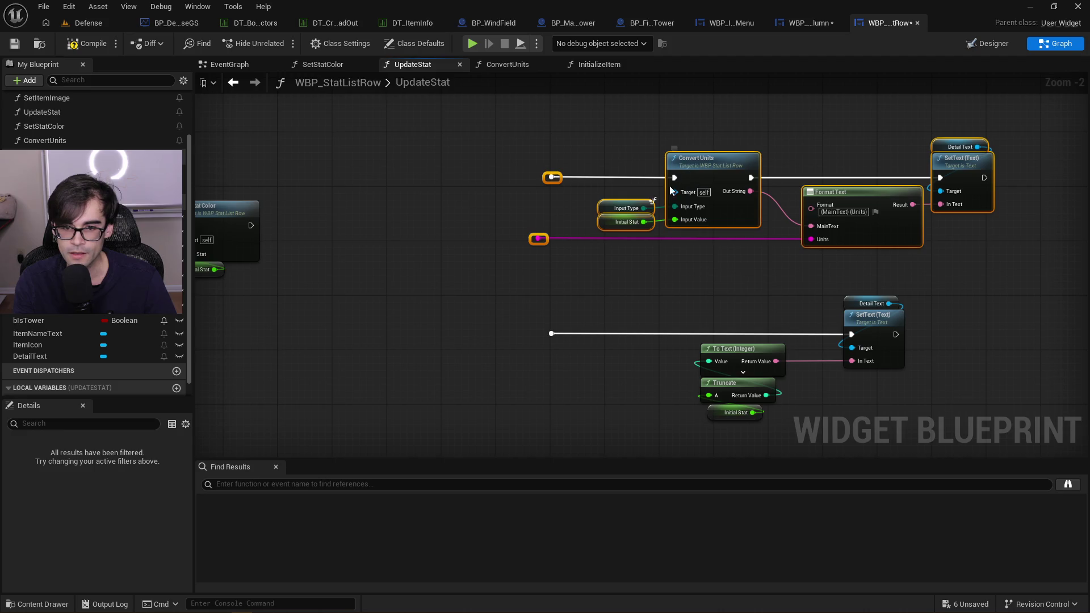
{"action": "mouse_move", "coordinate": [706, 169]}
{"action": "left_mouse_down"}
{"action": "mouse_move", "coordinate": [543, 226]}
{"action": "mouse_move", "coordinate": [522, 216]}
{"action": "left_mouse_up"}
{"action": "left_click", "coordinate": [373, 198]}
{"action": "left_click", "coordinate": [366, 220]}
{"action": "key", "text": "Delete"}
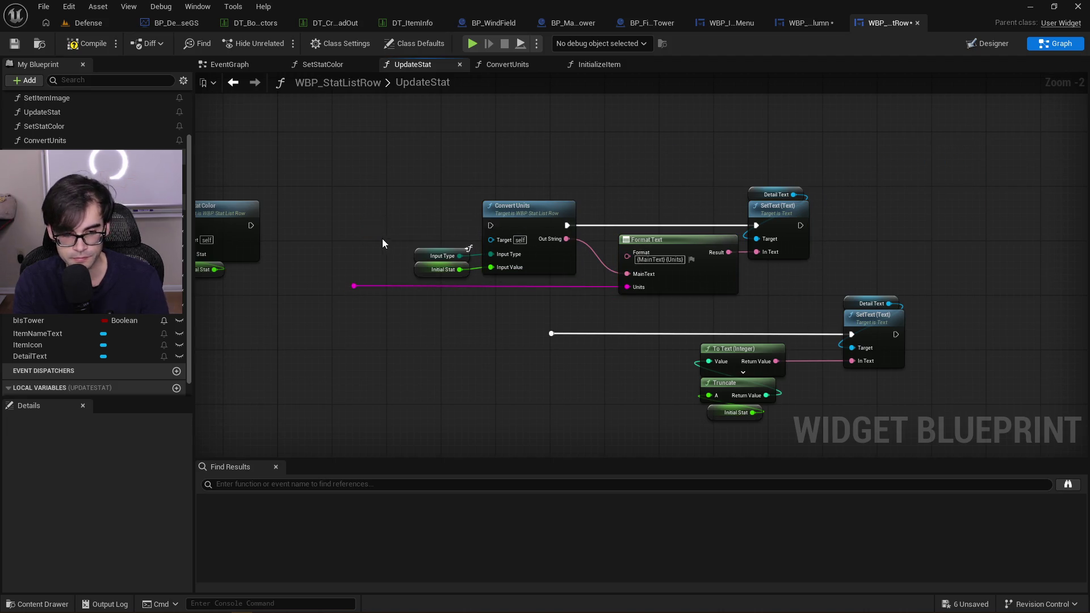
{"action": "left_click_drag", "start_coordinate": [250, 226], "coordinate": [491, 226]}
{"action": "left_click_drag", "start_coordinate": [316, 323], "coordinate": [355, 263]}
{"action": "key", "text": "Delete"}
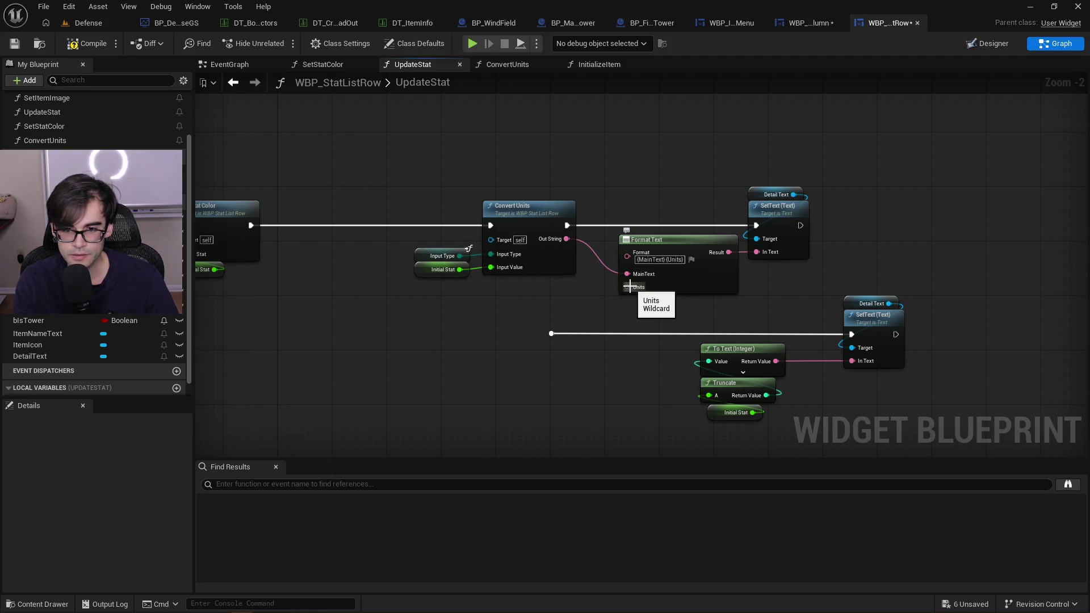
Paste a Format Text node into ConvertUnits, then wire Out String into SetText's In Text
{"action": "left_click_drag", "start_coordinate": [657, 239], "coordinate": [644, 253]}
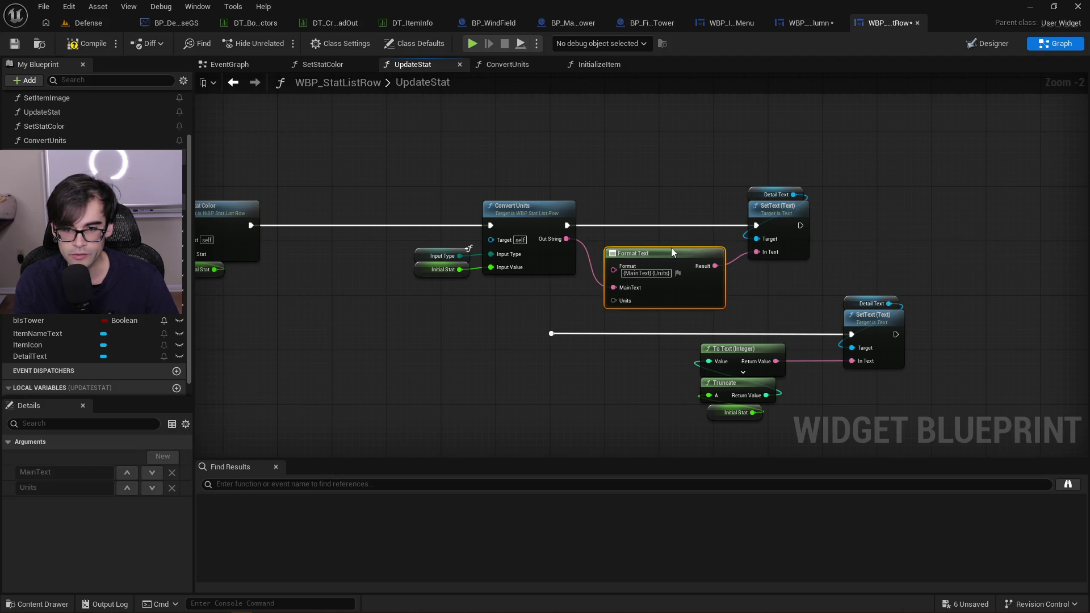
{"action": "double_click", "coordinate": [554, 219]}
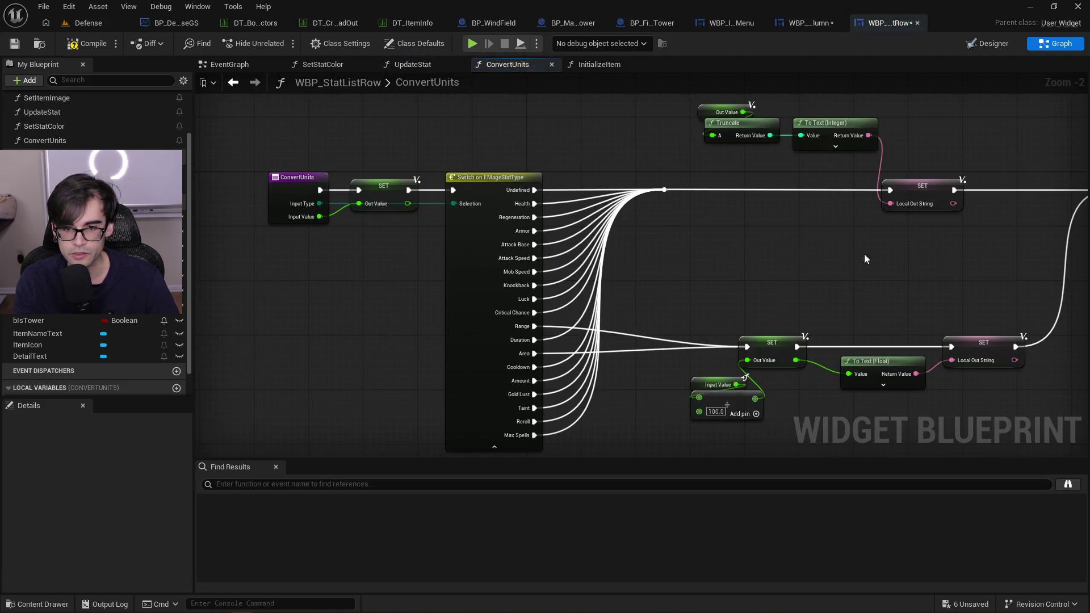
{"action": "key", "text": "ctrl+v"}
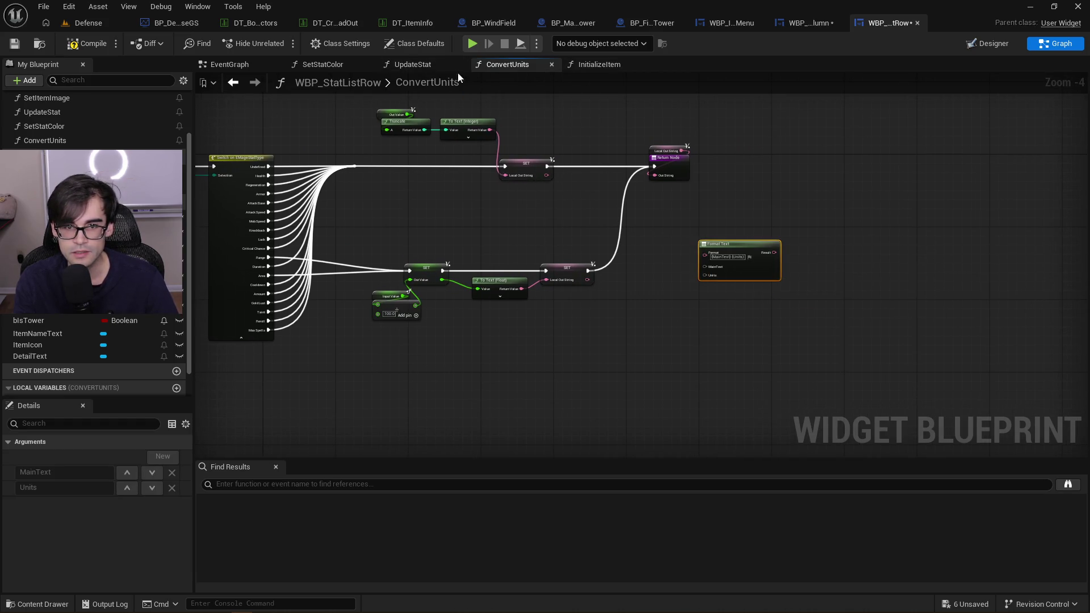
{"action": "left_click", "coordinate": [420, 66]}
{"action": "left_click_drag", "start_coordinate": [566, 239], "coordinate": [765, 255]}
{"action": "mouse_move", "coordinate": [702, 156]}
{"action": "left_mouse_down"}
{"action": "mouse_move", "coordinate": [783, 218]}
{"action": "mouse_move", "coordinate": [659, 209]}
{"action": "left_mouse_up"}
Shift Convert Units and SetText left, delete the old Truncate-to-text chain, and compile
{"action": "mouse_move", "coordinate": [411, 165]}
{"action": "left_mouse_down"}
{"action": "mouse_move", "coordinate": [655, 175]}
{"action": "mouse_move", "coordinate": [949, 275]}
{"action": "left_mouse_up"}
{"action": "left_click_drag", "start_coordinate": [773, 221], "coordinate": [668, 223]}
{"action": "left_click_drag", "start_coordinate": [937, 191], "coordinate": [569, 131]}
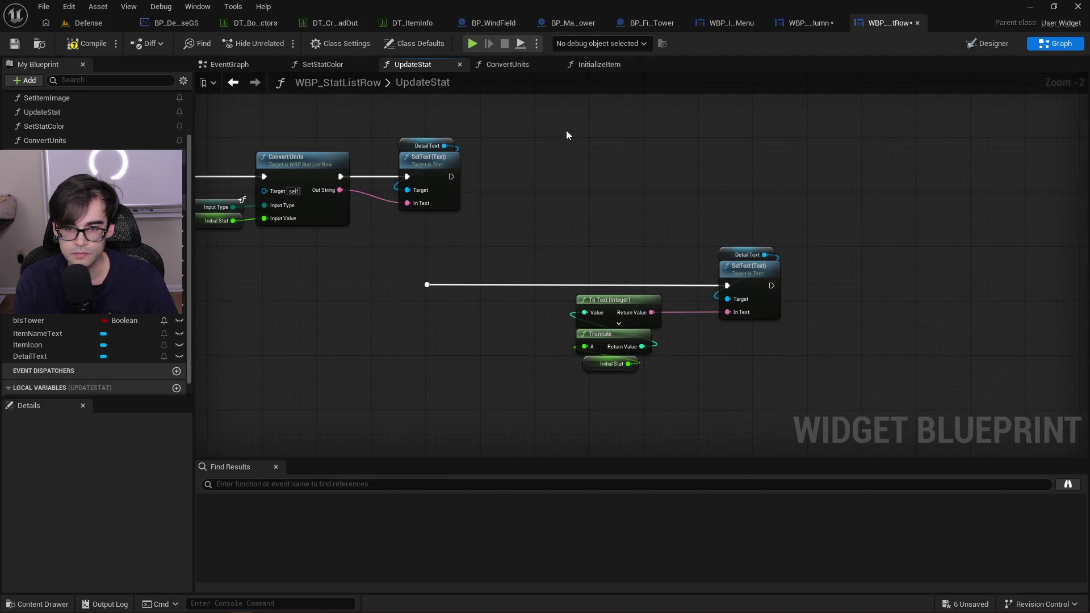
{"action": "left_click_drag", "start_coordinate": [436, 409], "coordinate": [826, 240]}
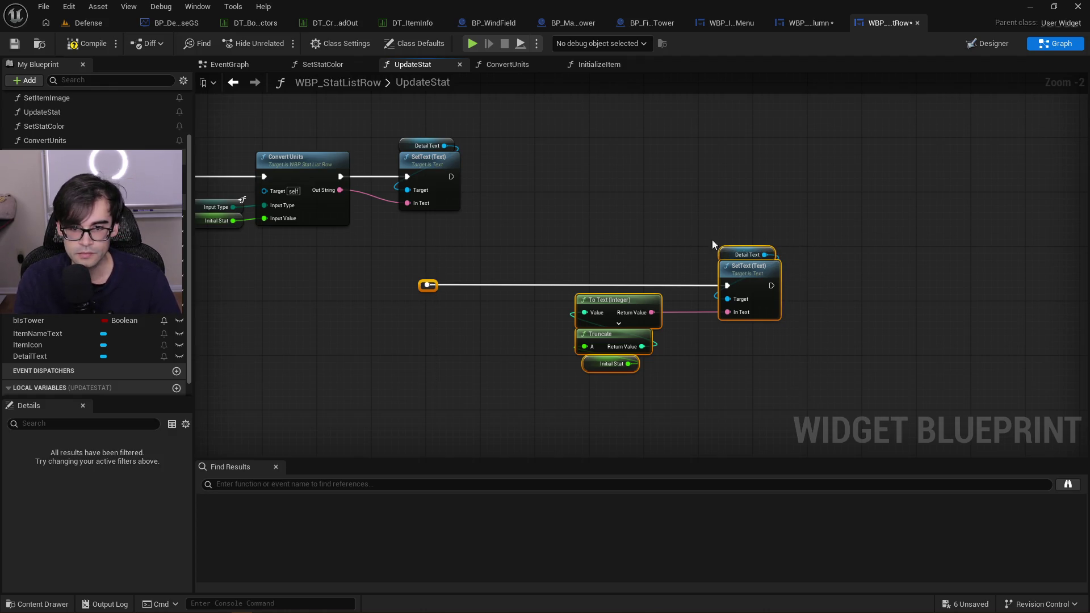
{"action": "key", "text": "Delete"}
{"action": "mouse_move", "coordinate": [428, 240]}
{"action": "left_mouse_down"}
{"action": "mouse_move", "coordinate": [786, 237]}
{"action": "mouse_move", "coordinate": [728, 311]}
{"action": "left_mouse_up"}
{"action": "scroll", "coordinate": [730, 313], "scroll_direction": "down", "scroll_amount": 2}
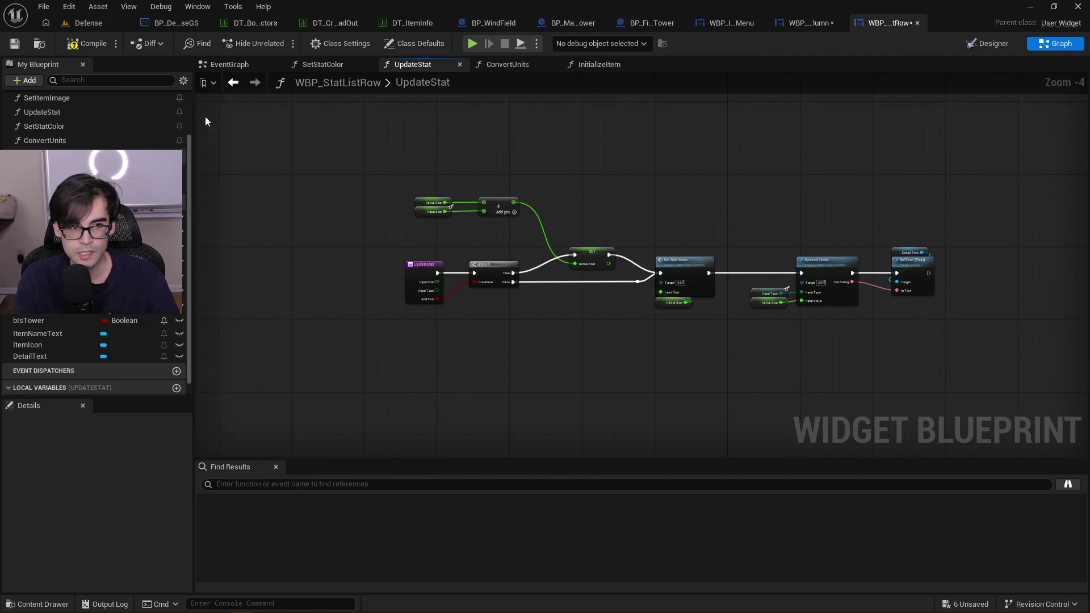
{"action": "left_click", "coordinate": [95, 48]}
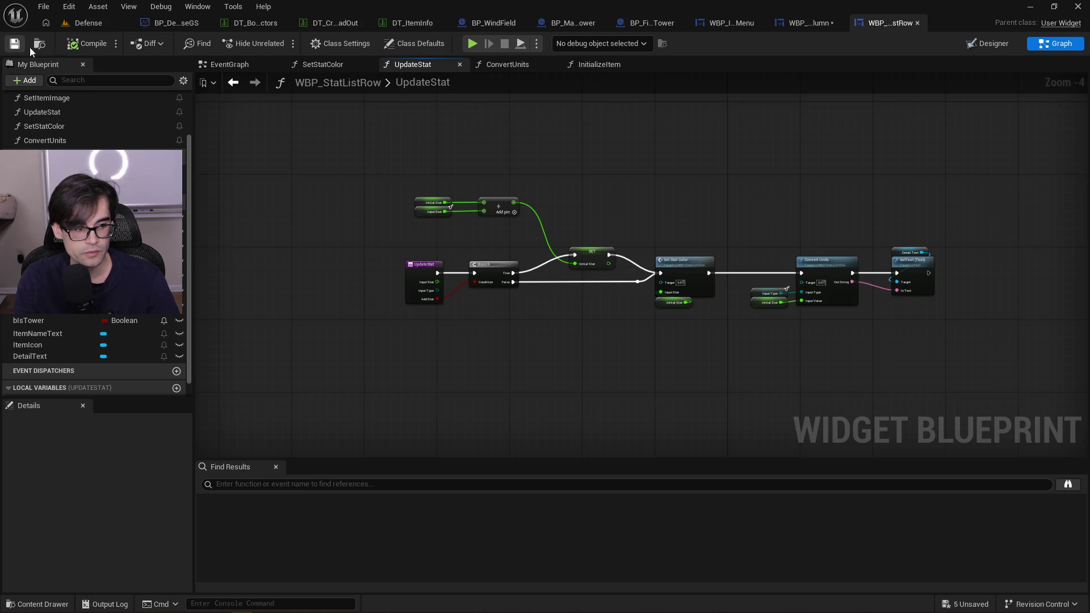
In ConvertUnits, move the entry and SET nodes to the left
{"action": "scroll", "coordinate": [793, 387], "scroll_direction": "up", "scroll_amount": 4}
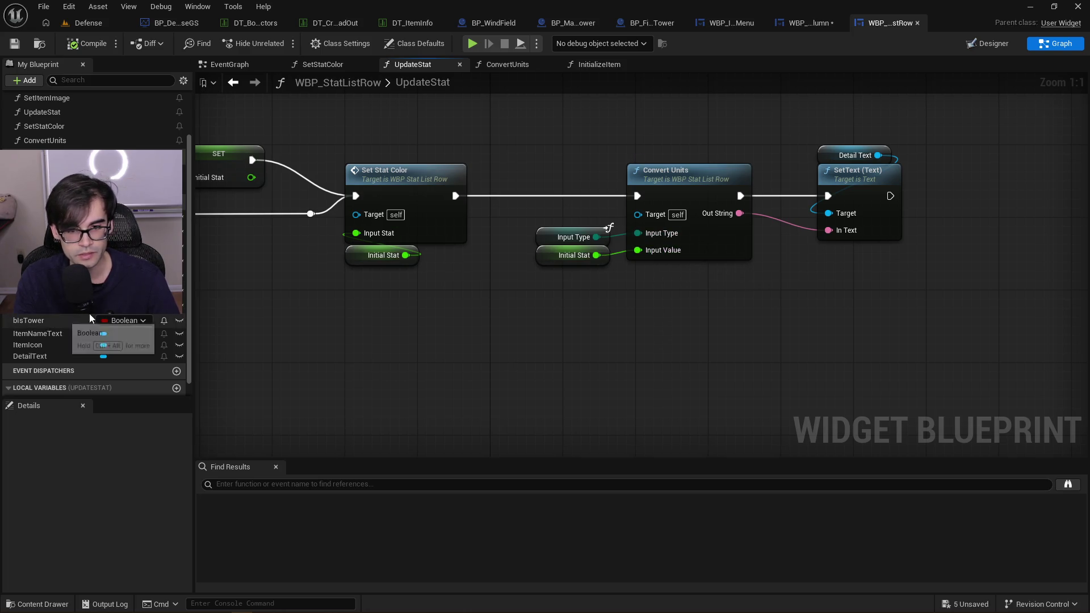
{"action": "double_click", "coordinate": [708, 176]}
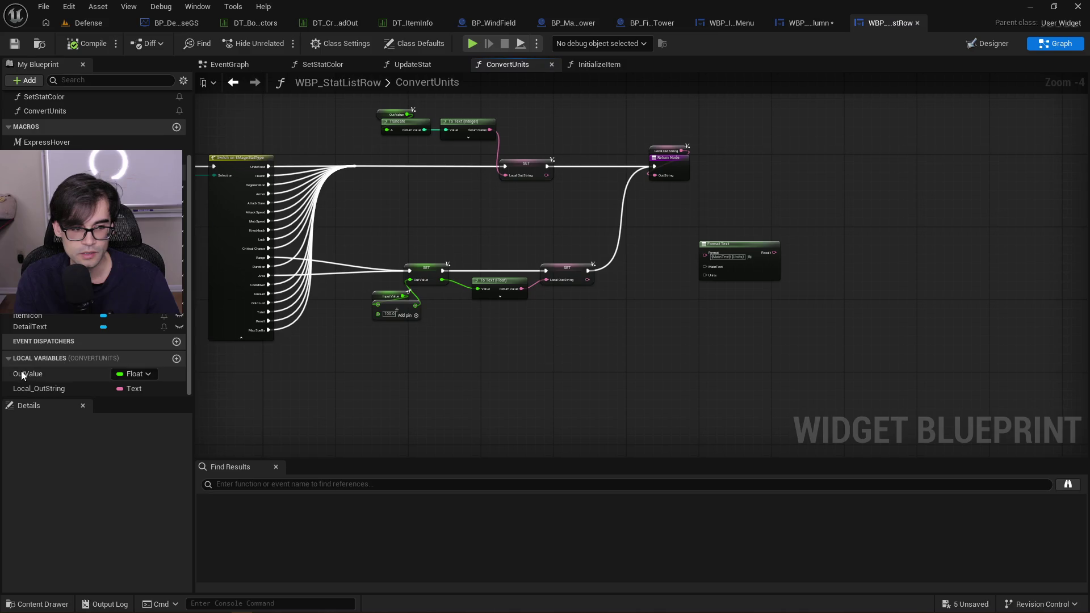
{"action": "scroll", "coordinate": [589, 235], "scroll_direction": "up", "scroll_amount": 2}
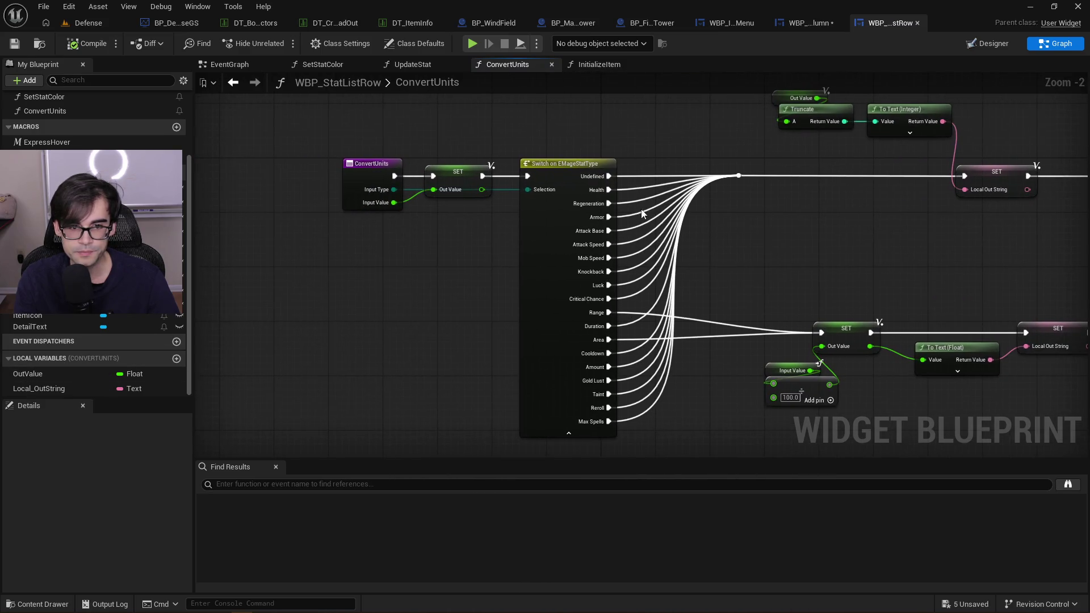
{"action": "left_click_drag", "start_coordinate": [369, 168], "coordinate": [499, 210]}
{"action": "left_click_drag", "start_coordinate": [447, 169], "coordinate": [338, 175]}
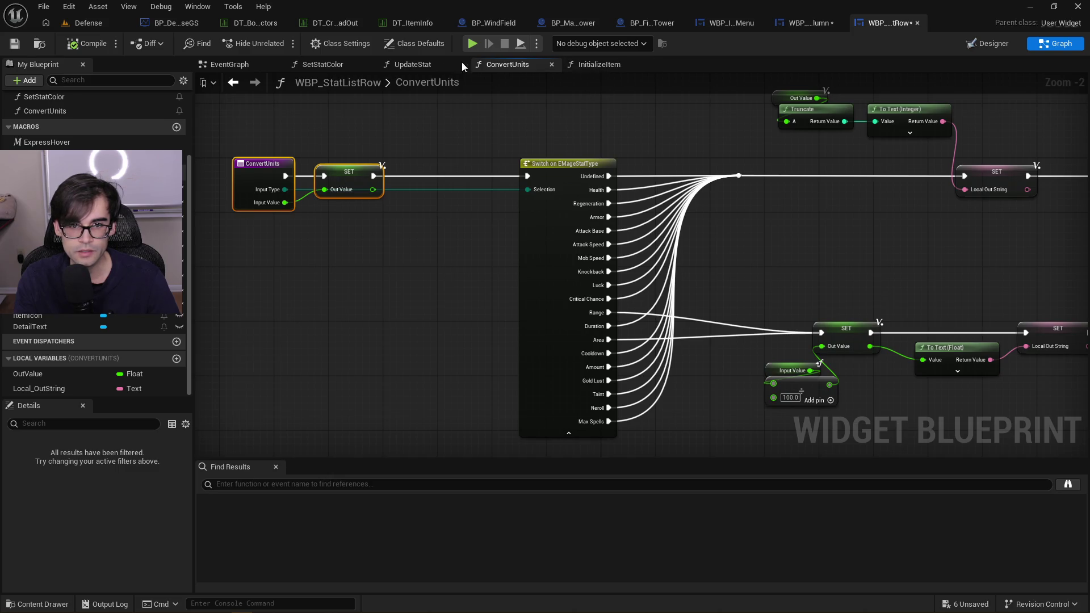
Copy Local_StatUnits from UpdateStat and paste it into ConvertUnits as a local variable
{"action": "left_click", "coordinate": [415, 65]}
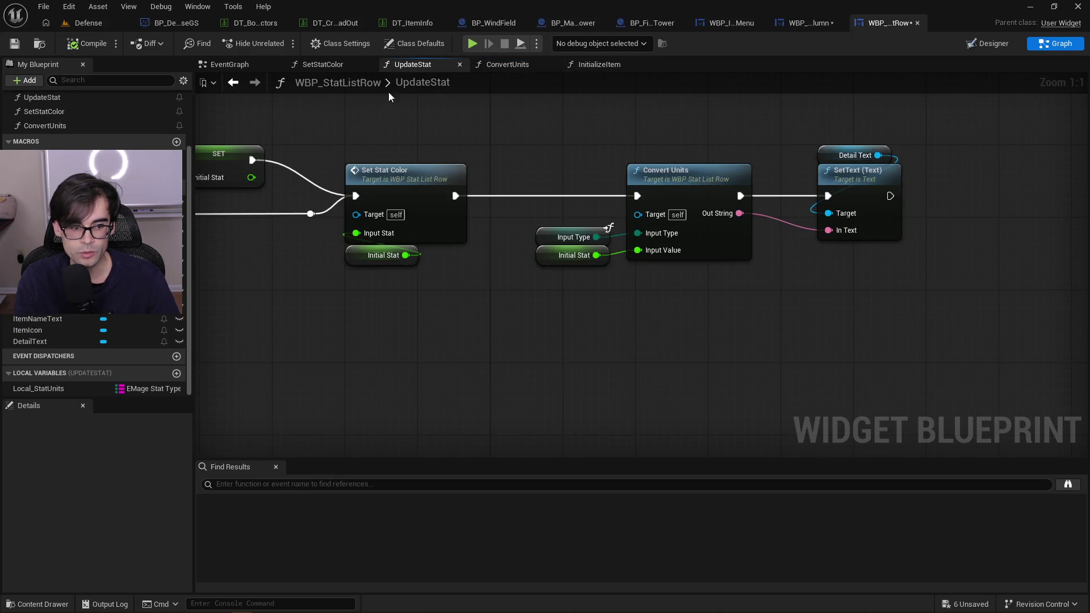
{"action": "left_click", "coordinate": [77, 390]}
{"action": "right_click", "coordinate": [77, 391]}
{"action": "left_click", "coordinate": [116, 452]}
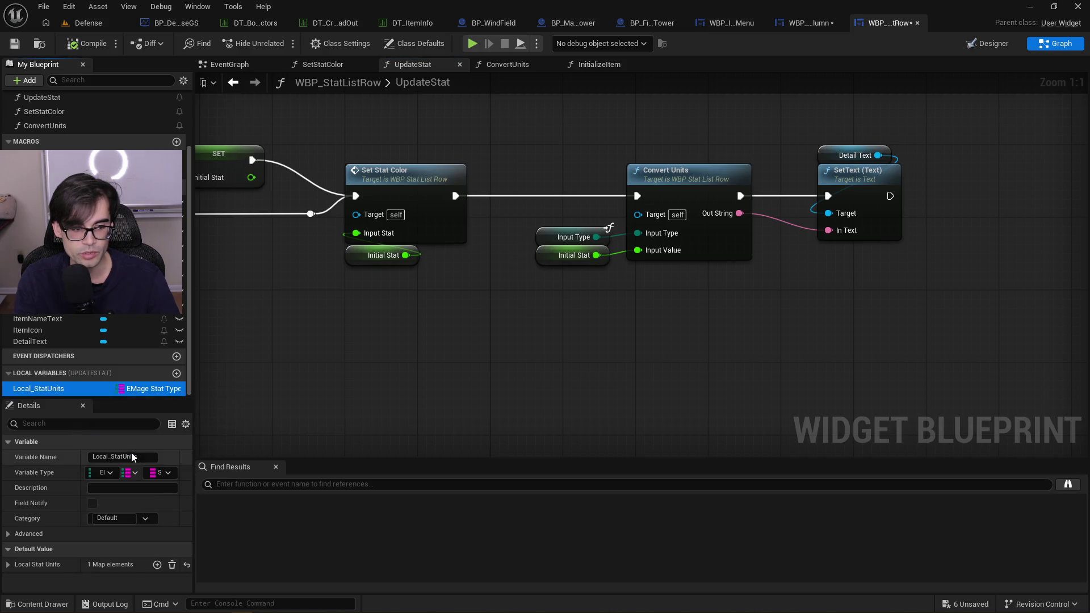
{"action": "left_click", "coordinate": [508, 64]}
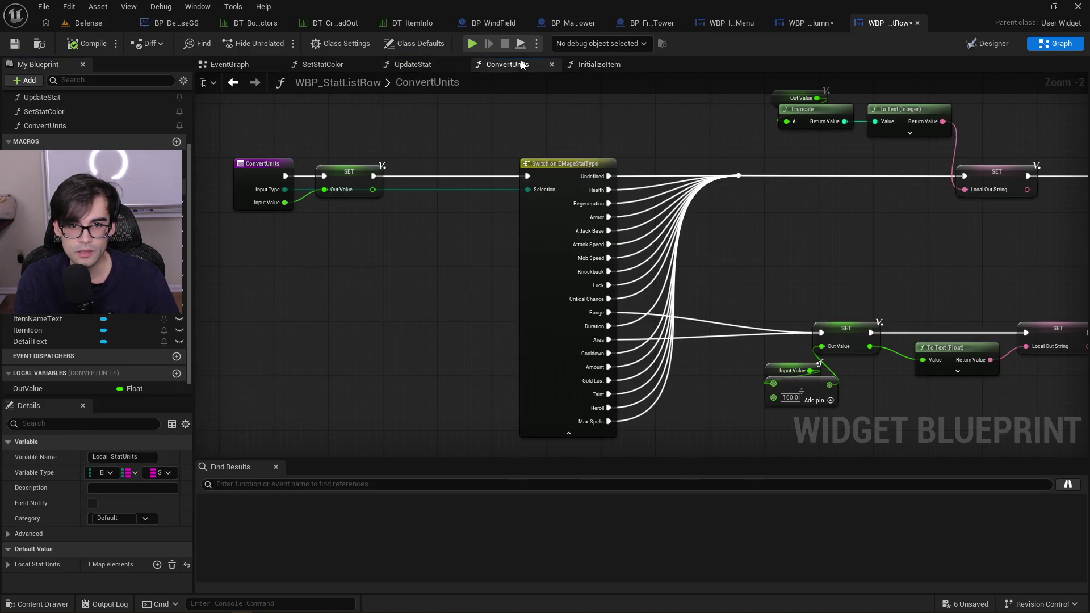
{"action": "scroll", "coordinate": [129, 375], "scroll_direction": "down", "scroll_amount": 1}
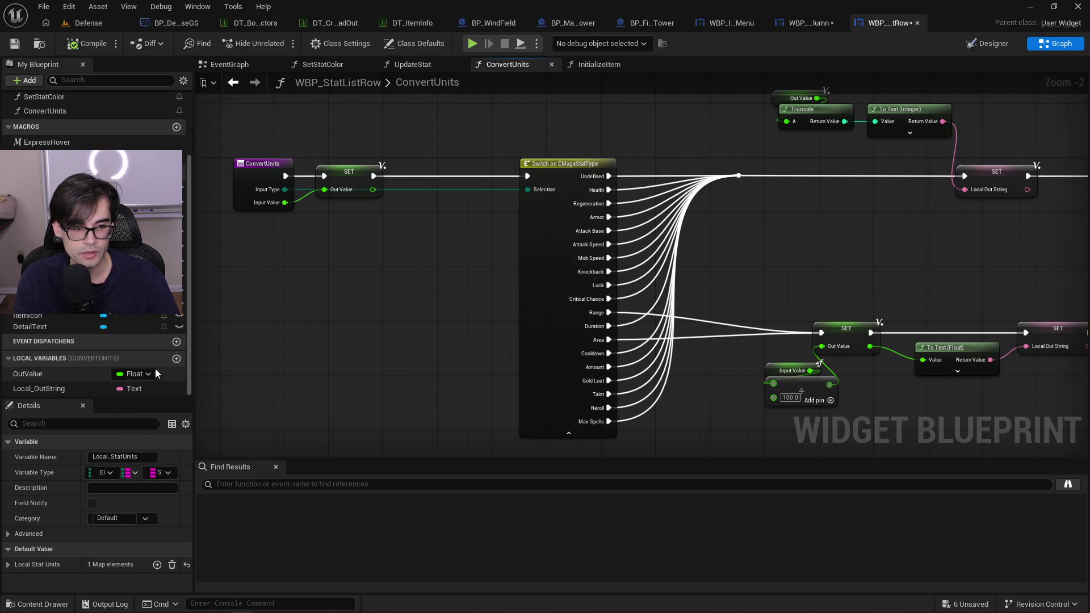
{"action": "right_click", "coordinate": [140, 362]}
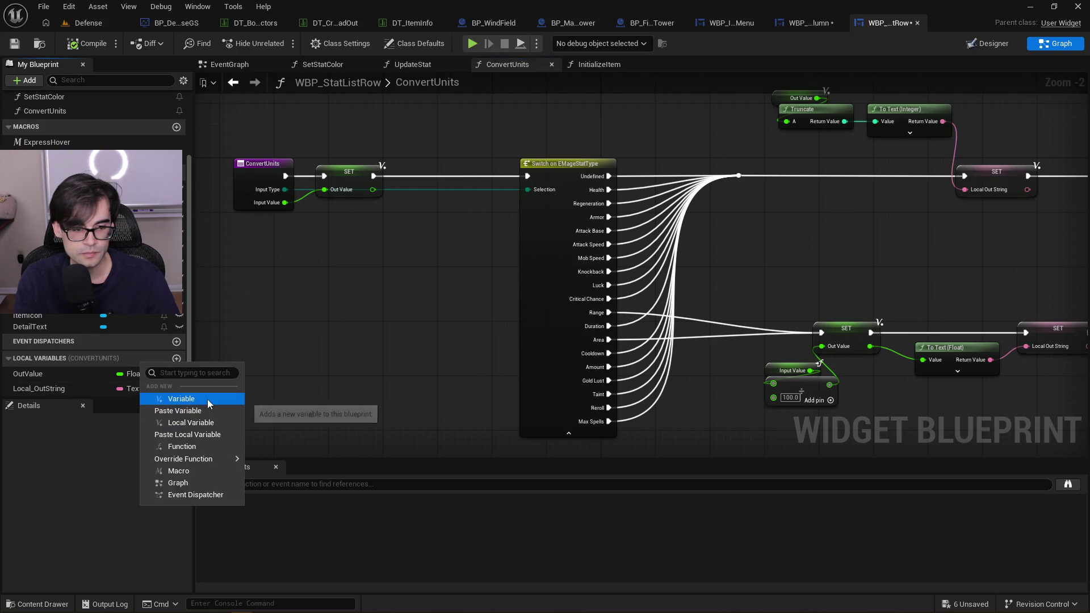
{"action": "left_click", "coordinate": [204, 411]}
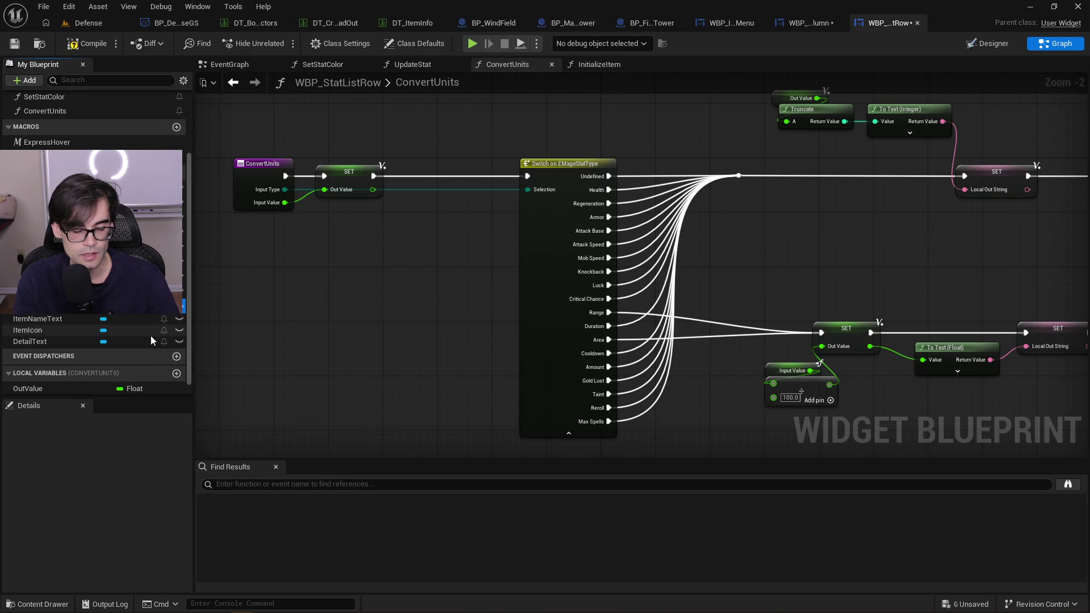
{"action": "key", "text": "ctrl+z"}
{"action": "right_click", "coordinate": [93, 355]}
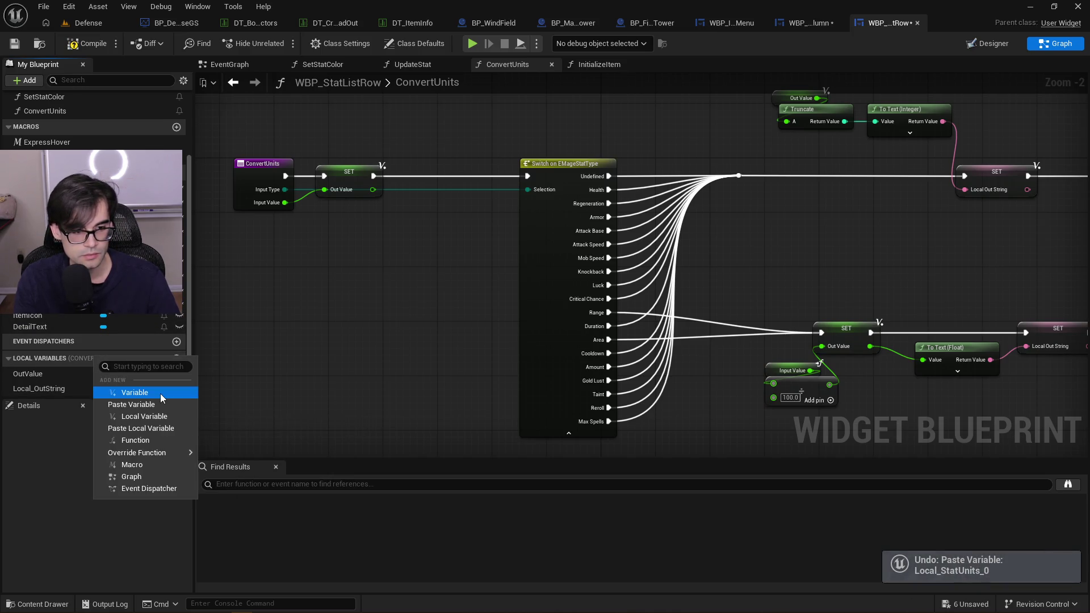
{"action": "left_click", "coordinate": [161, 430]}
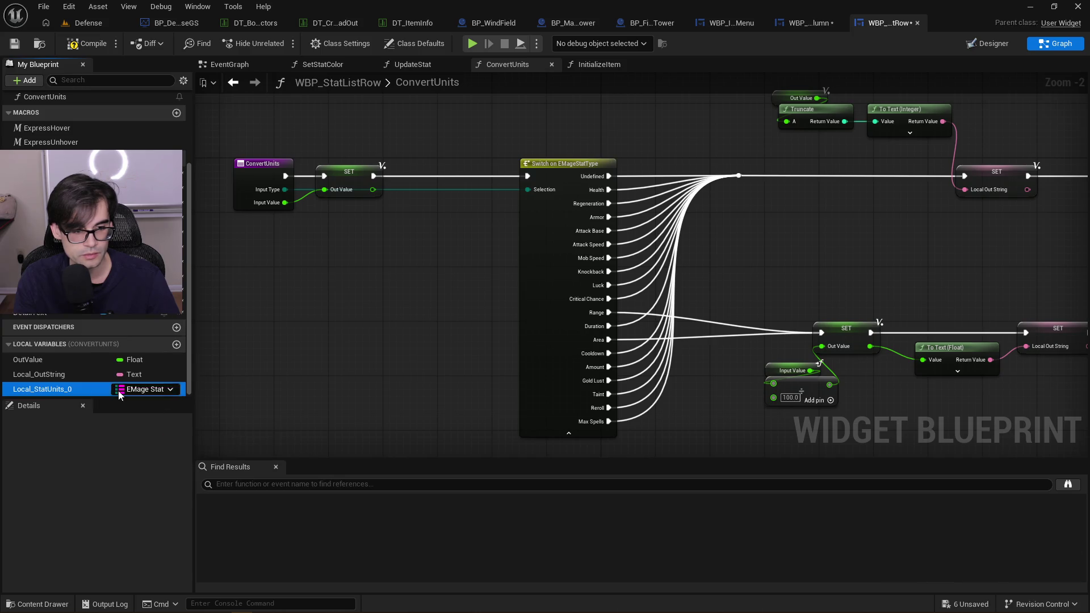
Compile and expand Local_StatUnits_0's default map entries to edit the first key
{"action": "left_click", "coordinate": [83, 387]}
{"action": "left_click", "coordinate": [90, 44]}
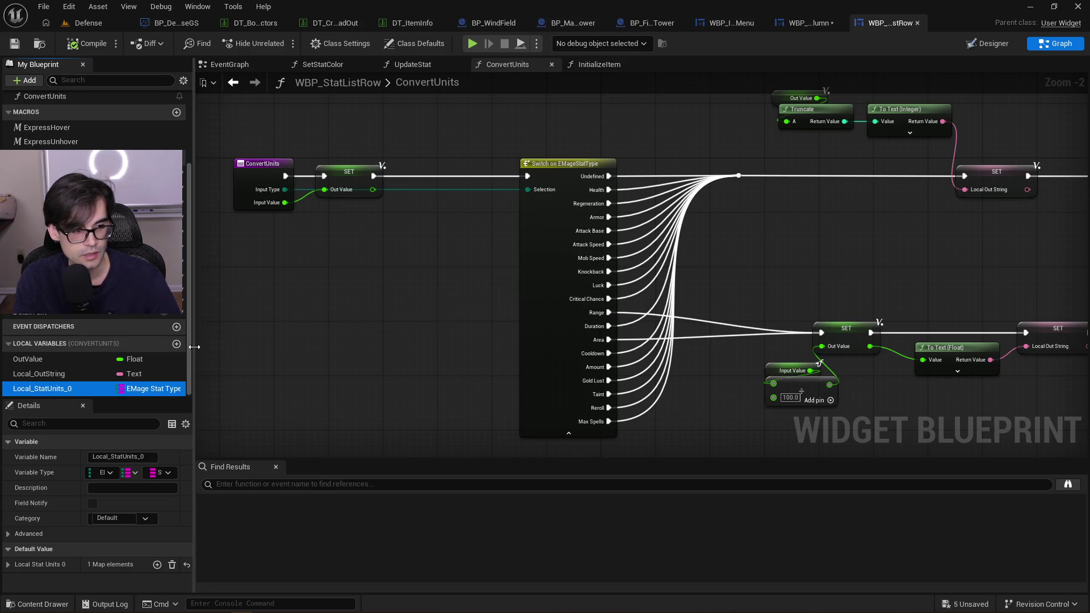
{"action": "left_click", "coordinate": [22, 564]}
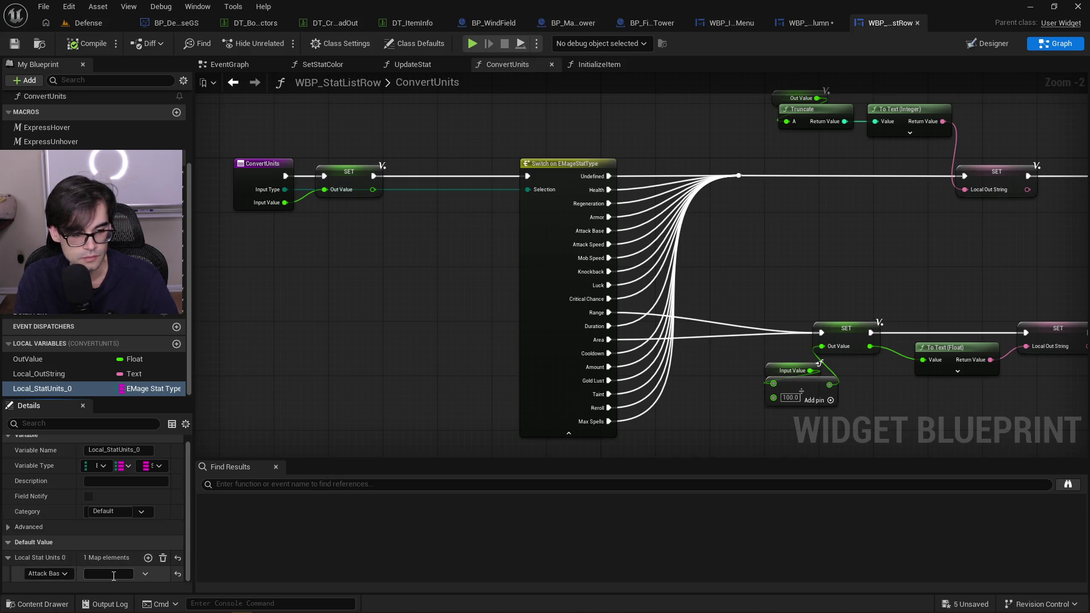
{"action": "left_click", "coordinate": [64, 573]}
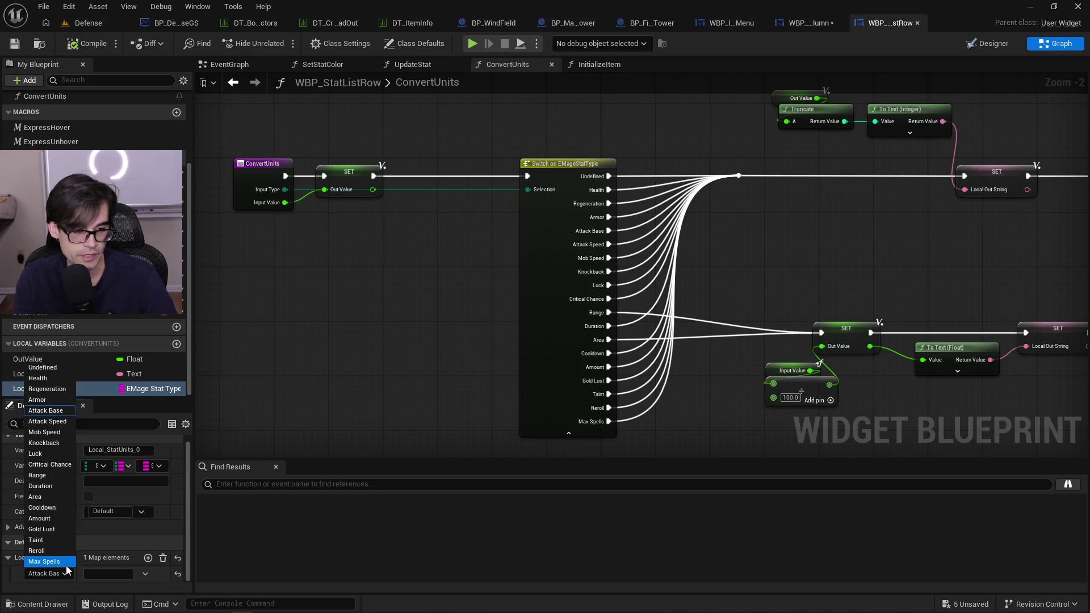
Map Regeneration to 1/s, add Attack Speed with s, and add a third element
{"action": "left_click", "coordinate": [55, 391]}
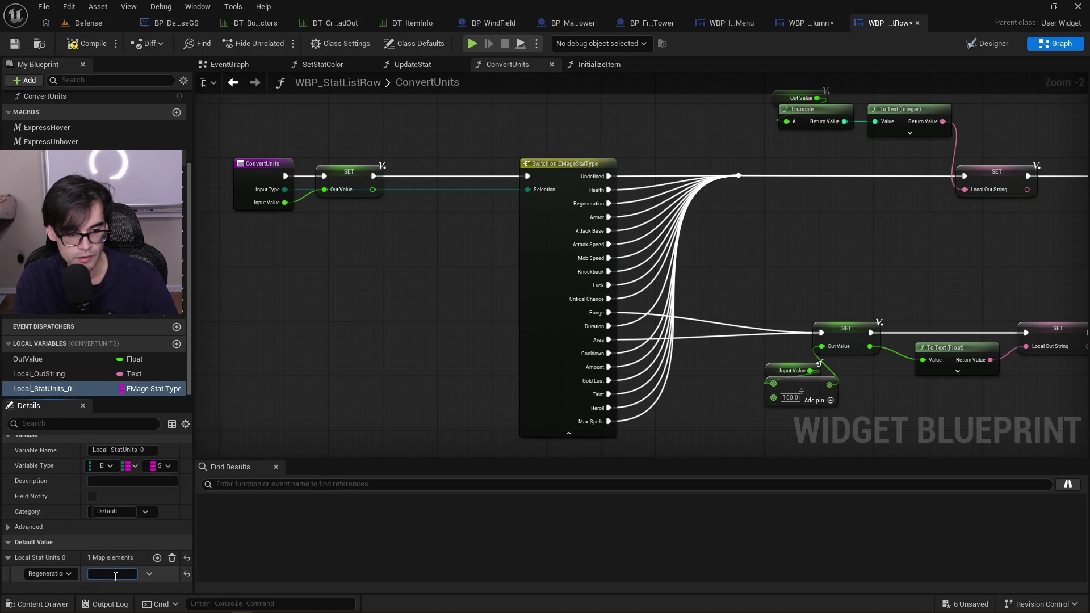
{"action": "type", "text": "1/s"}
{"action": "left_click", "coordinate": [157, 557]}
{"action": "left_click", "coordinate": [67, 573]}
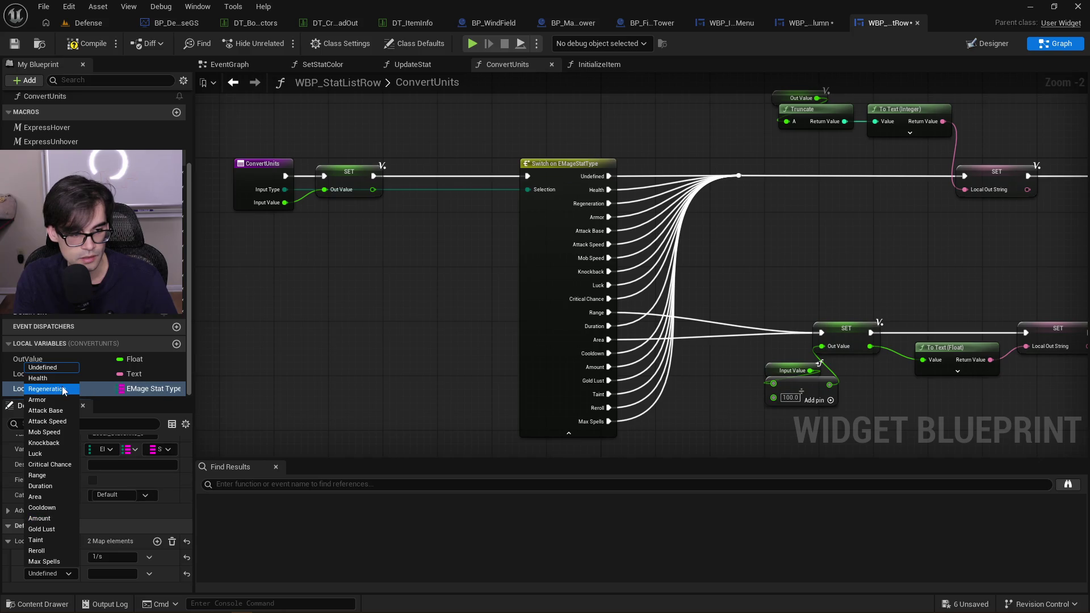
{"action": "left_click", "coordinate": [62, 421]}
{"action": "left_click", "coordinate": [122, 573]}
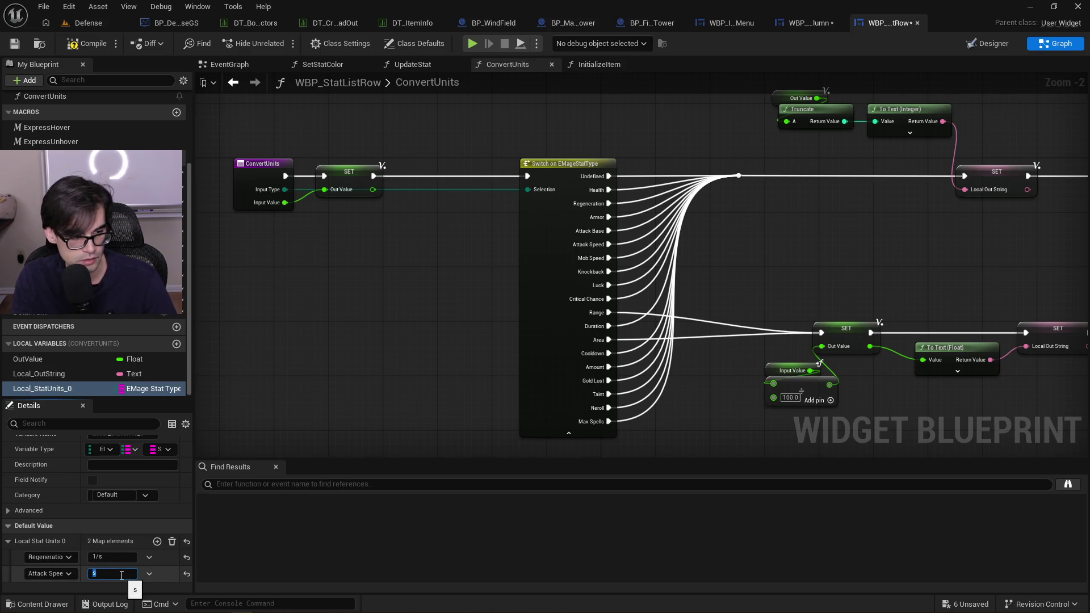
{"action": "left_click", "coordinate": [157, 541]}
{"action": "scroll", "coordinate": [132, 547], "scroll_direction": "down", "scroll_amount": 1}
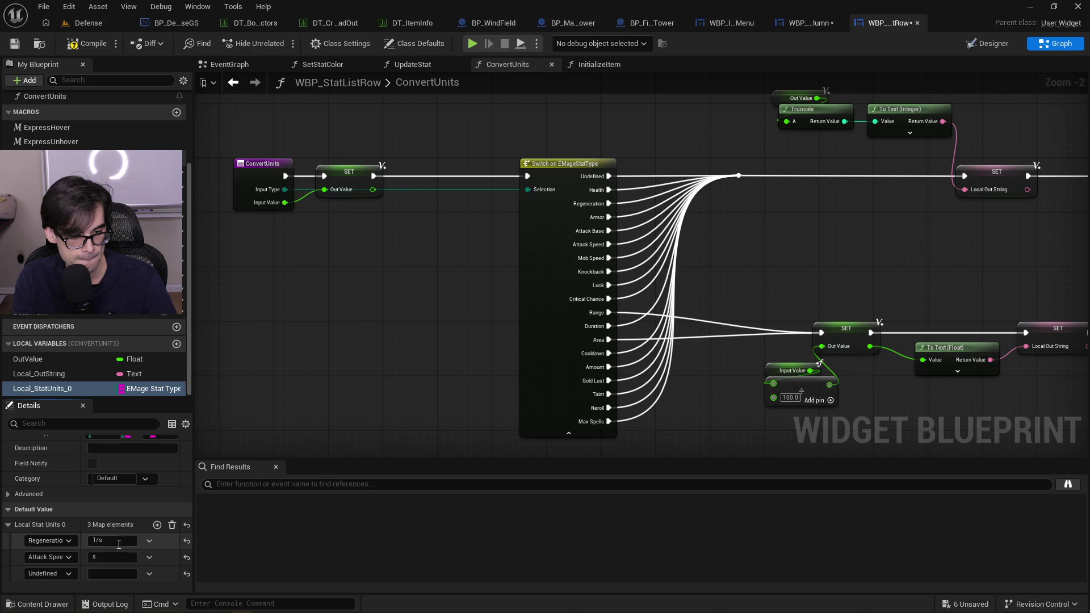
{"action": "left_click", "coordinate": [65, 573]}
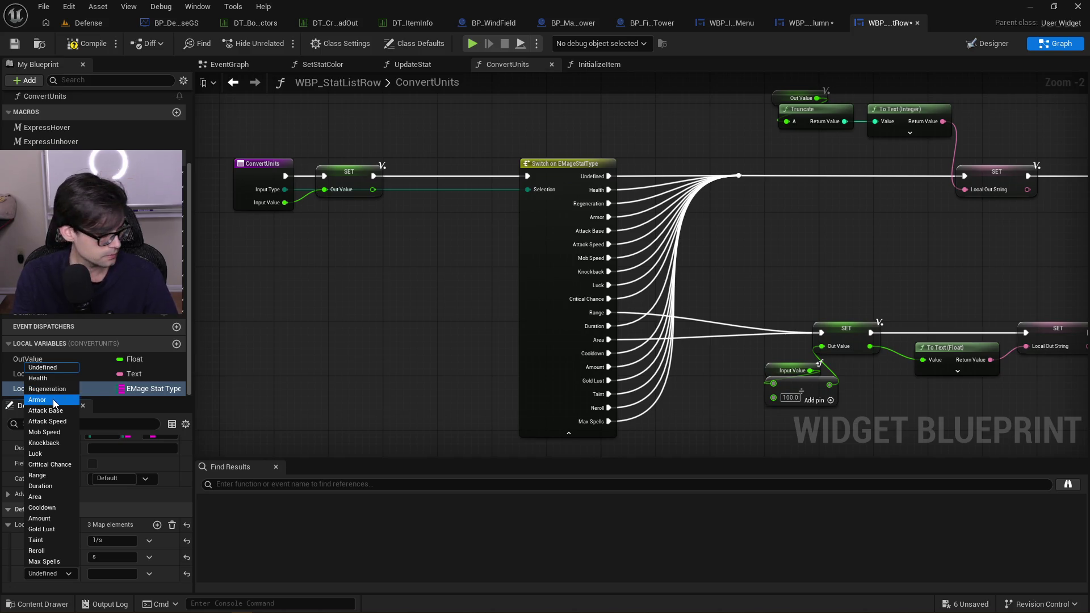
Key the third entry to Armor with no unit and add a fourth, Undefined element
{"action": "left_click", "coordinate": [55, 401]}
{"action": "left_click", "coordinate": [116, 572]}
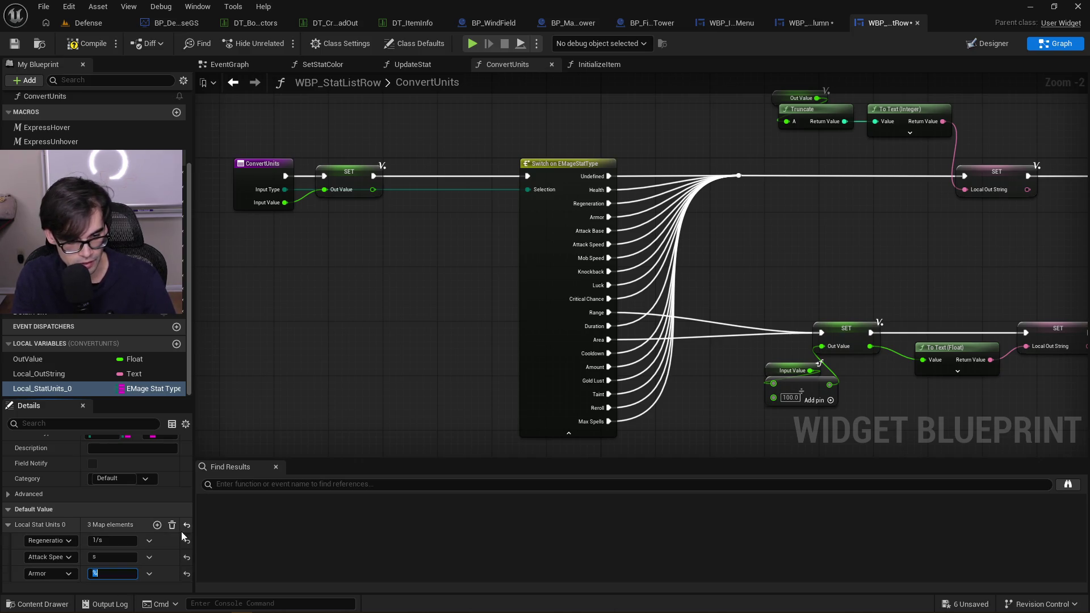
{"action": "left_click", "coordinate": [158, 524]}
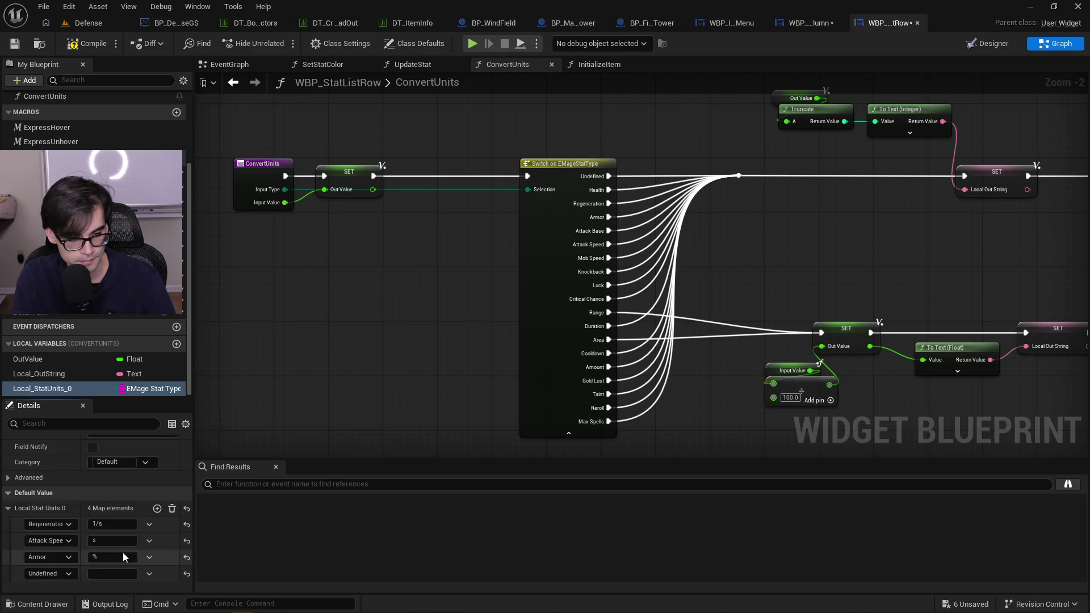
{"action": "left_click", "coordinate": [69, 573]}
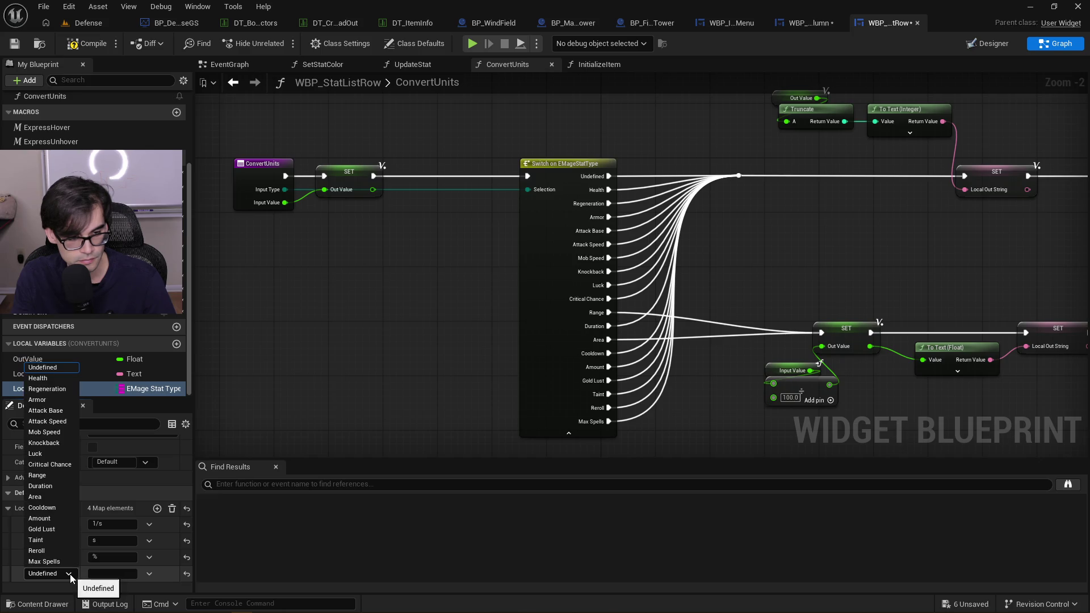
{"action": "left_click", "coordinate": [70, 573]}
{"action": "left_click", "coordinate": [113, 557]}
{"action": "key", "text": "BackSpace"}
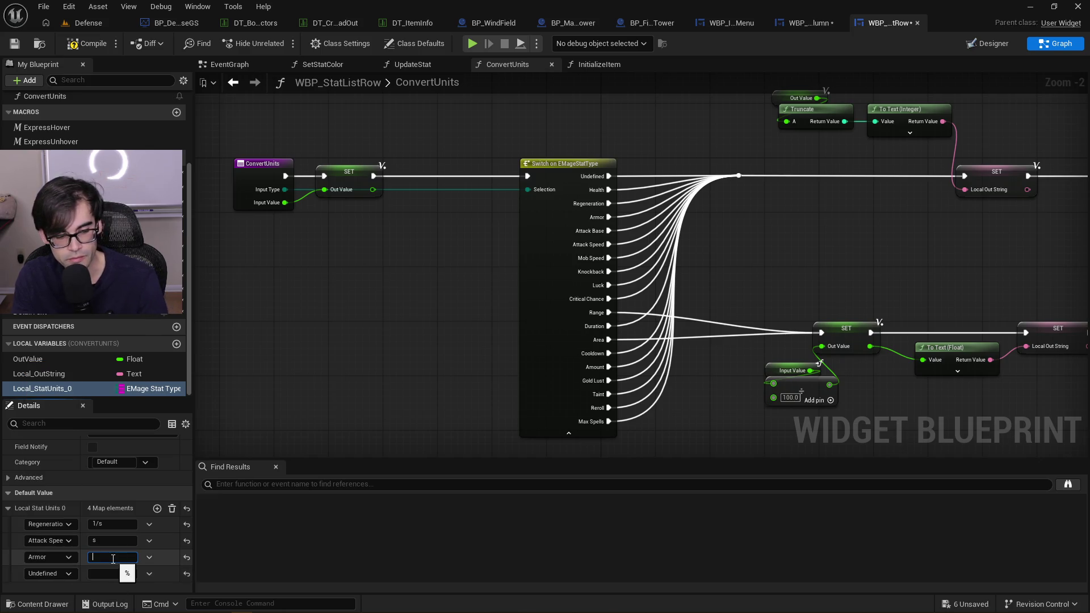
{"action": "left_click", "coordinate": [72, 557]}
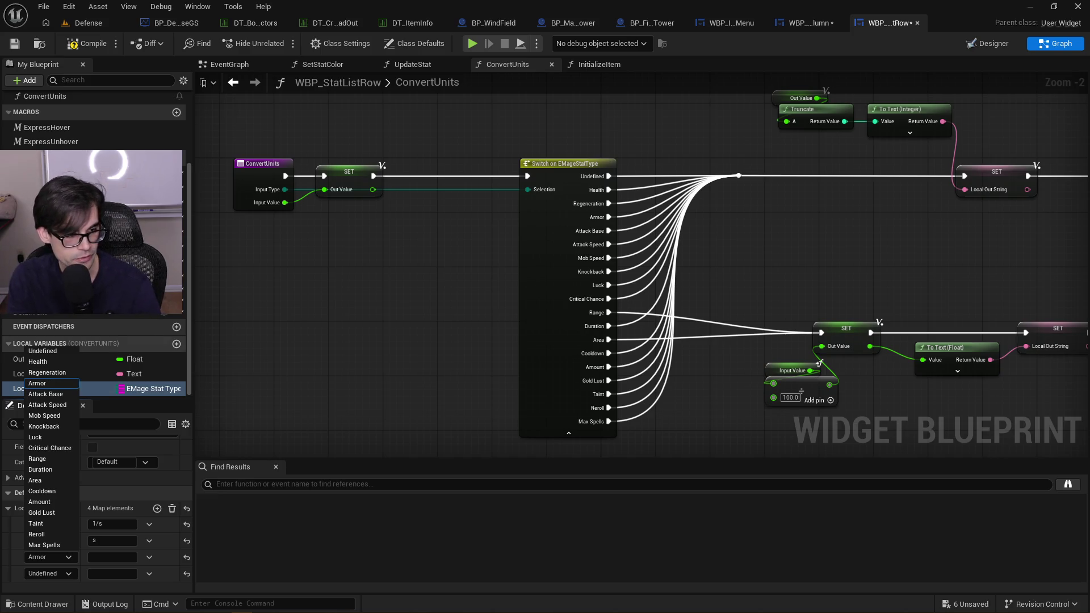
{"action": "key", "text": "Escape"}
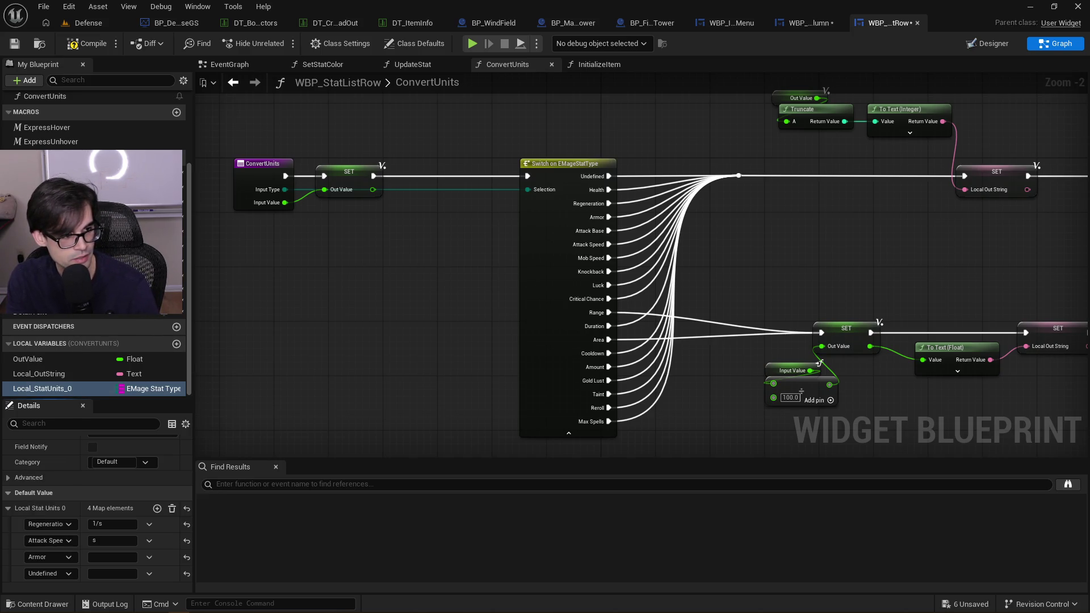
{"action": "left_click", "coordinate": [64, 556]}
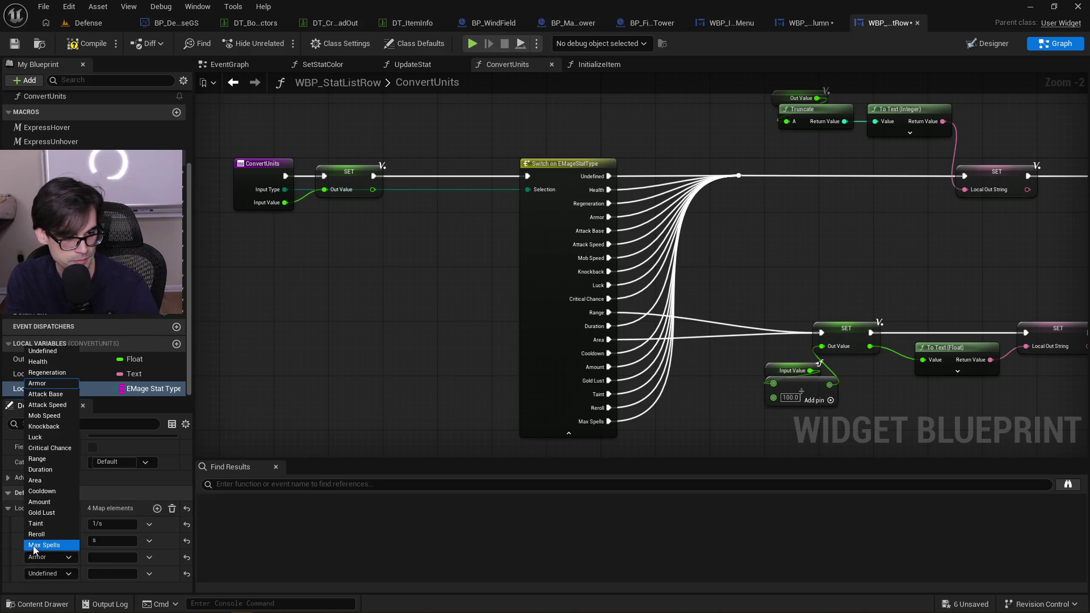
Set the third map entry to Knockback and the fourth to Mob Speed, both with unit %
{"action": "left_click", "coordinate": [60, 427]}
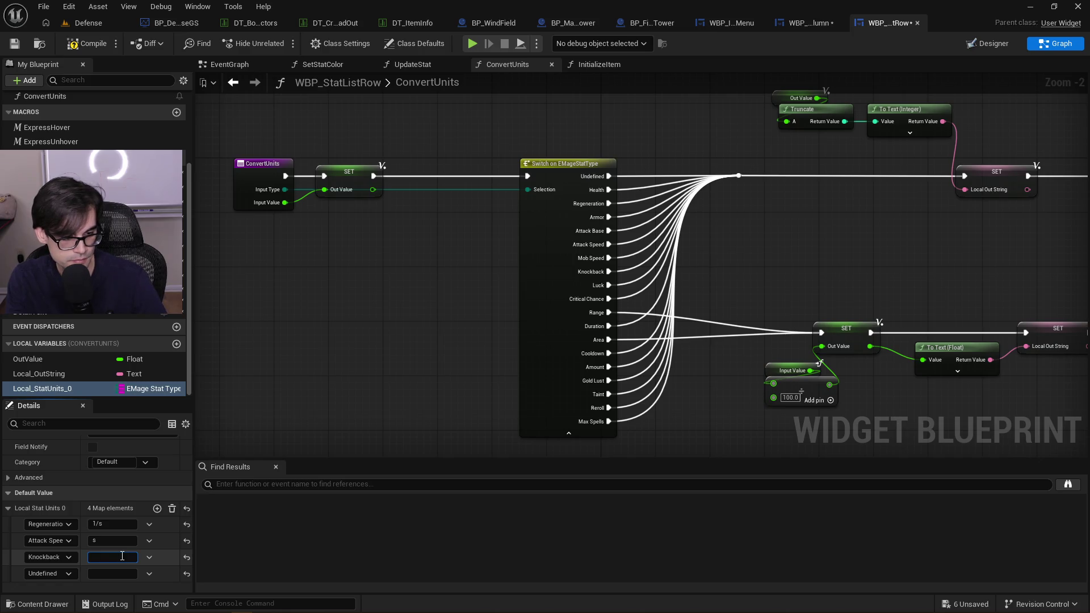
{"action": "type", "text": "%"}
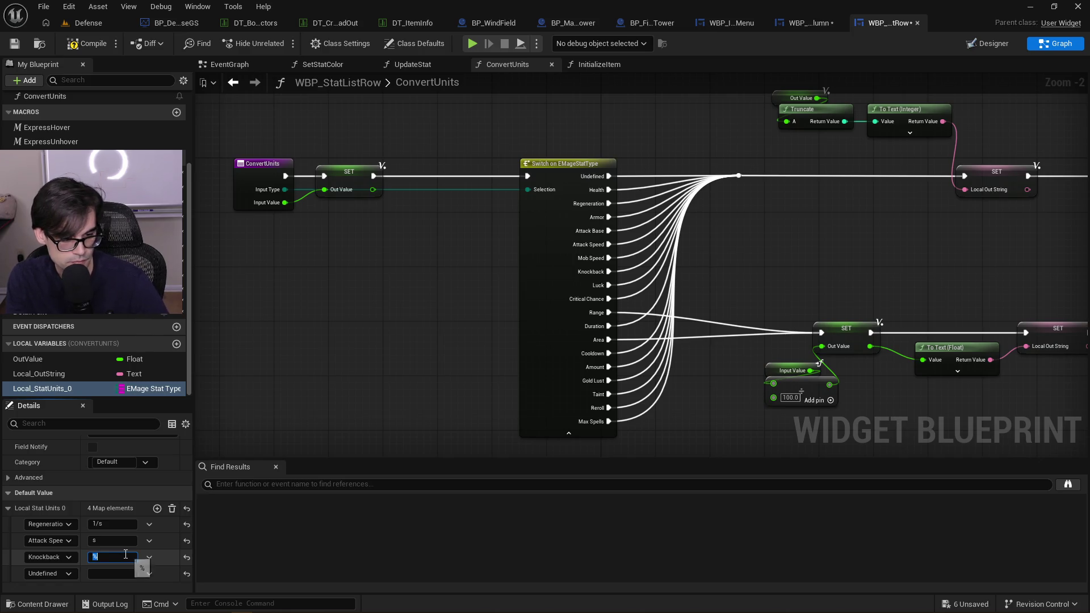
{"action": "left_click", "coordinate": [50, 574]}
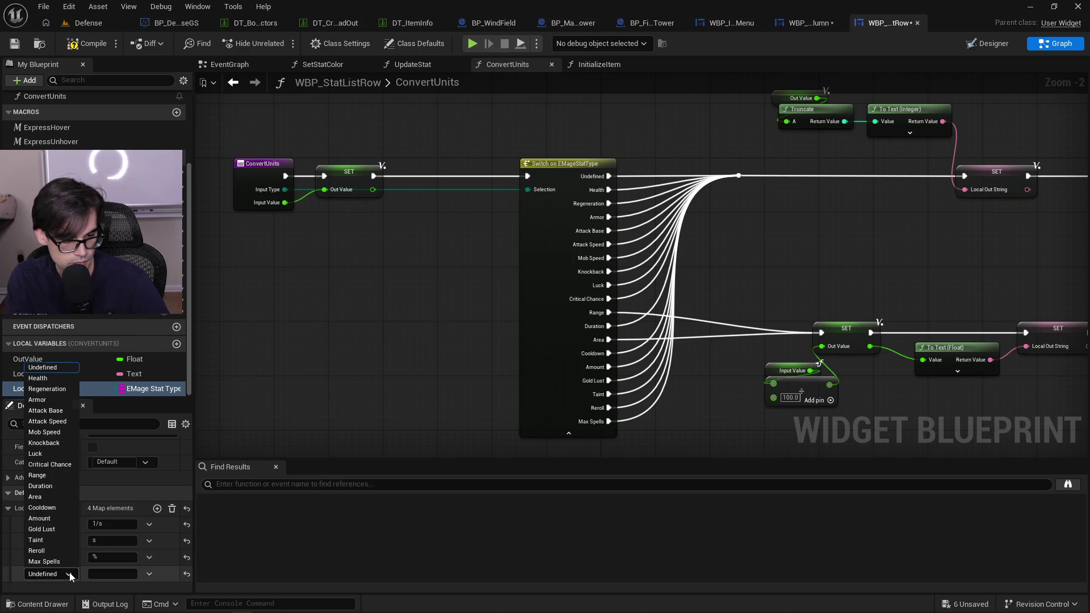
{"action": "left_click", "coordinate": [62, 436]}
{"action": "left_click", "coordinate": [117, 573]}
{"action": "type", "text": "%"}
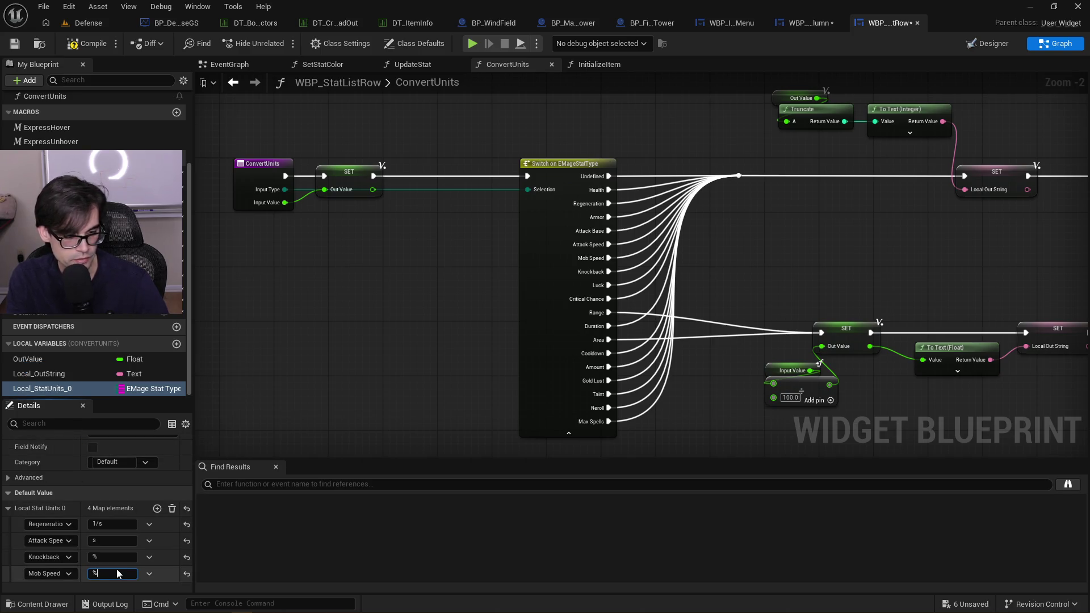
Add a fifth entry as Critical Chance with unit %, then add a sixth Undefined entry
{"action": "left_click", "coordinate": [157, 508]}
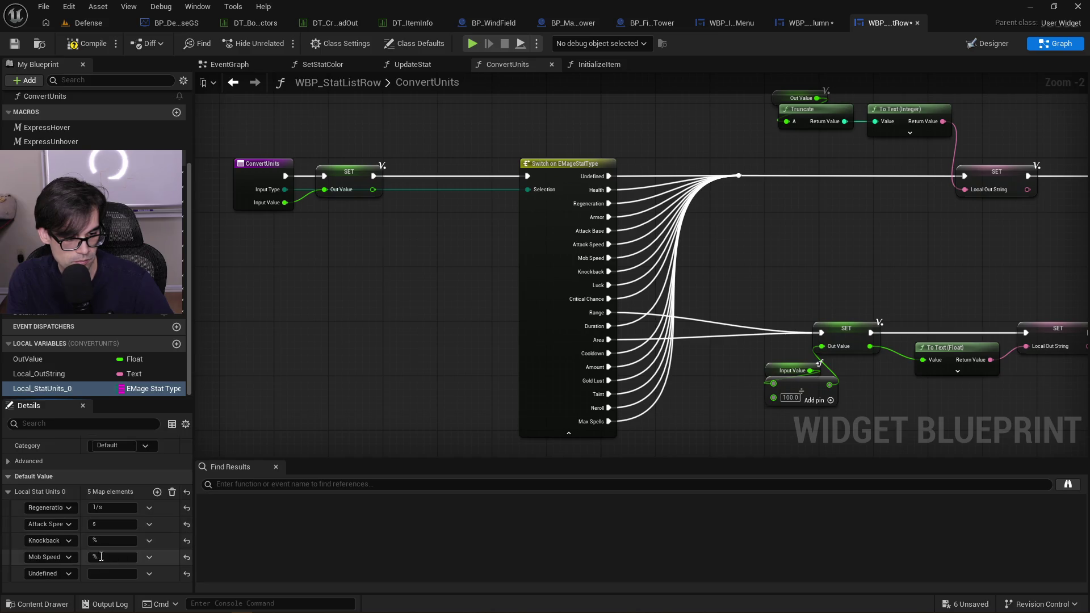
{"action": "left_click", "coordinate": [67, 573]}
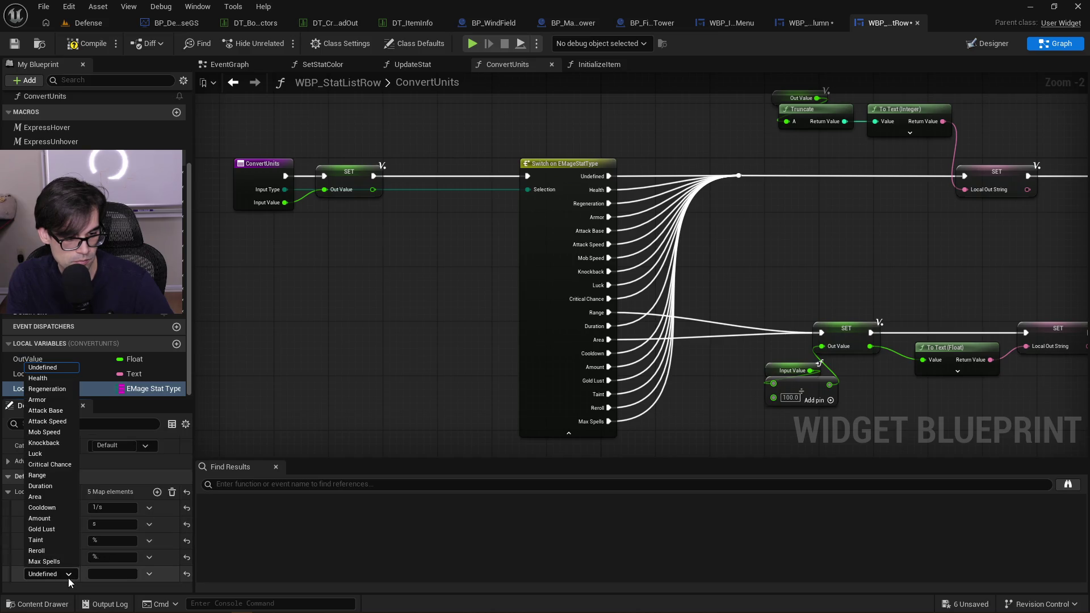
{"action": "left_click", "coordinate": [69, 421]}
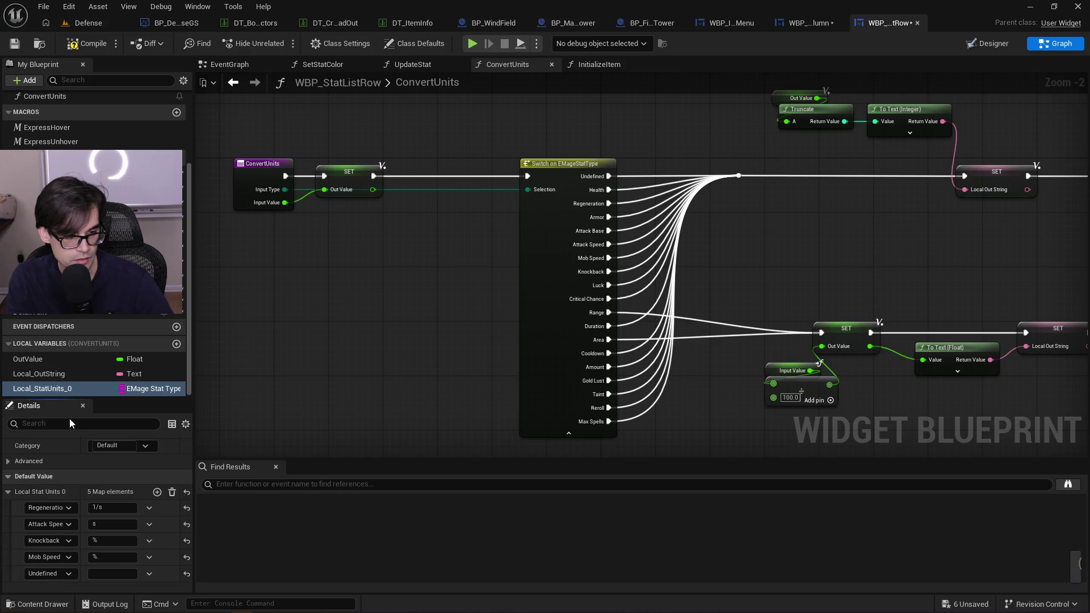
{"action": "left_click", "coordinate": [64, 572]}
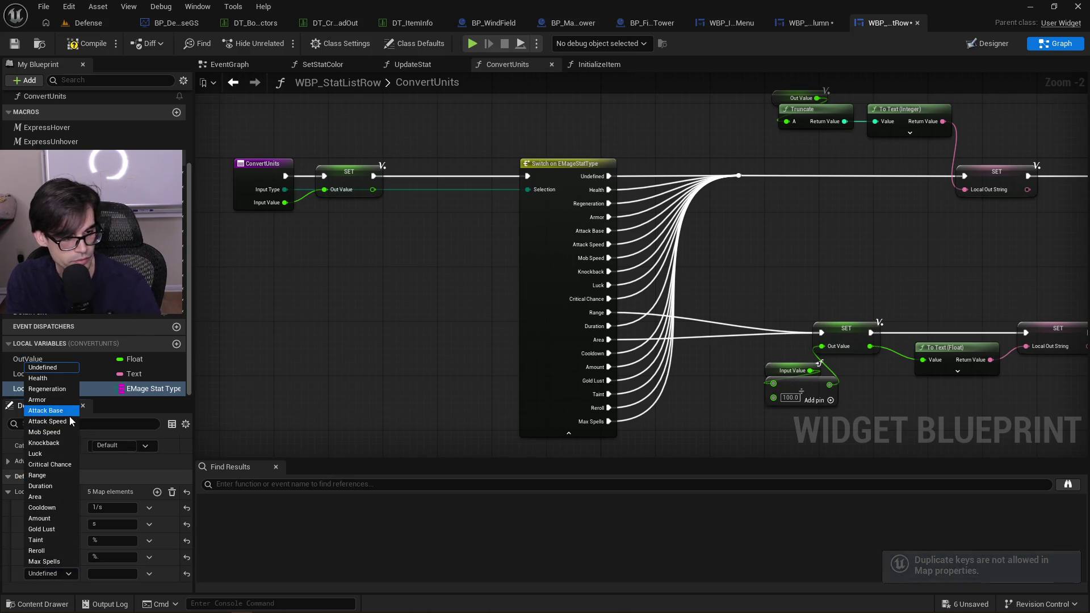
{"action": "left_click", "coordinate": [53, 464]}
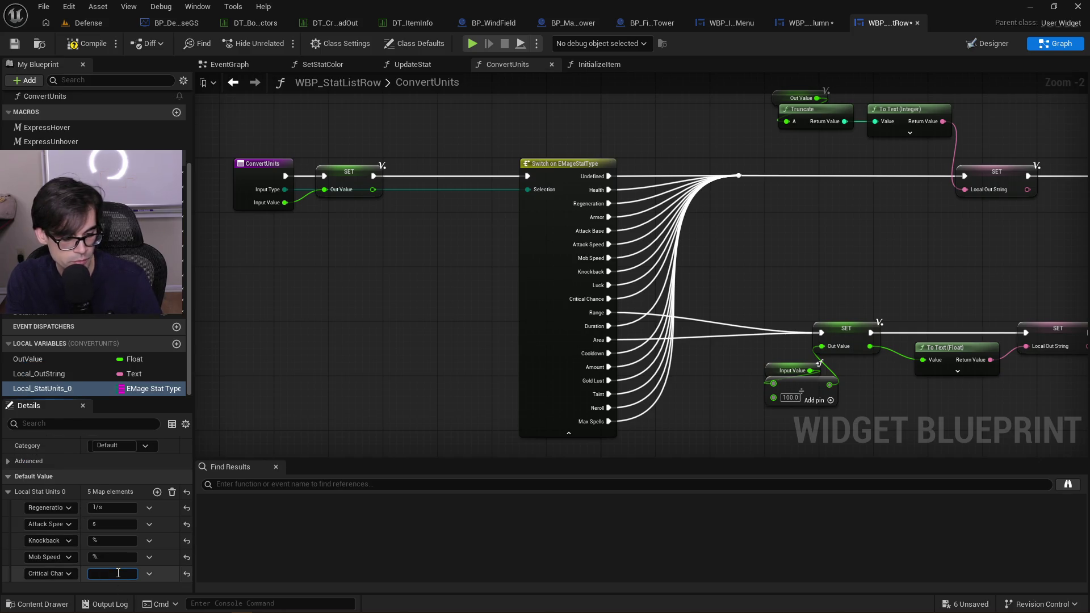
{"action": "type", "text": "%"}
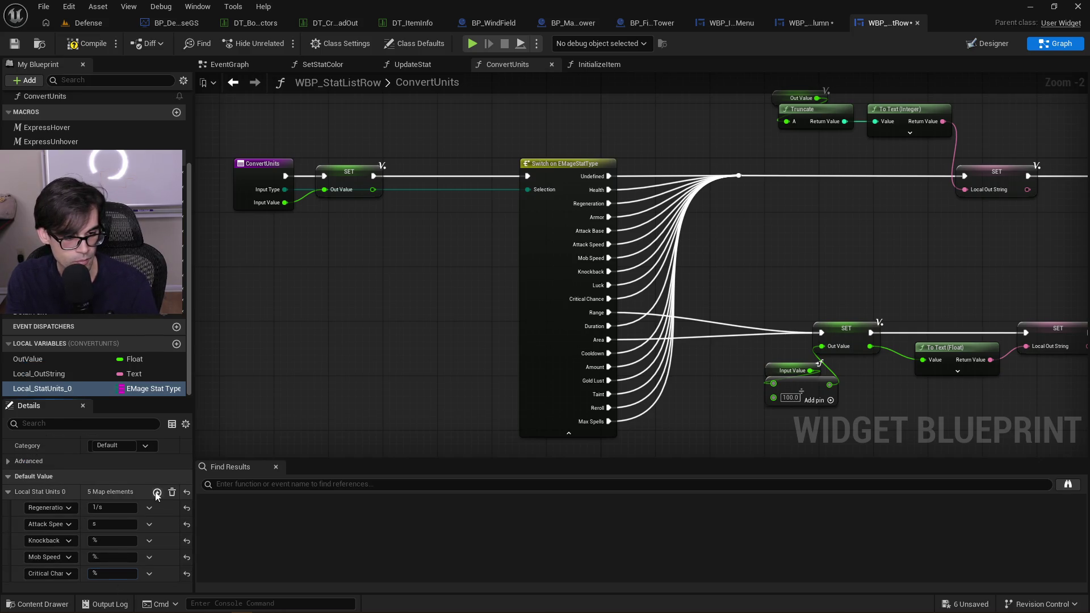
{"action": "left_click", "coordinate": [157, 491]}
{"action": "left_click", "coordinate": [63, 571]}
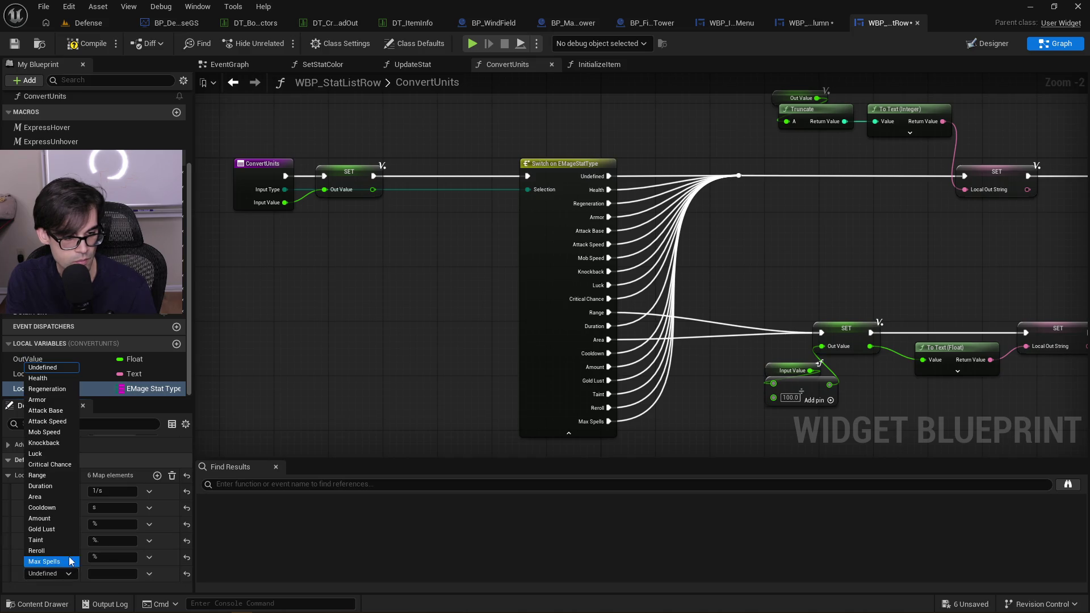
Set the sixth entry to Range with unit m and add a seventh entry as Duration with unit s
{"action": "left_click", "coordinate": [59, 475]}
{"action": "left_click", "coordinate": [126, 573]}
{"action": "type", "text": "m"}
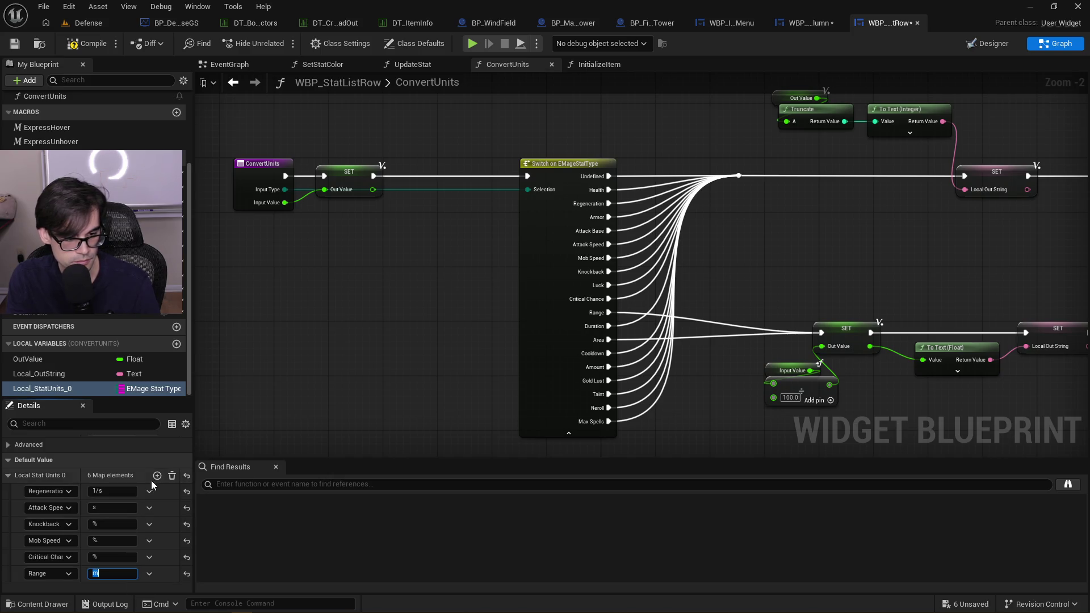
{"action": "left_click", "coordinate": [157, 476]}
{"action": "left_click", "coordinate": [59, 572]}
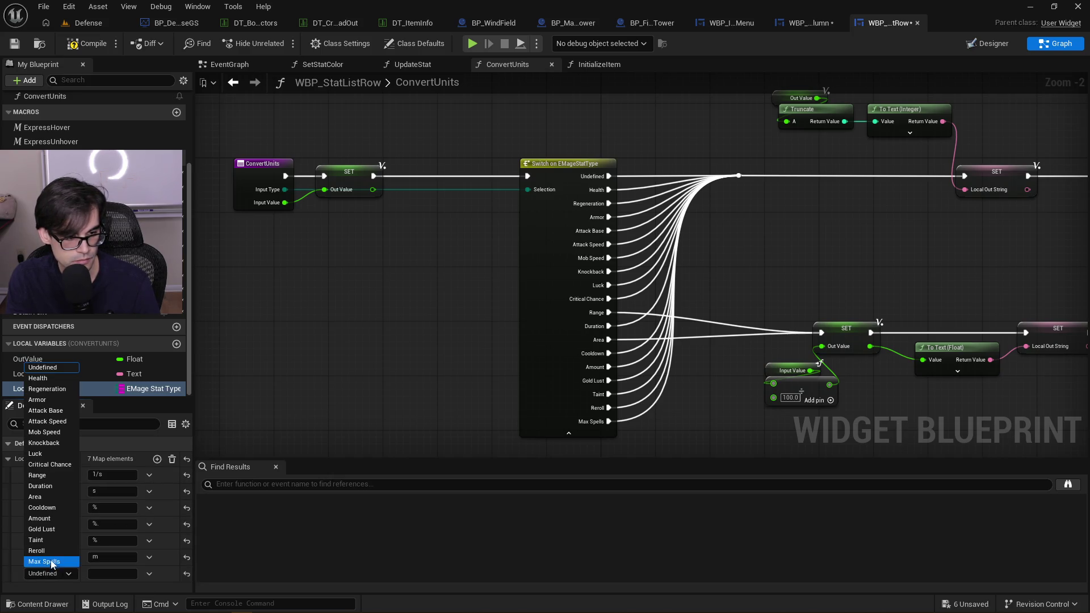
{"action": "left_click", "coordinate": [56, 491]}
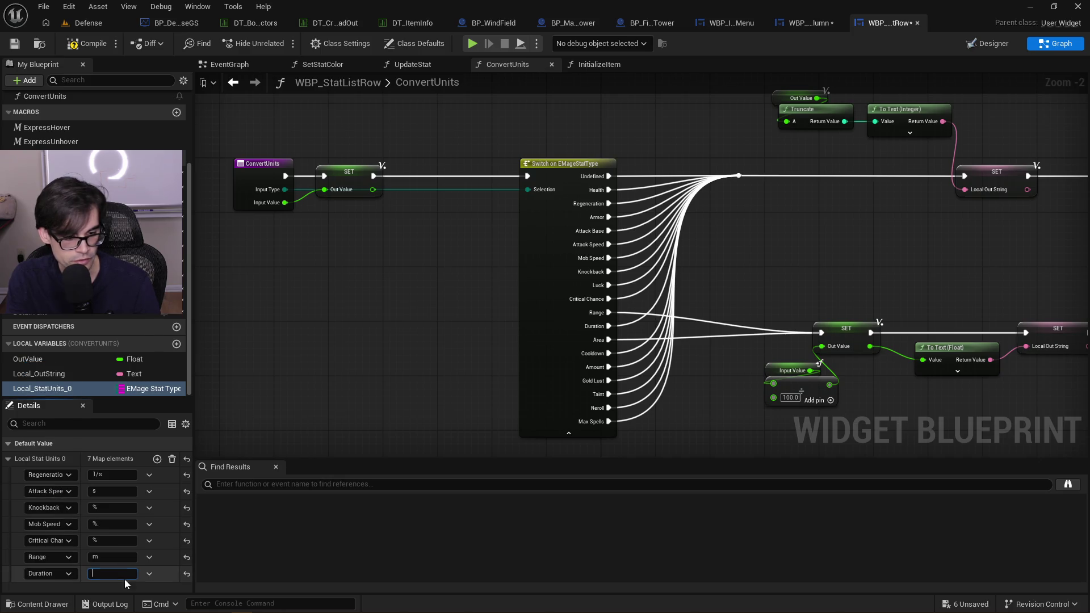
{"action": "type", "text": "s"}
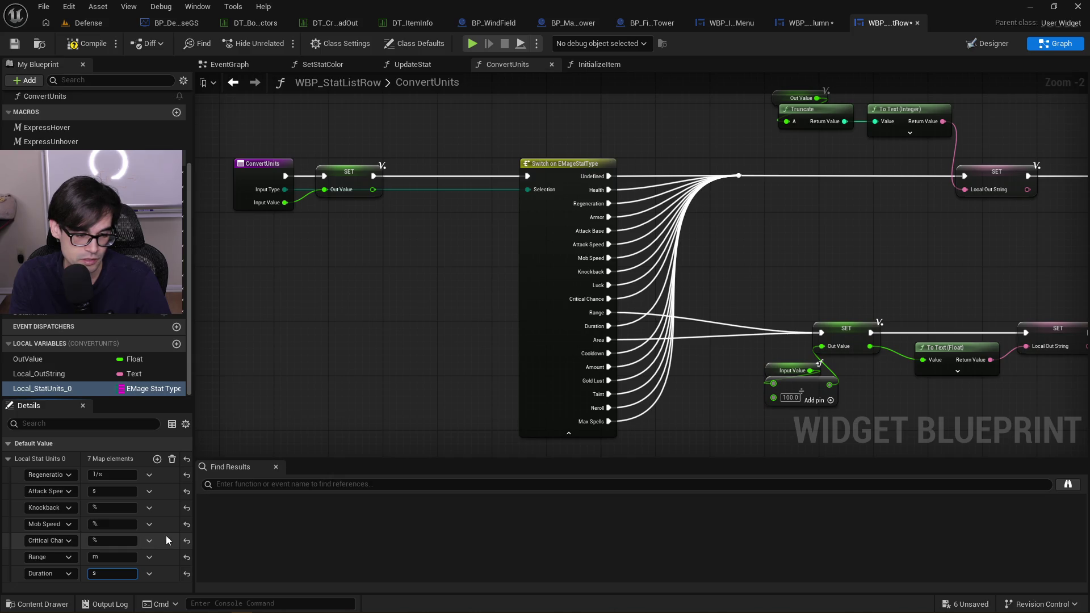
{"action": "key", "text": "Return"}
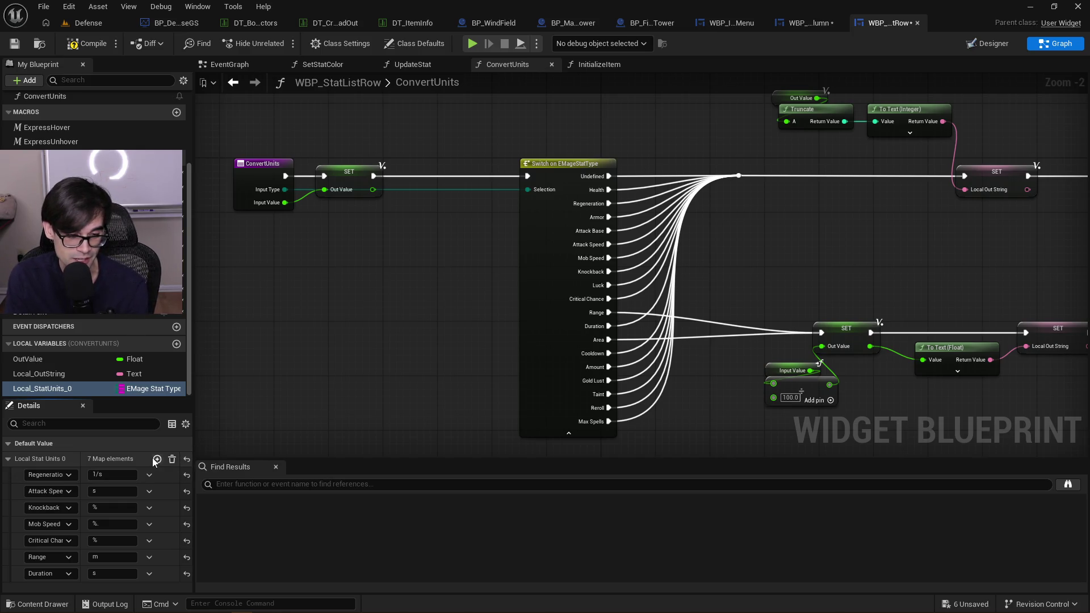
Add an eighth map entry set to Area with unit m
{"action": "left_click", "coordinate": [157, 458]}
{"action": "scroll", "coordinate": [147, 504], "scroll_direction": "down", "scroll_amount": 1}
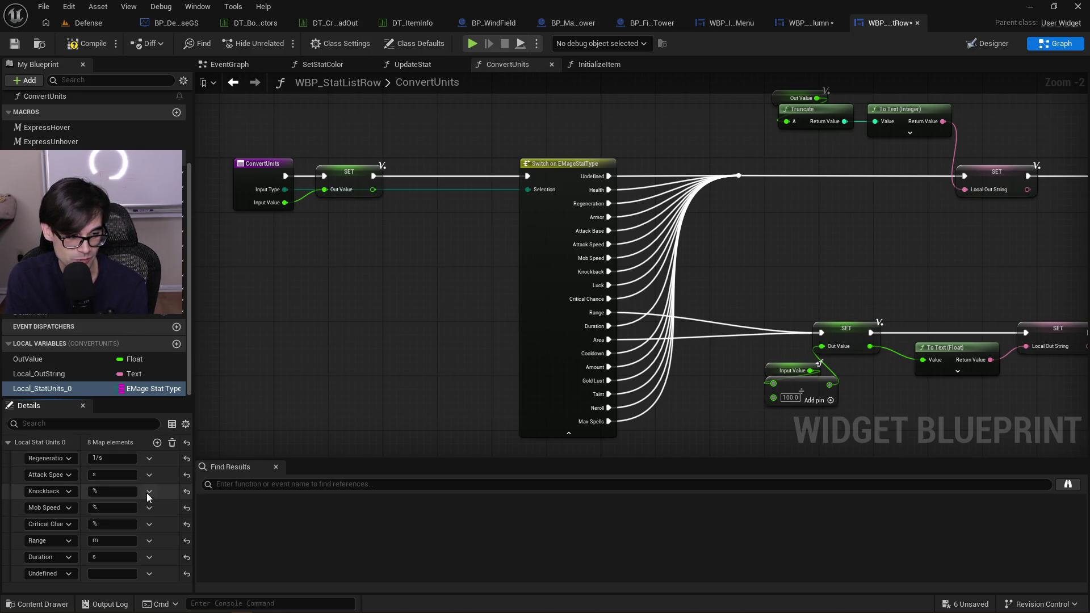
{"action": "left_click", "coordinate": [61, 572]}
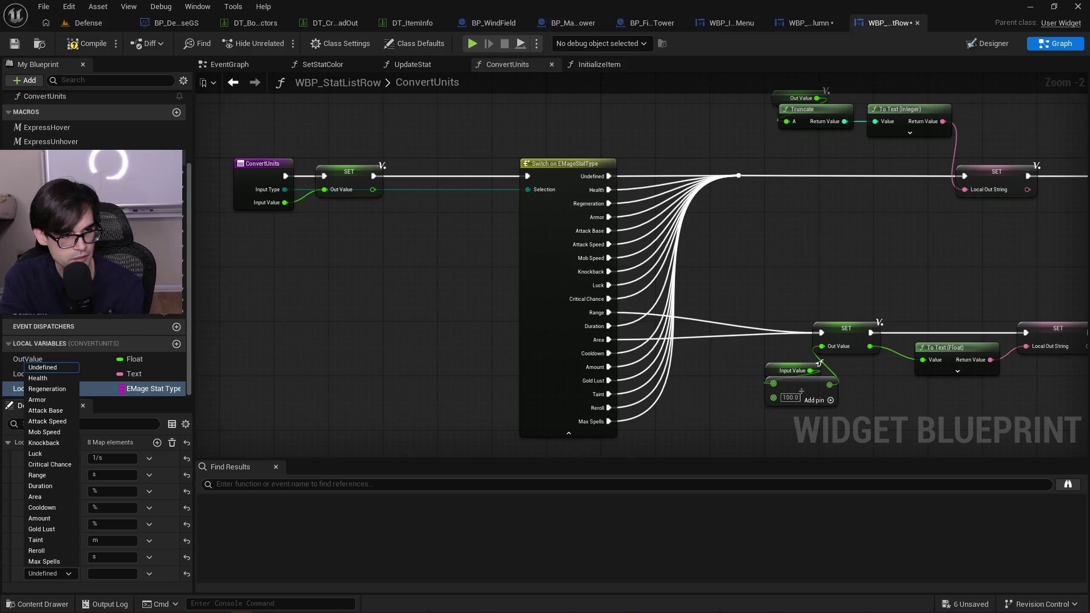
{"action": "key", "text": "Escape"}
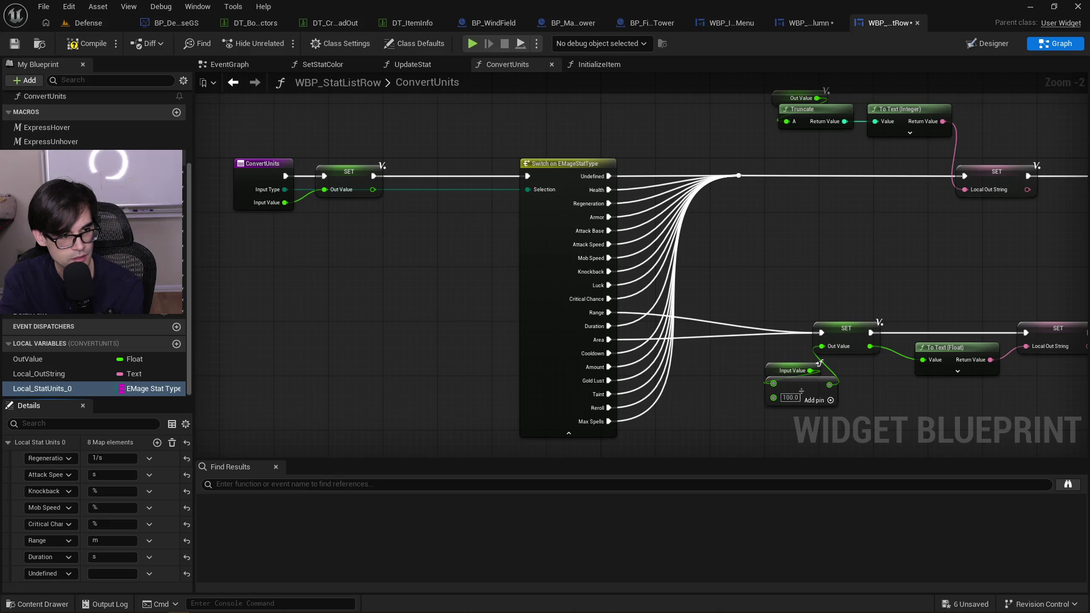
{"action": "left_click", "coordinate": [60, 574]}
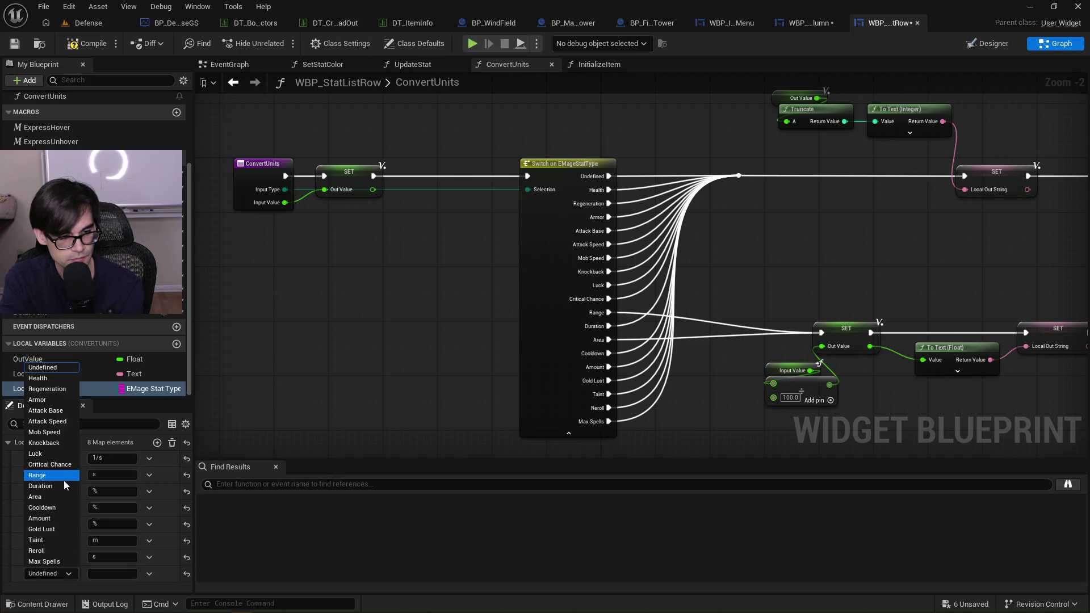
{"action": "left_click", "coordinate": [54, 496]}
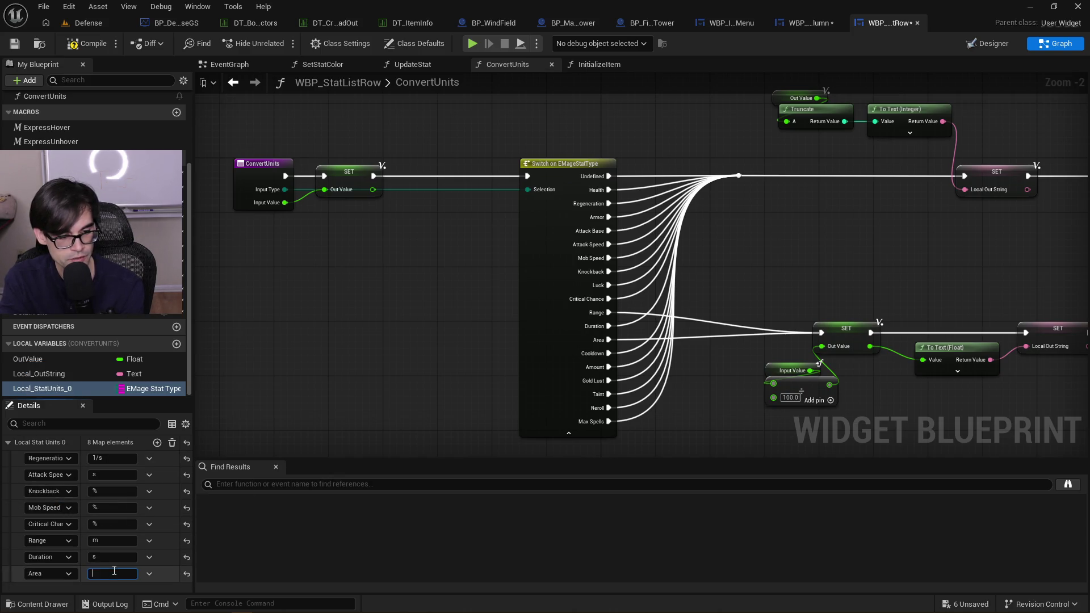
{"action": "type", "text": "m"}
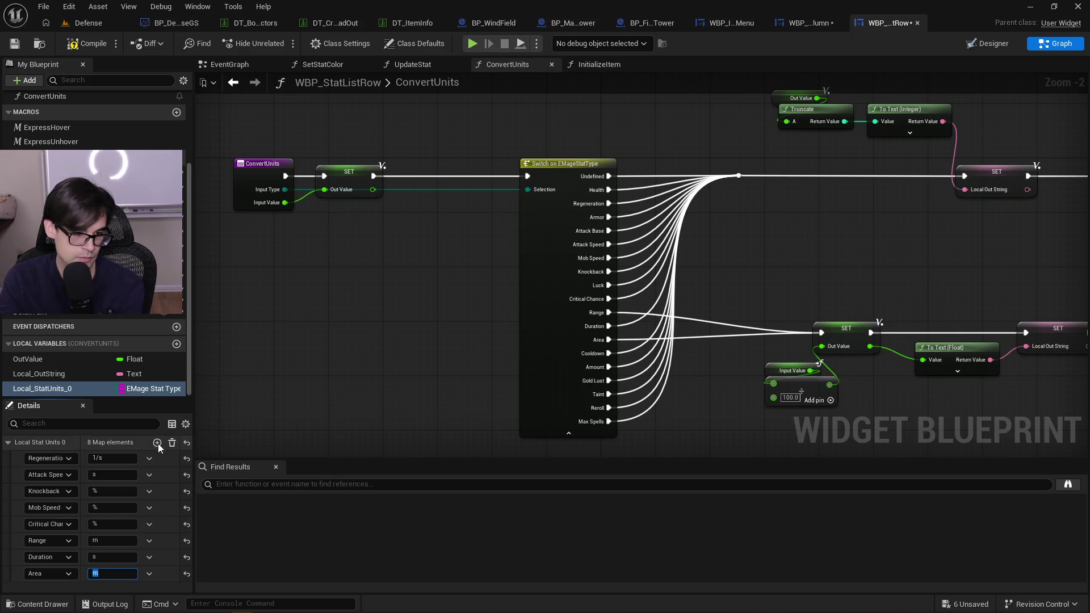
Add a ninth map entry set to Cooldown with unit s
{"action": "left_click", "coordinate": [157, 443]}
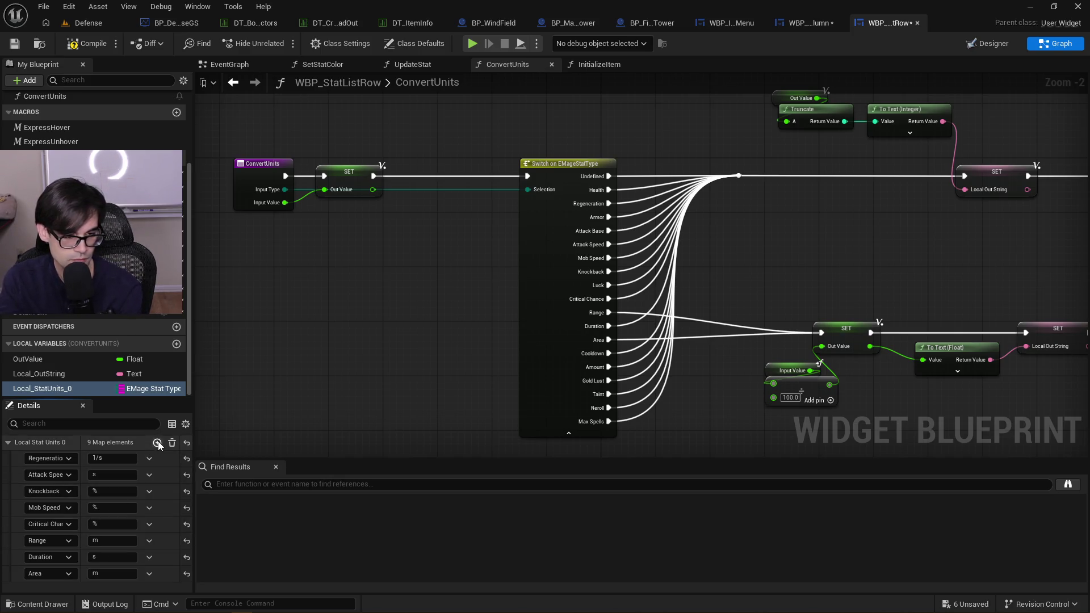
{"action": "scroll", "coordinate": [142, 471], "scroll_direction": "down", "scroll_amount": 1}
{"action": "left_click", "coordinate": [68, 574]}
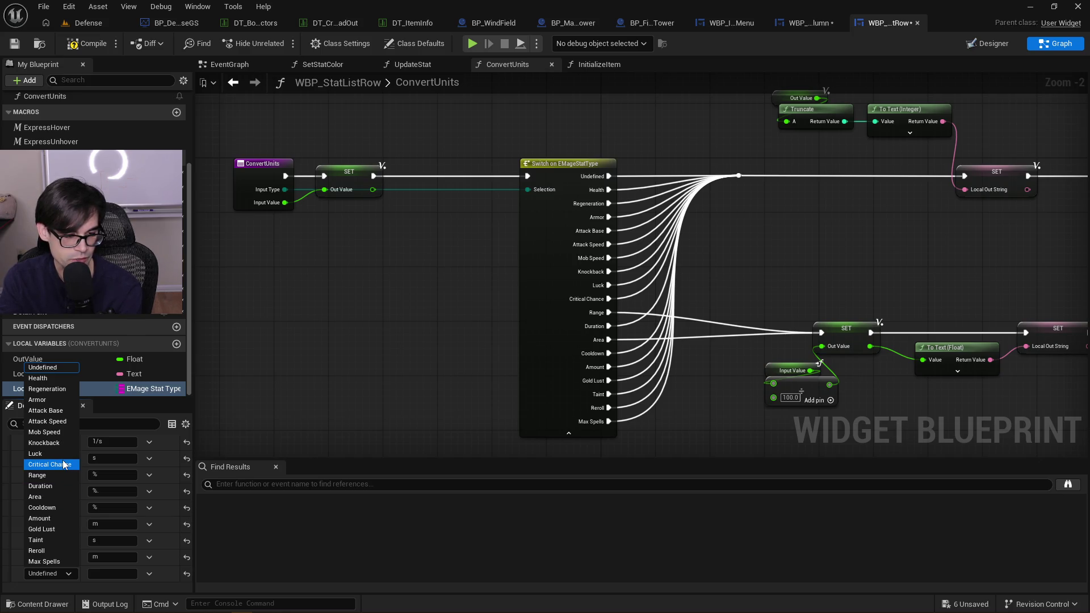
{"action": "left_click", "coordinate": [114, 574]}
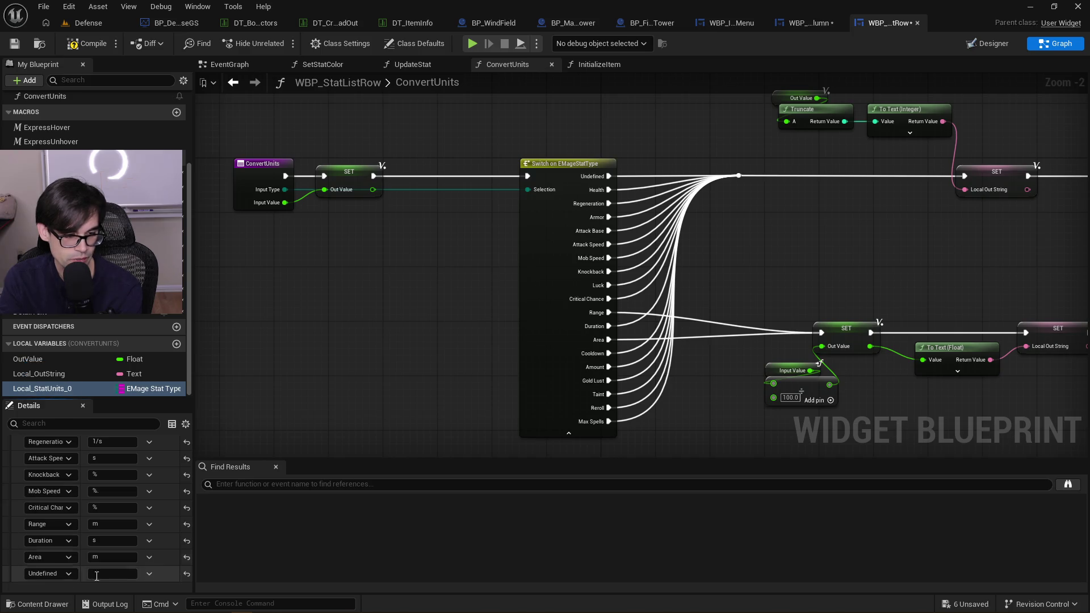
{"action": "left_click", "coordinate": [62, 573]}
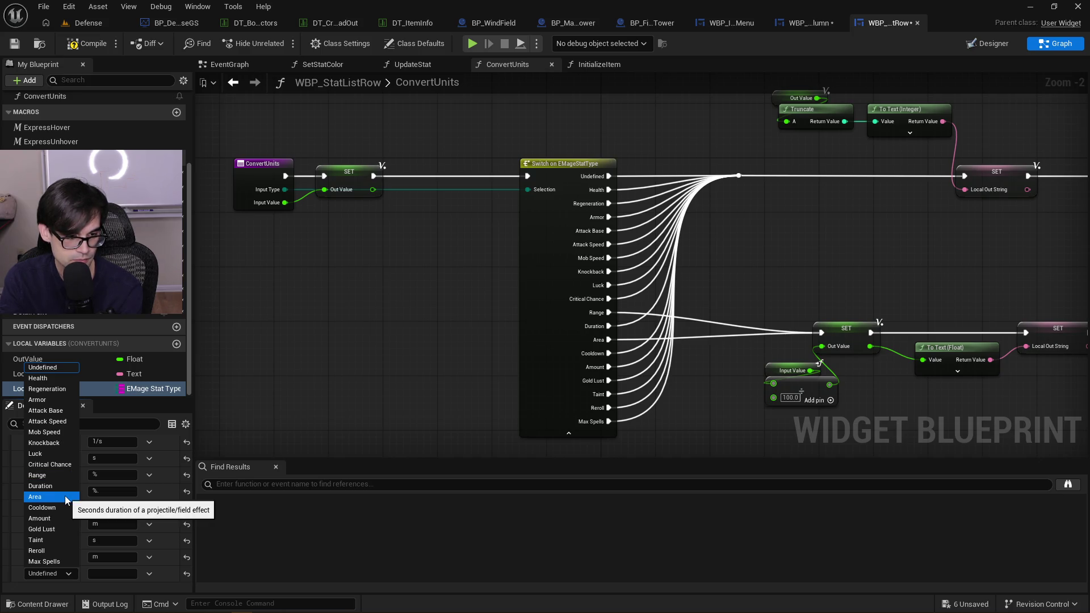
{"action": "left_click", "coordinate": [57, 507]}
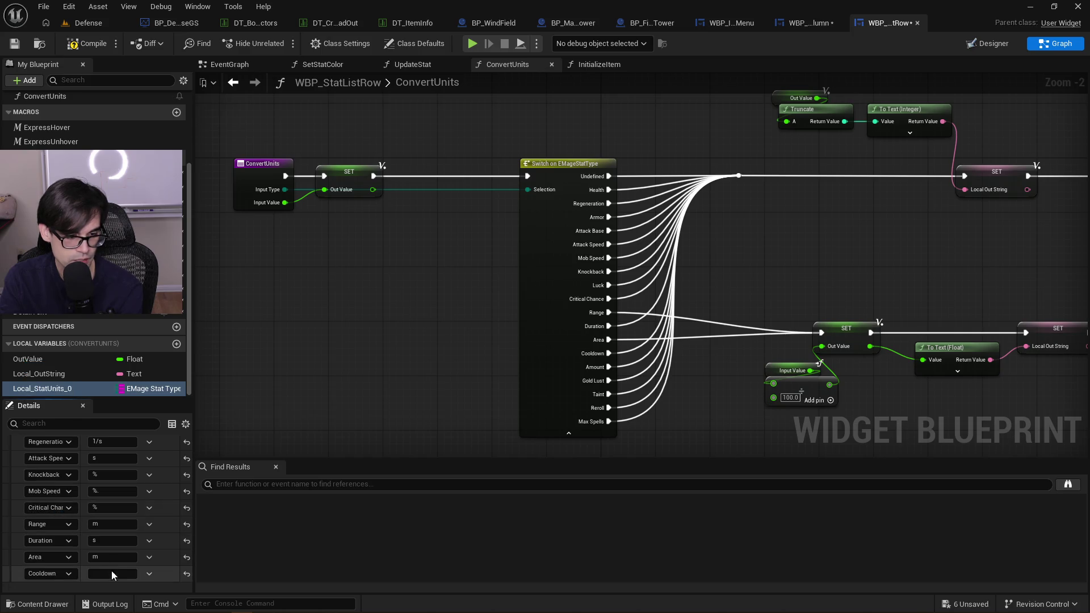
{"action": "type", "text": "s"}
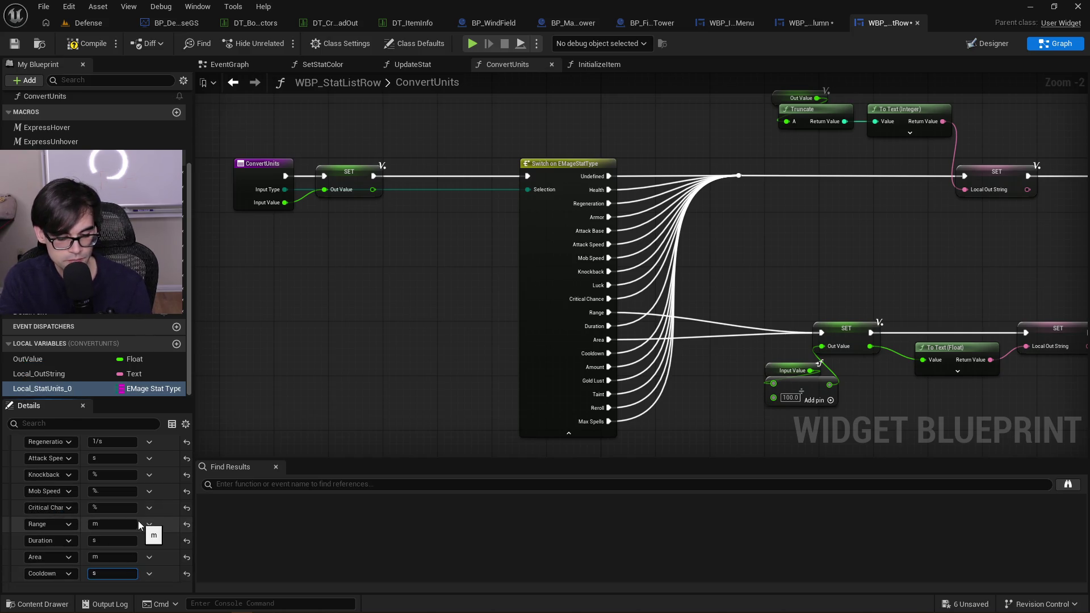
Add a tenth map entry set to Gold Lust with unit %
{"action": "scroll", "coordinate": [151, 461], "scroll_direction": "up", "scroll_amount": 2}
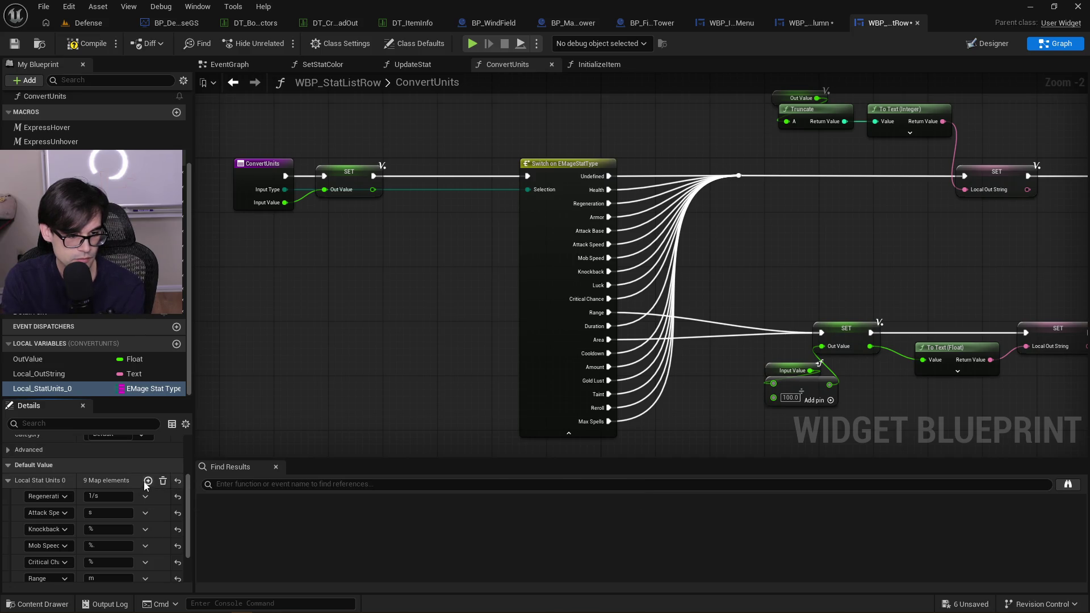
{"action": "left_click", "coordinate": [157, 480]}
{"action": "left_click", "coordinate": [59, 571]}
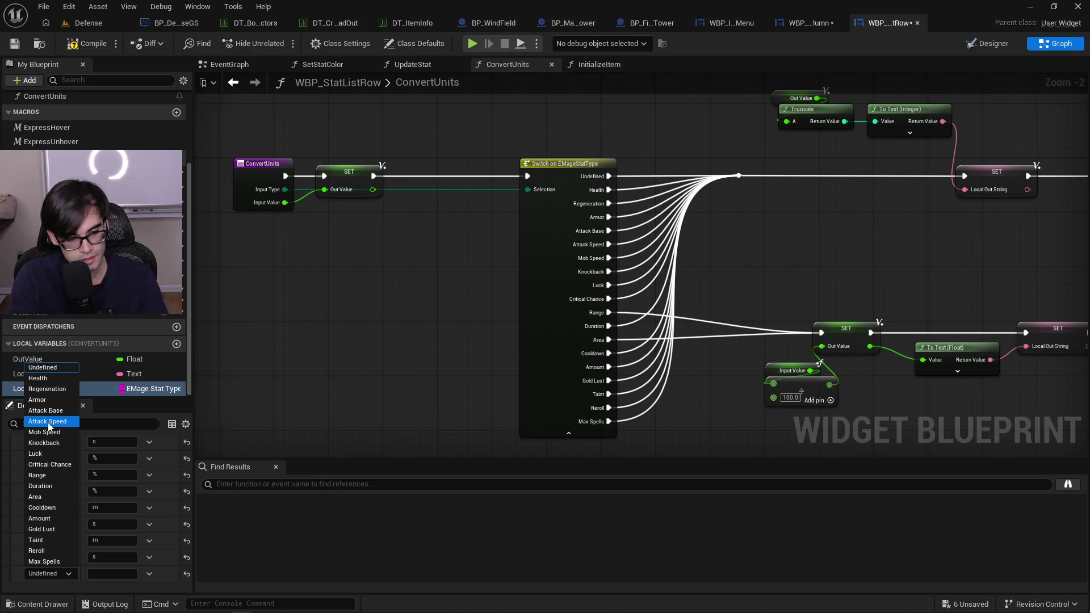
{"action": "left_click", "coordinate": [43, 529]}
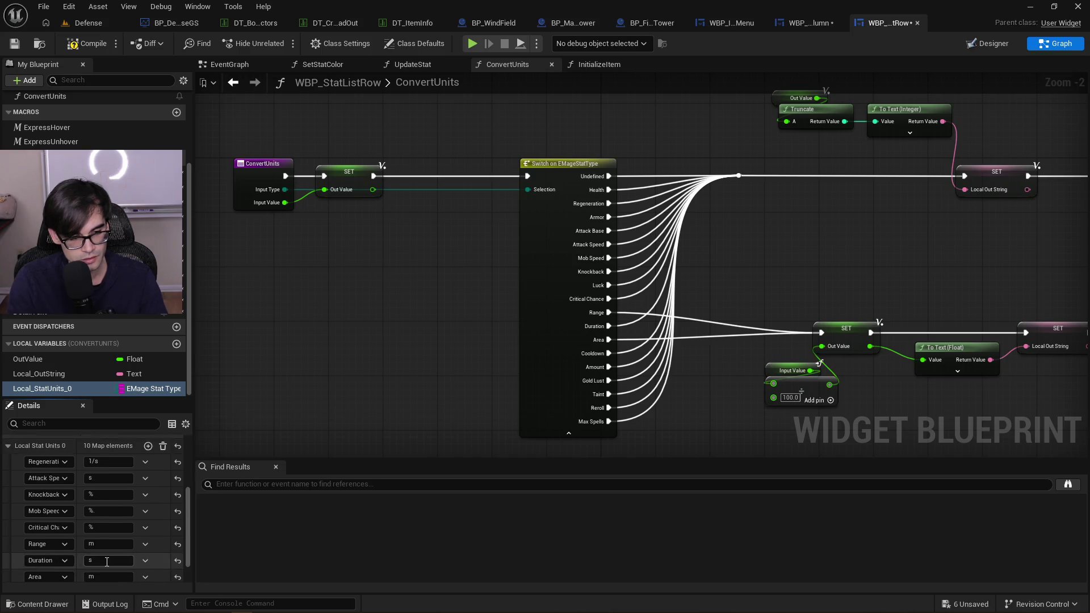
{"action": "left_click", "coordinate": [107, 576]}
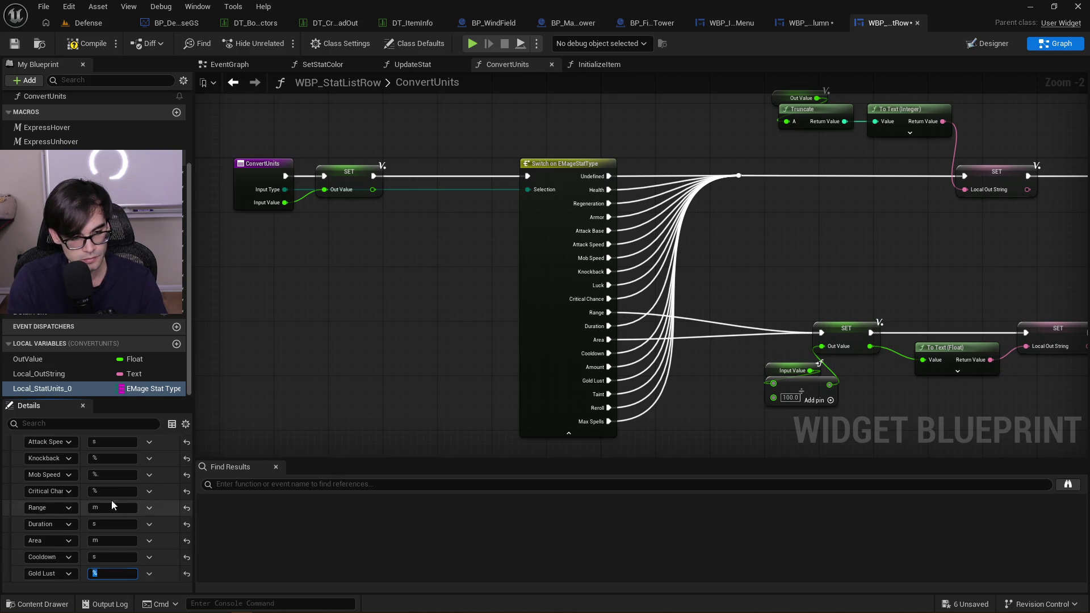
Add an eleventh map entry, leaving its stat type as Undefined
{"action": "scroll", "coordinate": [112, 510], "scroll_direction": "up", "scroll_amount": 3}
{"action": "left_click", "coordinate": [148, 482]}
{"action": "scroll", "coordinate": [142, 511], "scroll_direction": "down", "scroll_amount": 3}
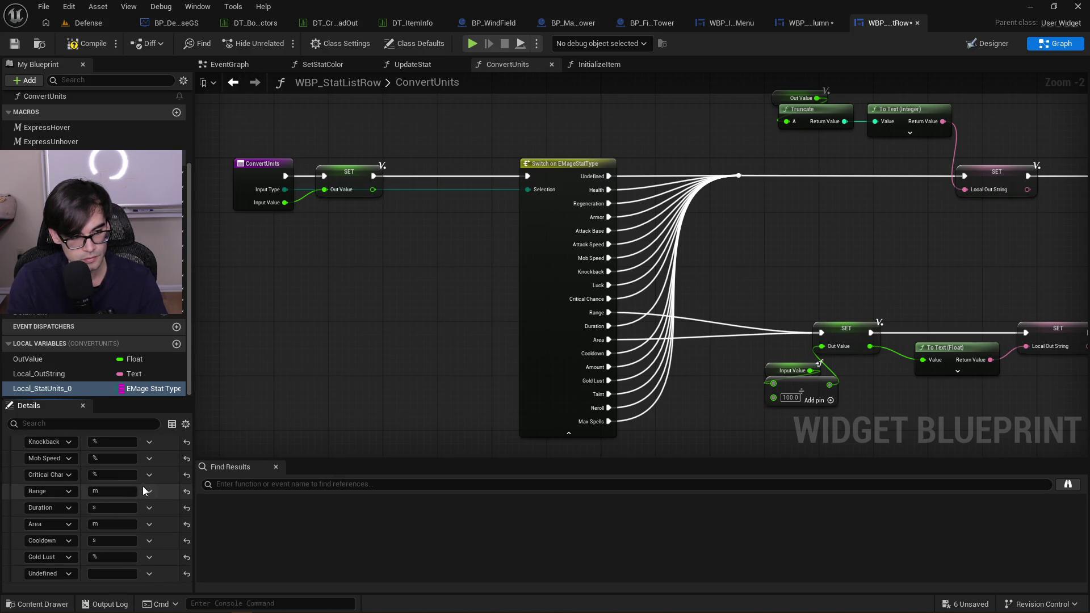
{"action": "left_click", "coordinate": [52, 573]}
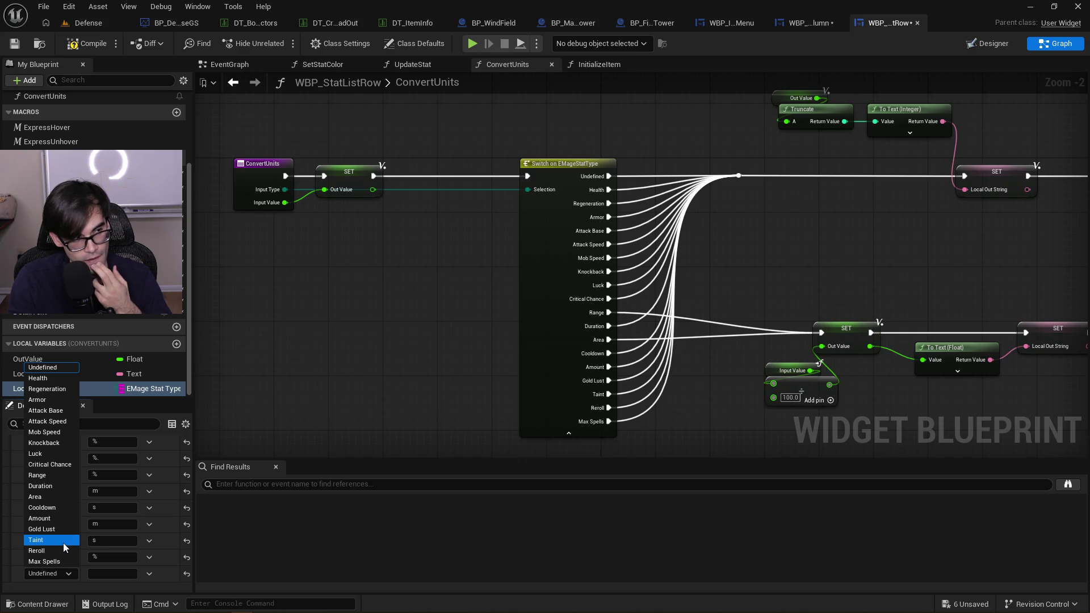
{"action": "left_click", "coordinate": [67, 540]}
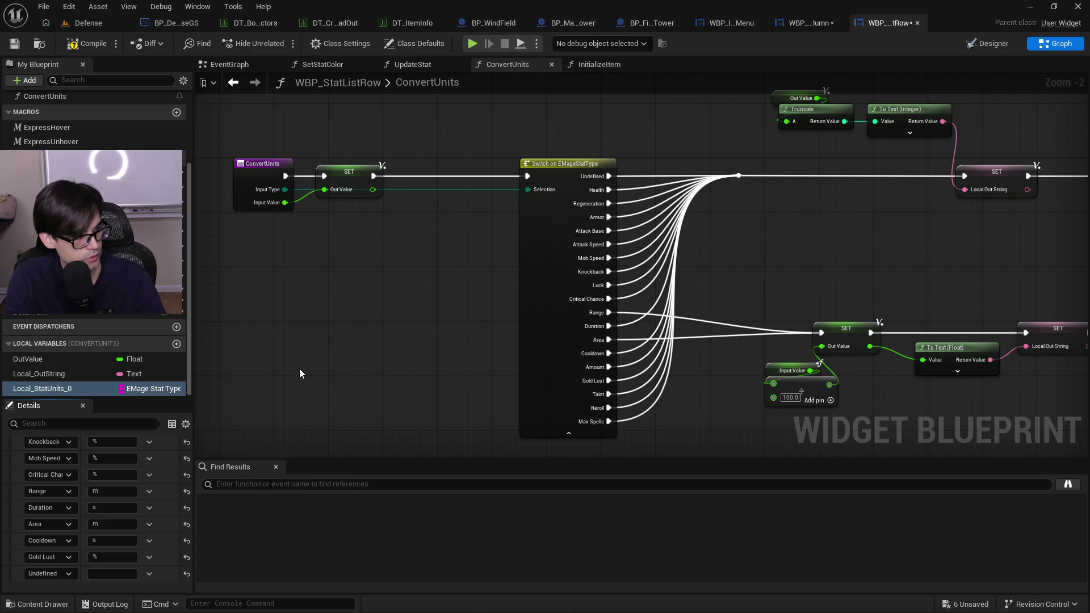
{"action": "key", "text": "alt+Tab"}
In Cursor, open MassActor.cpp and select the taint speed multiplier and its comment in PickMobType
{"action": "key", "text": "ctrl+p"}
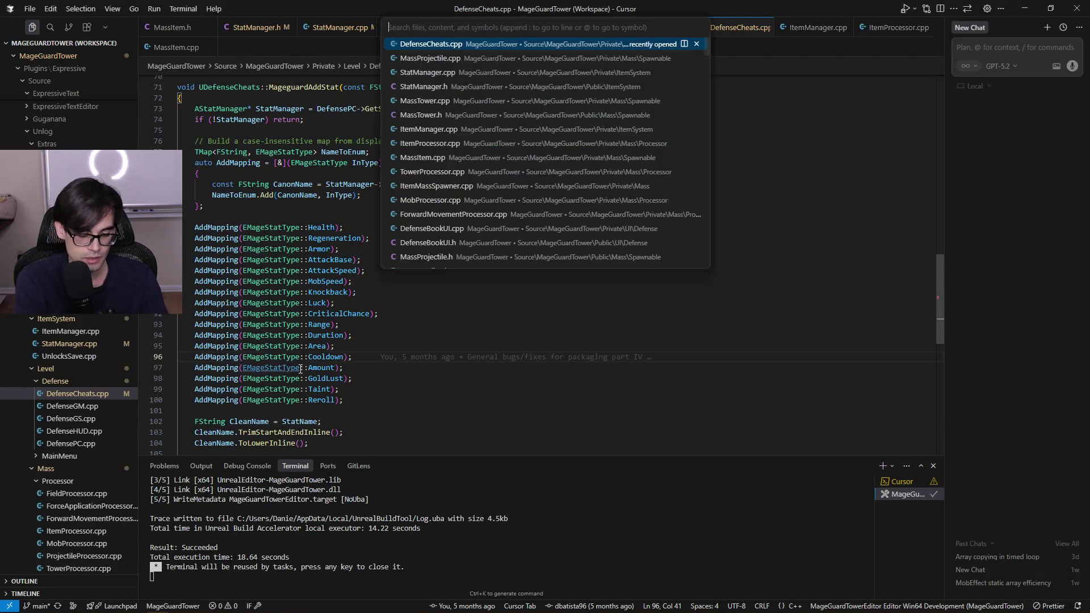
{"action": "type", "text": "ma"}
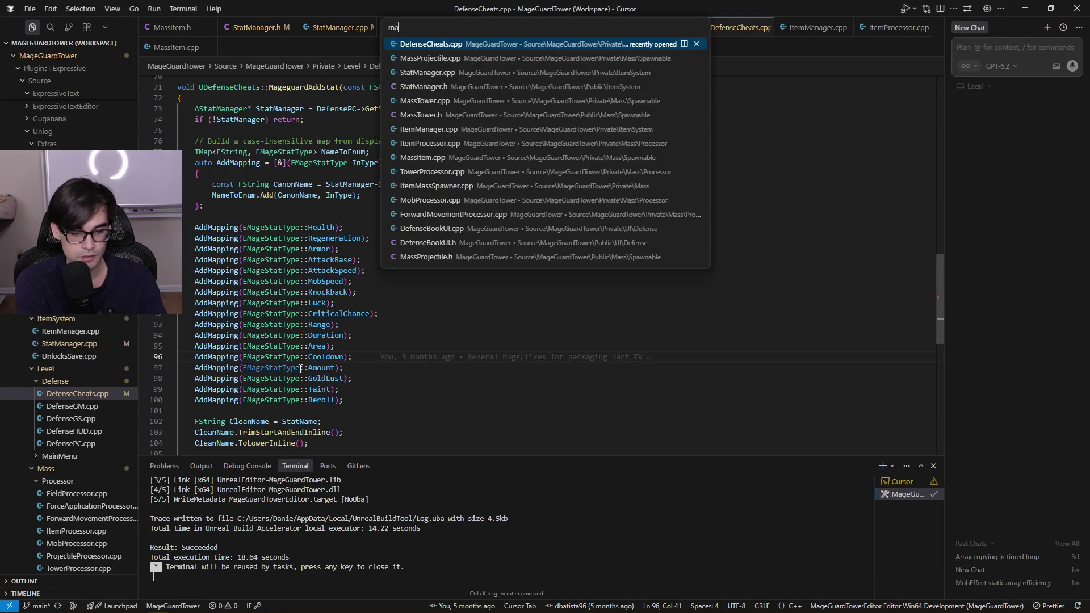
{"action": "type", "text": "ssacto"}
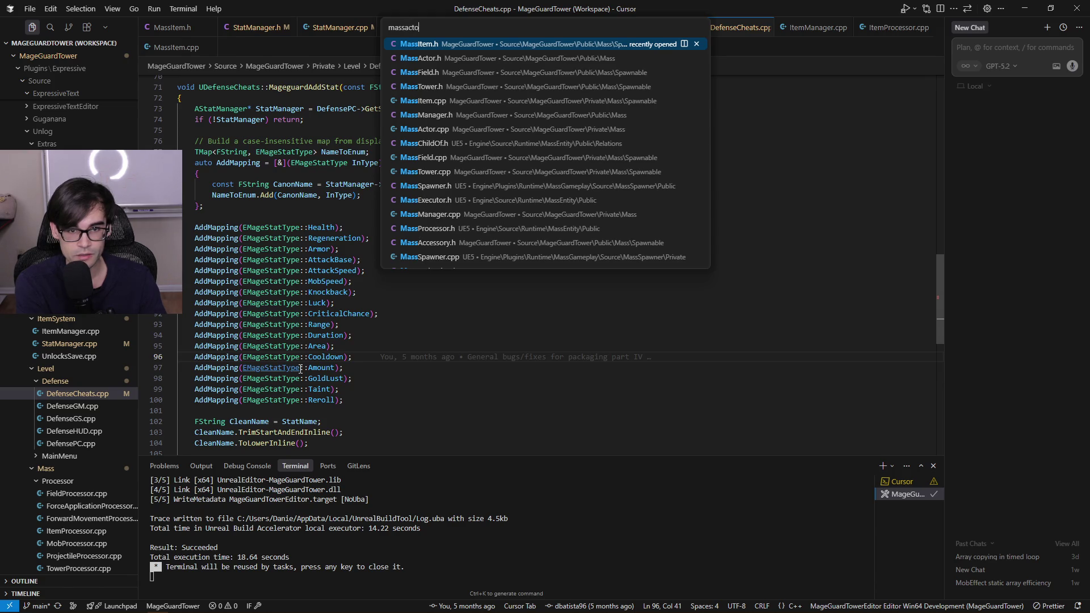
{"action": "key", "text": "Down"}
{"action": "key", "text": "Return"}
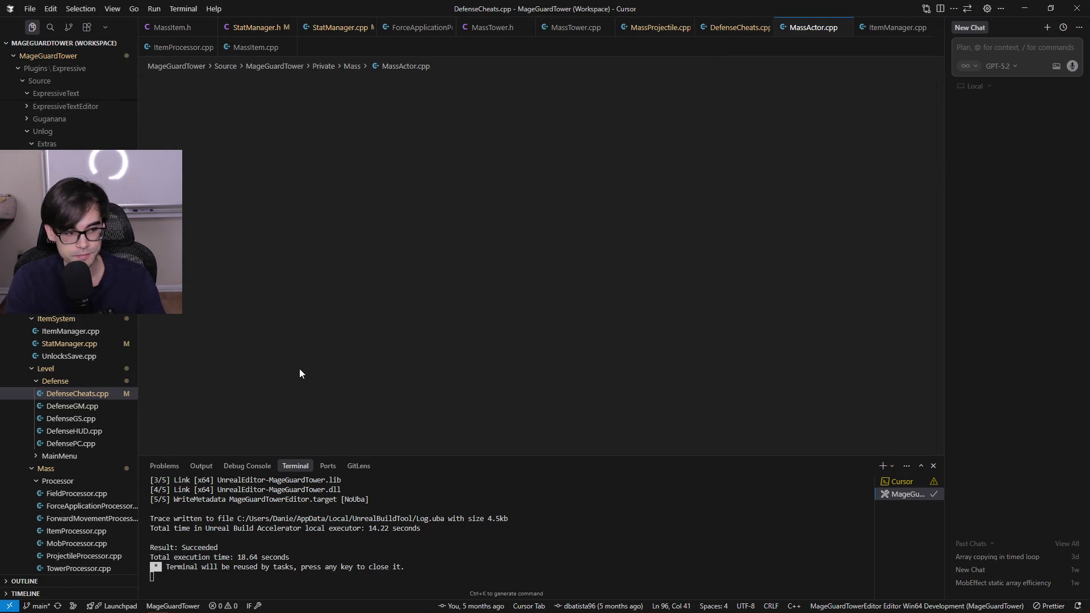
{"action": "scroll", "coordinate": [300, 352], "scroll_direction": "down", "scroll_amount": 10}
{"action": "scroll", "coordinate": [303, 321], "scroll_direction": "down", "scroll_amount": 2}
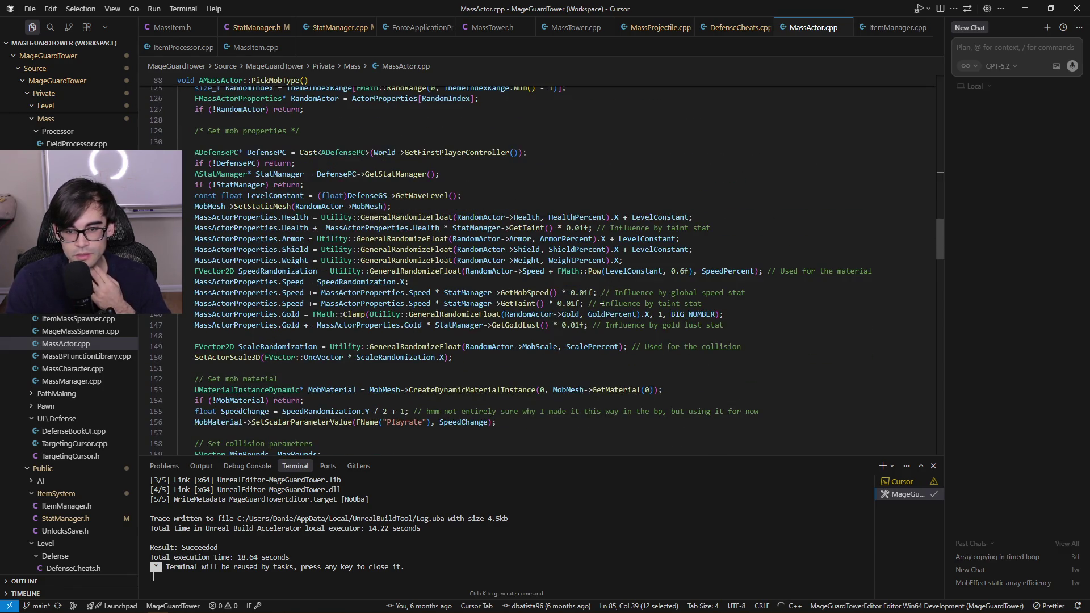
{"action": "left_click", "coordinate": [520, 303]}
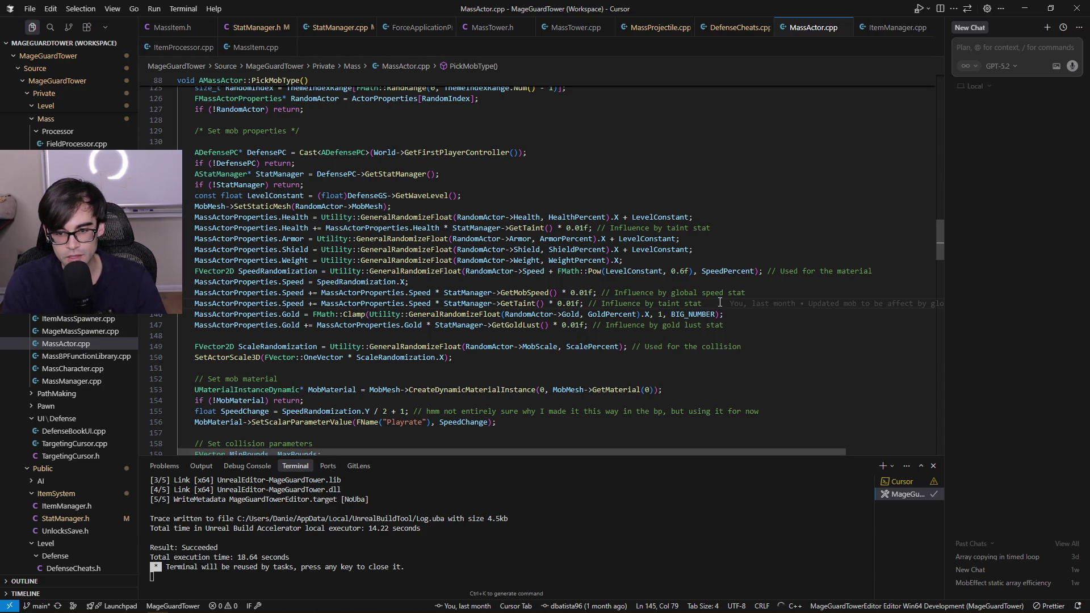
{"action": "left_click_drag", "start_coordinate": [719, 302], "coordinate": [556, 302]}
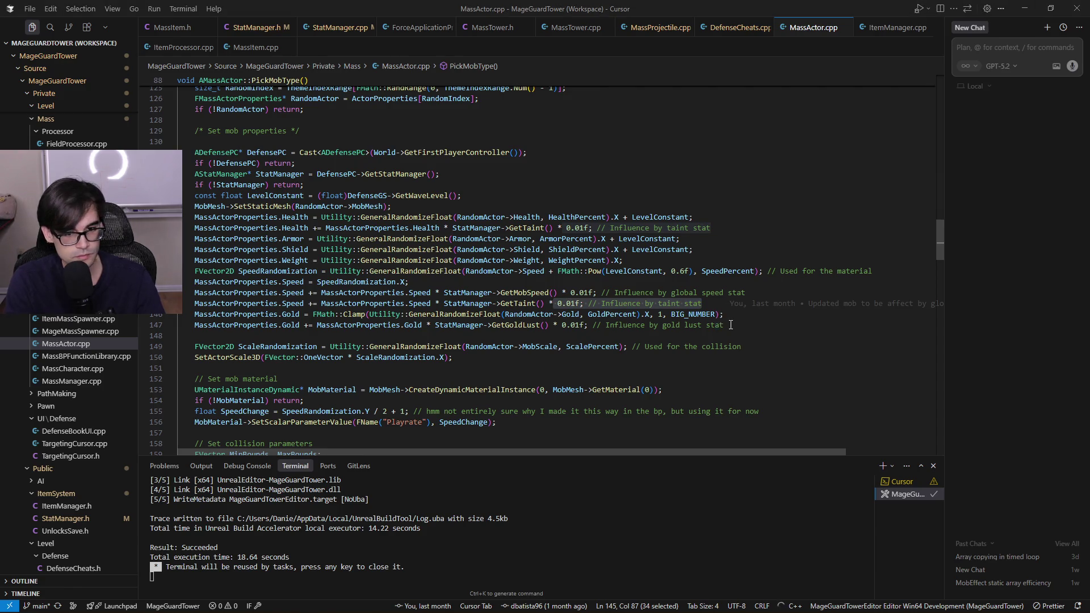
{"action": "key", "text": "alt+Tab"}
Set the last Local_StatUnits_0 entry's stat type to Taint and its unit to %
{"action": "left_click", "coordinate": [100, 574]}
{"action": "left_click", "coordinate": [68, 575]}
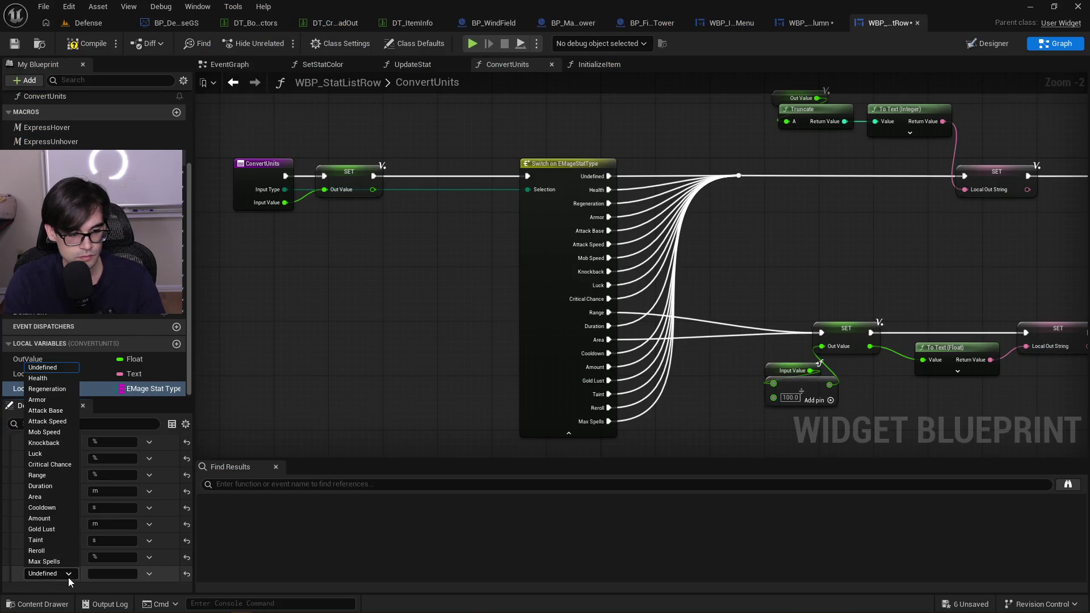
{"action": "left_click", "coordinate": [71, 546]}
{"action": "type", "text": "%"}
{"action": "key", "text": "Return"}
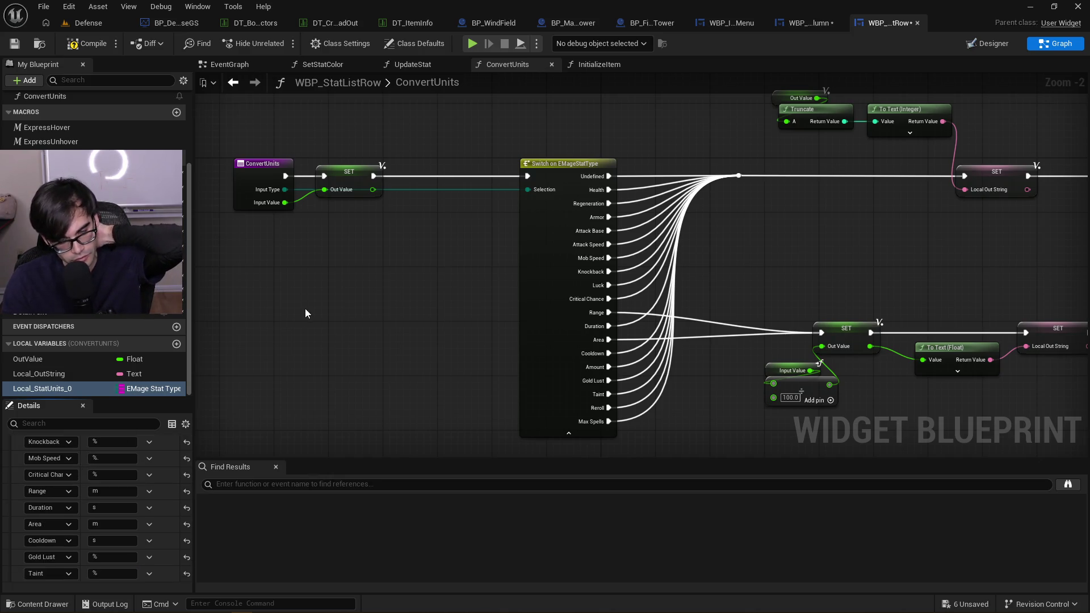
{"action": "mouse_move", "coordinate": [396, 253]}
{"action": "left_mouse_down"}
{"action": "mouse_move", "coordinate": [349, 247]}
{"action": "mouse_move", "coordinate": [383, 262]}
{"action": "left_mouse_up"}
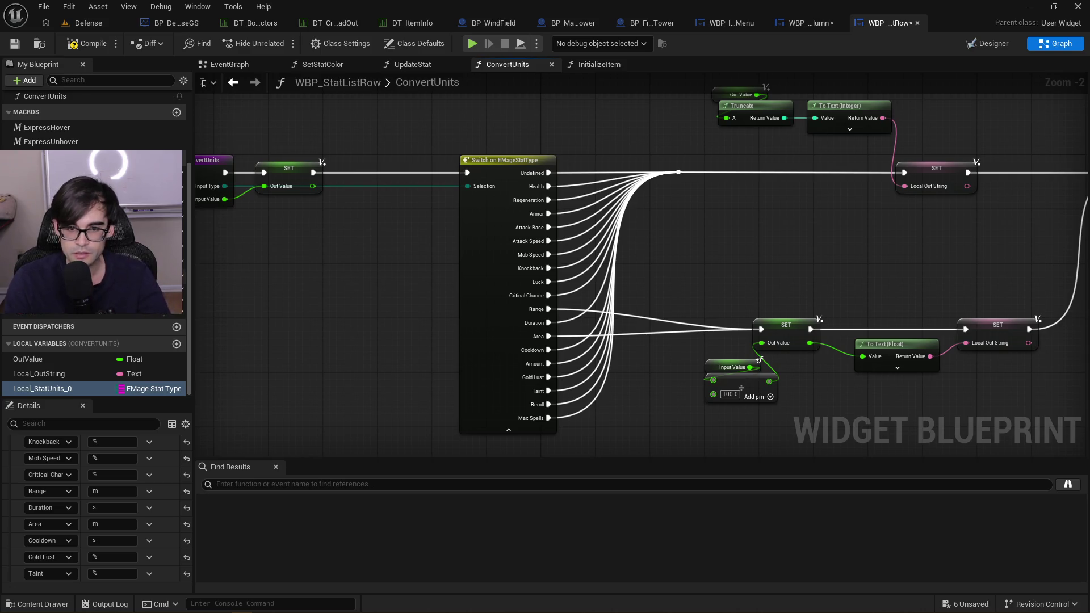
{"action": "scroll", "coordinate": [624, 261], "scroll_direction": "down", "scroll_amount": 2}
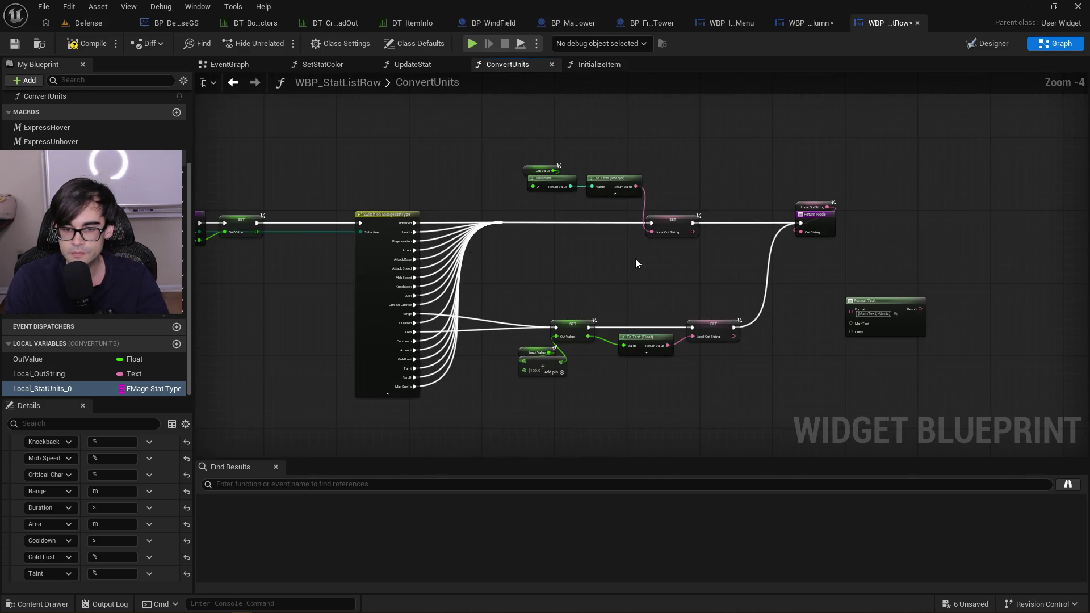
{"action": "scroll", "coordinate": [635, 258], "scroll_direction": "up", "scroll_amount": 1}
{"action": "scroll", "coordinate": [563, 236], "scroll_direction": "down", "scroll_amount": 1}
{"action": "scroll", "coordinate": [488, 142], "scroll_direction": "up", "scroll_amount": 1}
Move the Format Text node up beside the Return Node and shift the Return Node further right
{"action": "left_click_drag", "start_coordinate": [484, 124], "coordinate": [918, 420]}
{"action": "left_click_drag", "start_coordinate": [829, 274], "coordinate": [792, 269]}
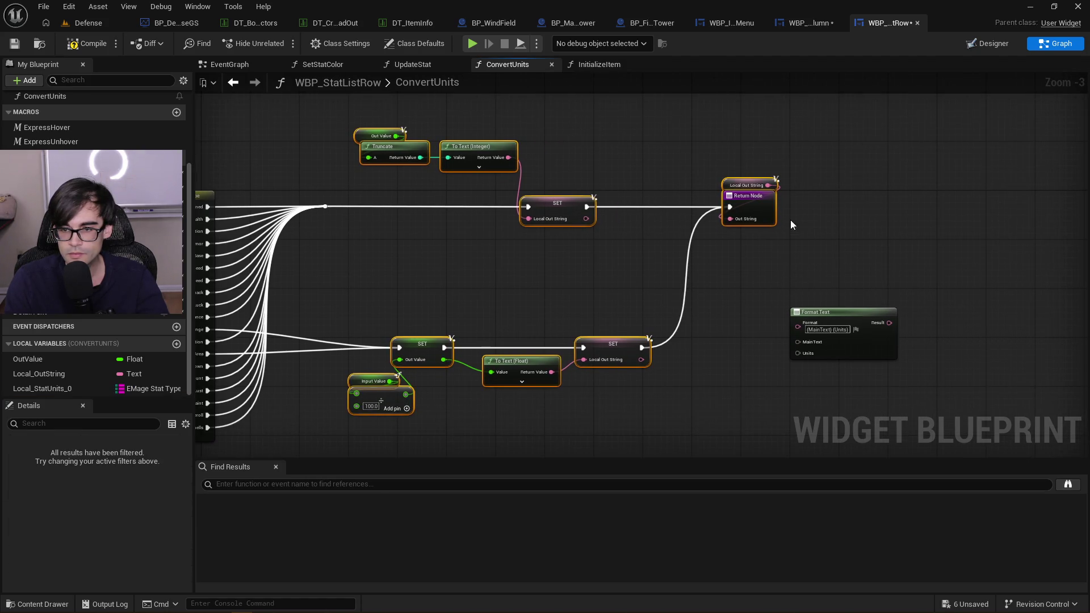
{"action": "mouse_move", "coordinate": [804, 311]}
{"action": "left_mouse_down"}
{"action": "mouse_move", "coordinate": [719, 255]}
{"action": "mouse_move", "coordinate": [638, 253]}
{"action": "left_mouse_up"}
{"action": "left_click", "coordinate": [766, 199]}
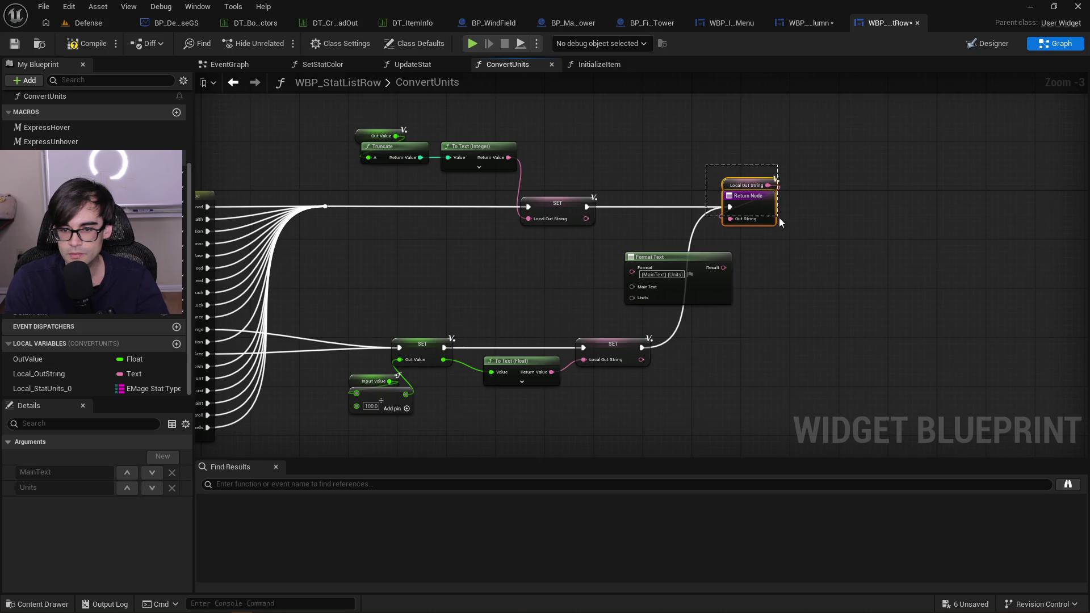
{"action": "left_click_drag", "start_coordinate": [766, 199], "coordinate": [834, 200]}
{"action": "left_click_drag", "start_coordinate": [970, 206], "coordinate": [1019, 200]}
{"action": "scroll", "coordinate": [674, 302], "scroll_direction": "up", "scroll_amount": 4}
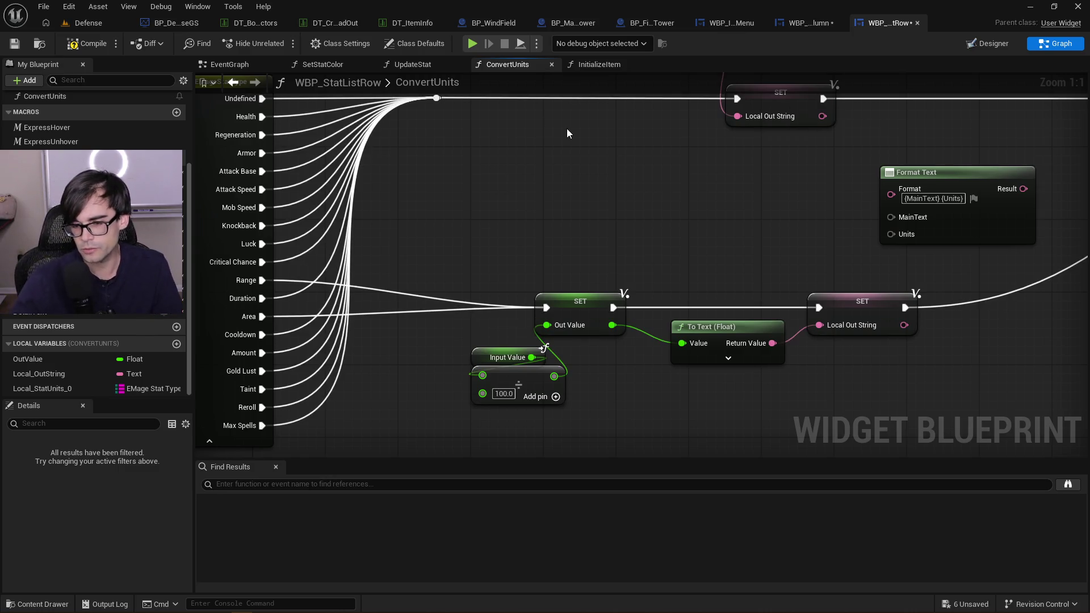
Expand and collapse the To Text (Float) node's advanced pins
{"action": "left_click", "coordinate": [742, 359]}
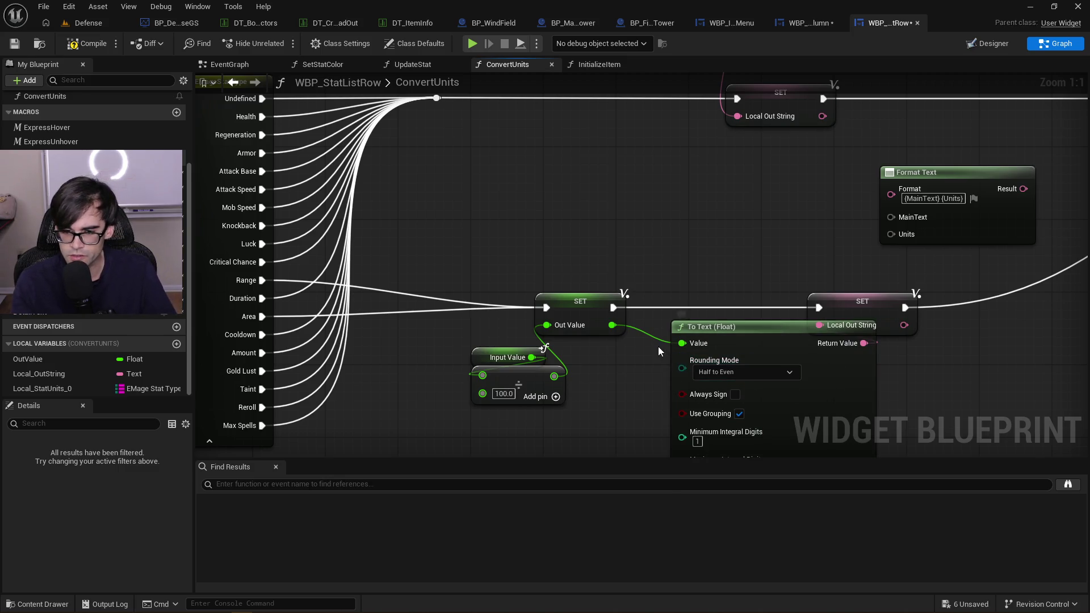
{"action": "left_click_drag", "start_coordinate": [659, 346], "coordinate": [608, 232]}
{"action": "scroll", "coordinate": [597, 292], "scroll_direction": "down", "scroll_amount": 1}
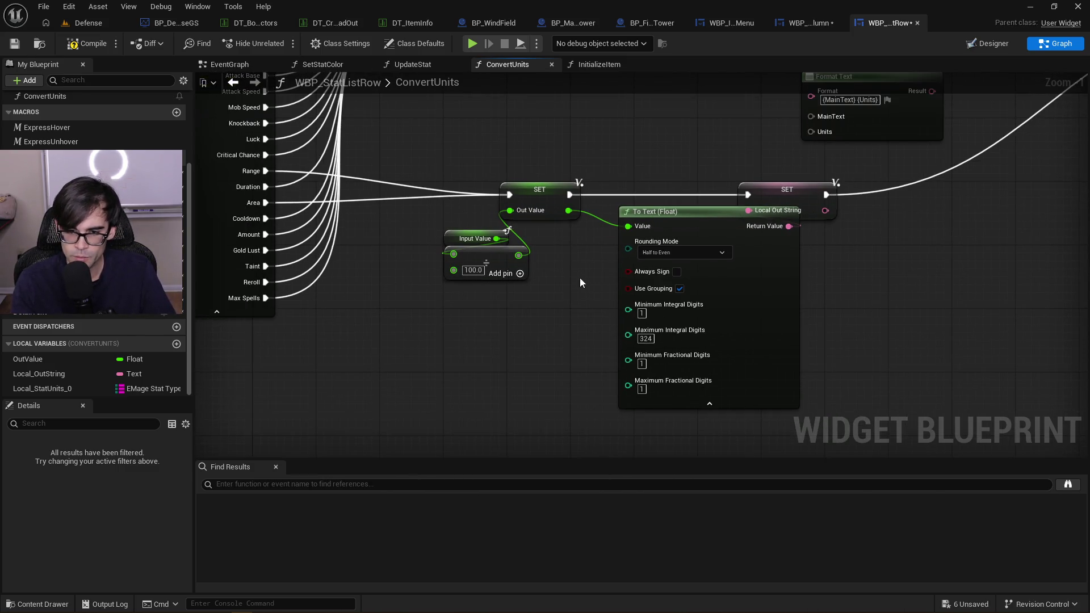
{"action": "right_click", "coordinate": [580, 277]}
{"action": "left_click", "coordinate": [877, 346]}
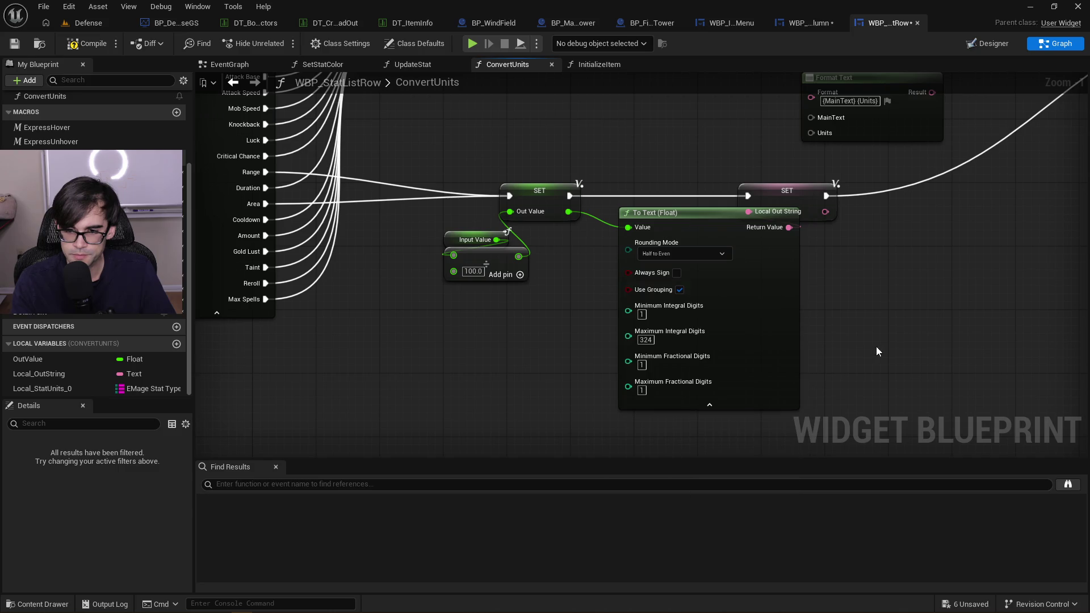
{"action": "left_click", "coordinate": [704, 406]}
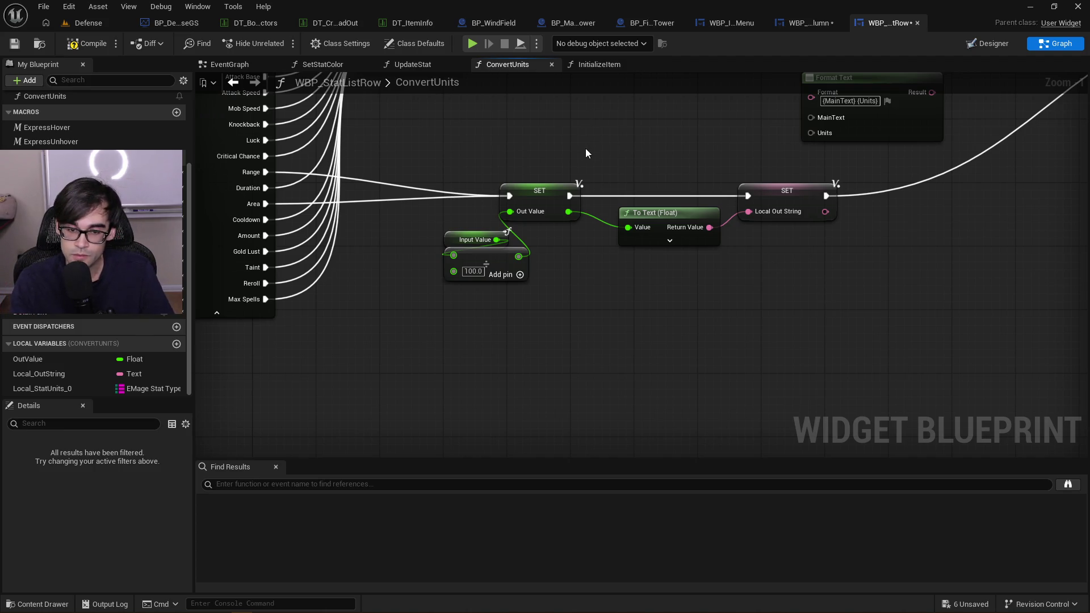
Move the SET, divide, To Text and SET nodes up-left and add a reroute on the Return Node wire
{"action": "left_click_drag", "start_coordinate": [584, 148], "coordinate": [613, 292]}
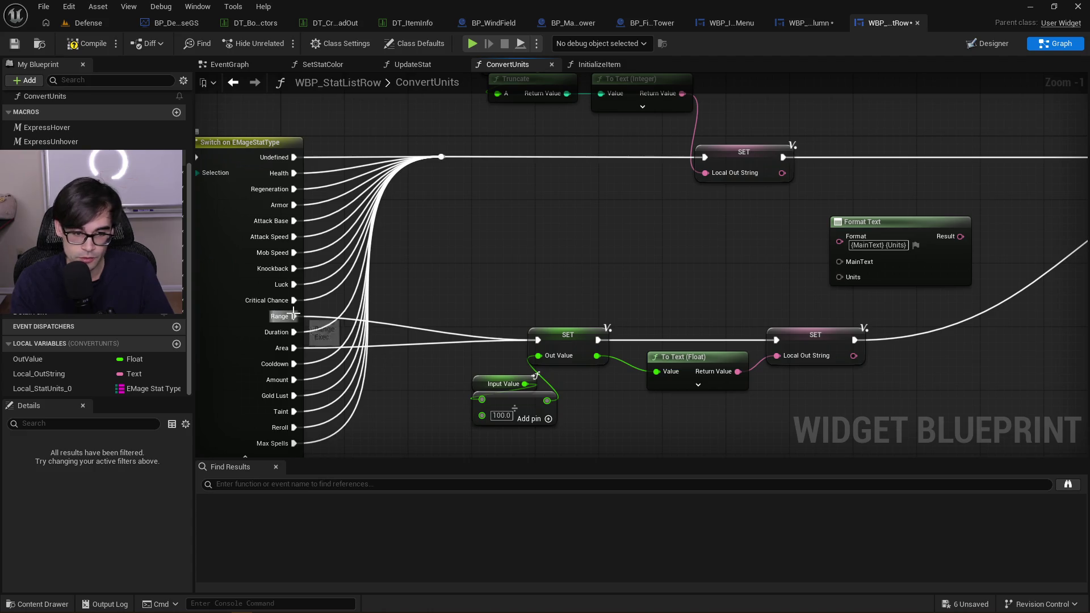
{"action": "mouse_move", "coordinate": [500, 302]}
{"action": "left_mouse_down"}
{"action": "mouse_move", "coordinate": [803, 406]}
{"action": "mouse_move", "coordinate": [514, 320]}
{"action": "mouse_move", "coordinate": [443, 313]}
{"action": "left_mouse_up"}
{"action": "left_click_drag", "start_coordinate": [653, 405], "coordinate": [816, 417]}
{"action": "mouse_move", "coordinate": [805, 344]}
{"action": "left_mouse_down"}
{"action": "mouse_move", "coordinate": [763, 335]}
{"action": "mouse_move", "coordinate": [797, 325]}
{"action": "left_mouse_up"}
{"action": "mouse_move", "coordinate": [857, 227]}
{"action": "left_mouse_down"}
{"action": "mouse_move", "coordinate": [567, 260]}
{"action": "mouse_move", "coordinate": [962, 289]}
{"action": "left_mouse_up"}
{"action": "left_click", "coordinate": [705, 189]}
{"action": "double_click", "coordinate": [705, 189]}
Wire the lower SET's execution into the reroute point feeding the Return Node
{"action": "left_click_drag", "start_coordinate": [556, 349], "coordinate": [699, 181]}
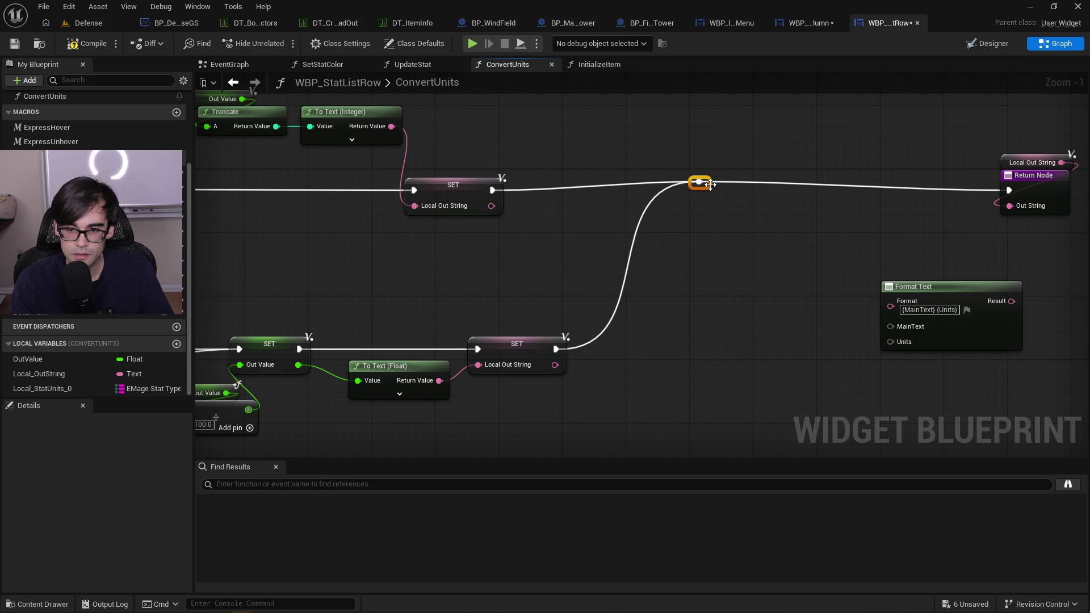
{"action": "left_click_drag", "start_coordinate": [471, 284], "coordinate": [666, 265]}
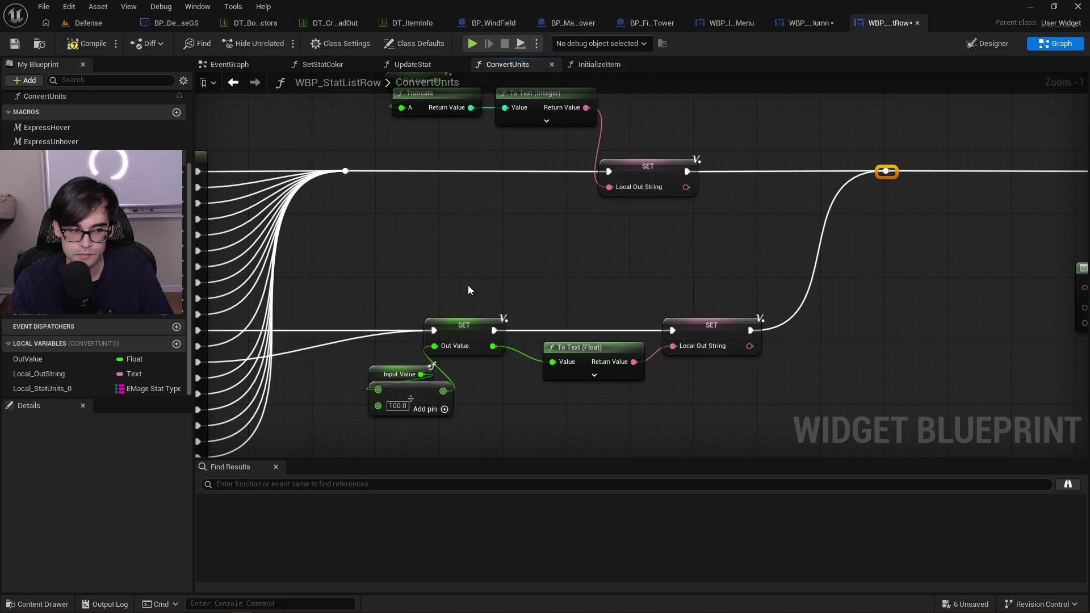
{"action": "left_click_drag", "start_coordinate": [467, 285], "coordinate": [524, 280]}
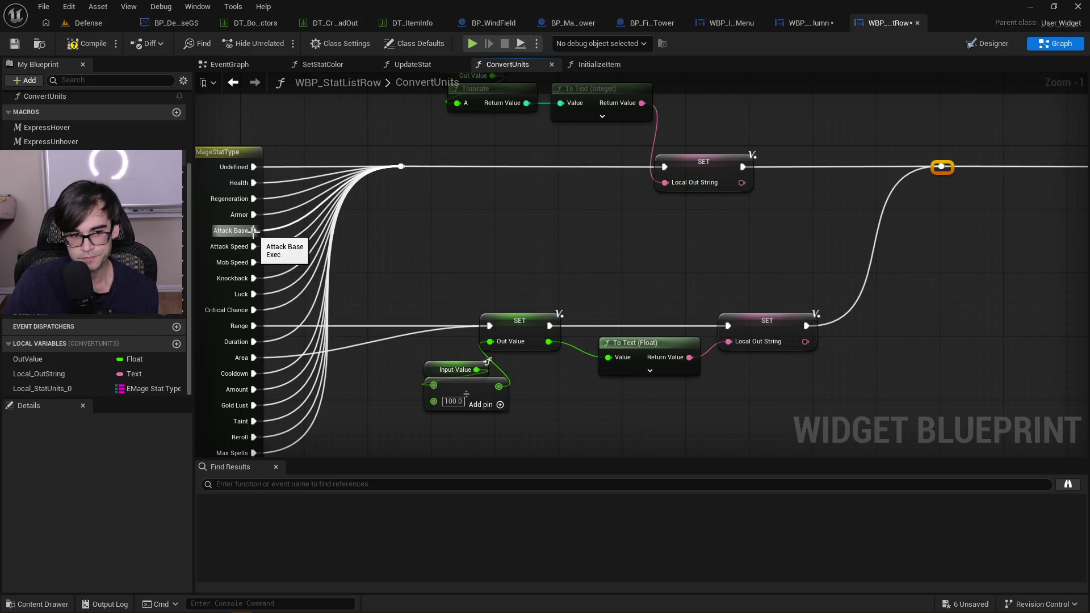
{"action": "left_click_drag", "start_coordinate": [431, 239], "coordinate": [532, 243]}
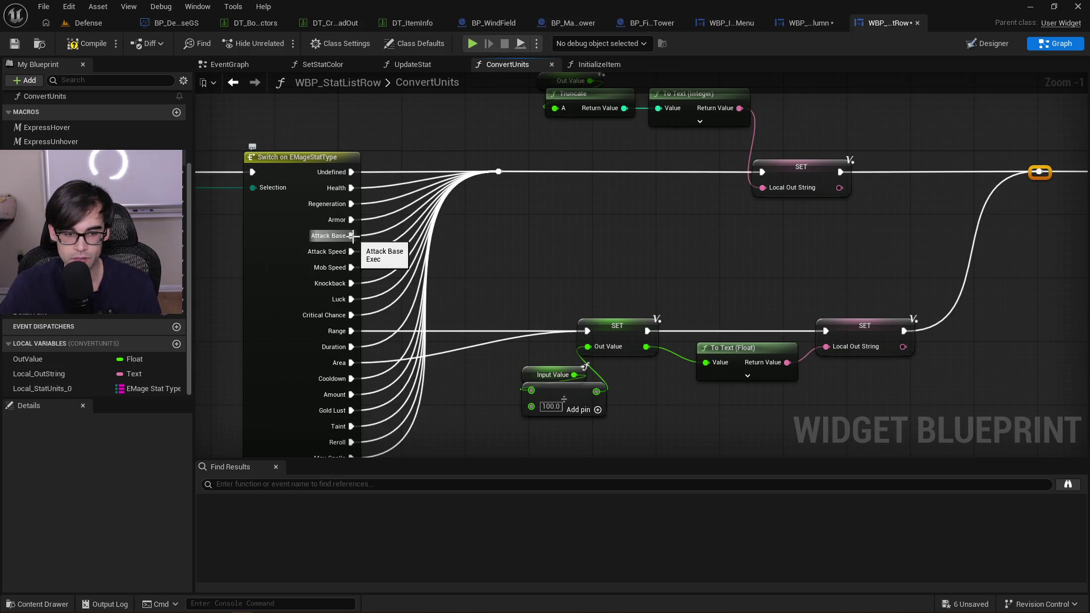
Break the Attack Base exec link on the Switch on EMageStatType node
{"action": "left_click", "coordinate": [351, 236], "text": "alt"}
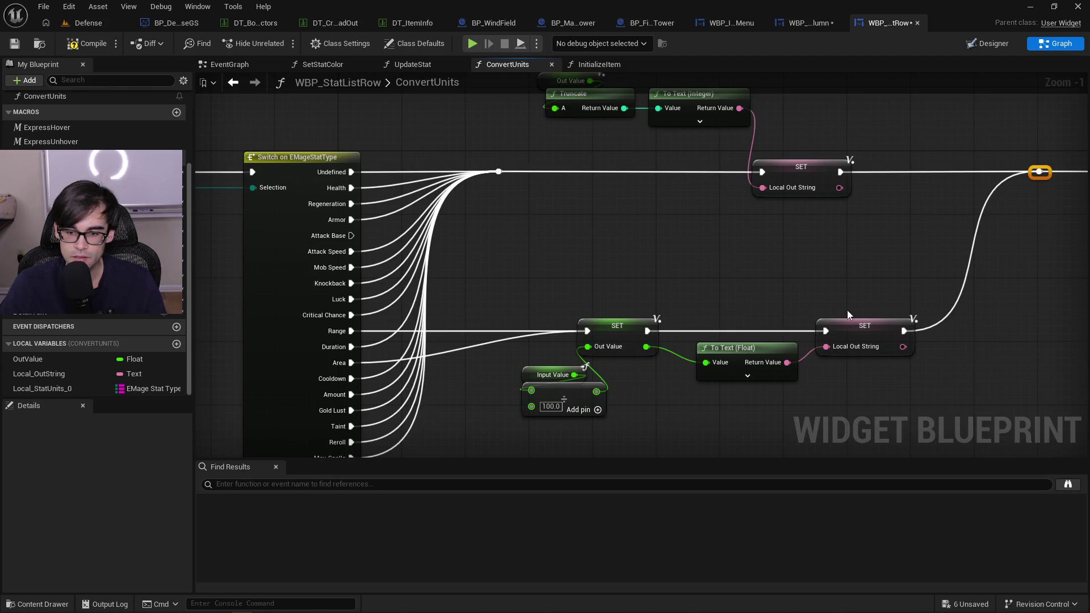
{"action": "left_click_drag", "start_coordinate": [557, 256], "coordinate": [588, 287]}
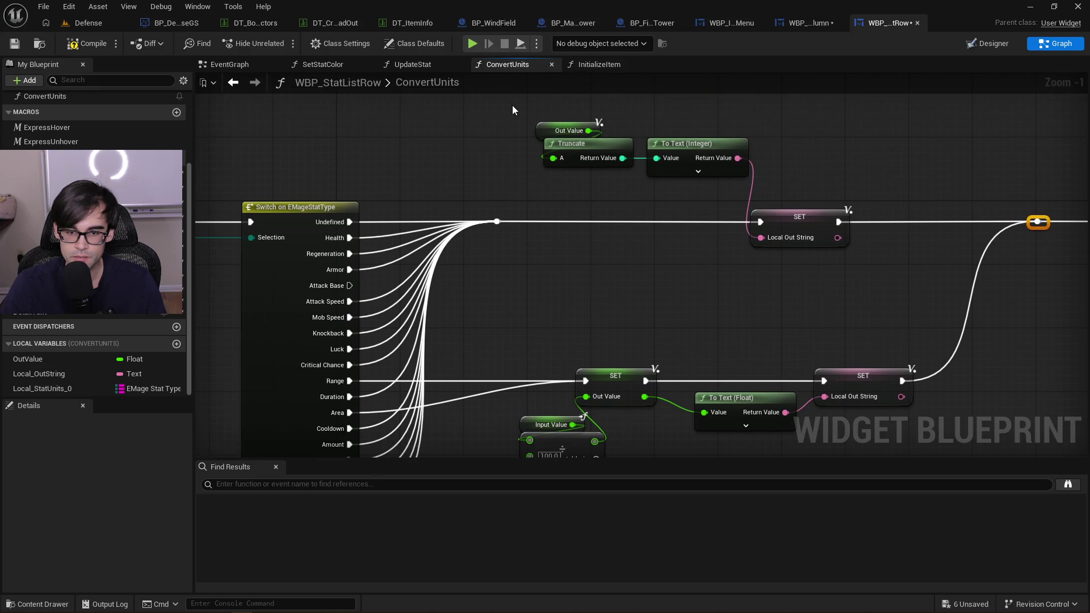
{"action": "left_click_drag", "start_coordinate": [556, 186], "coordinate": [657, 177]}
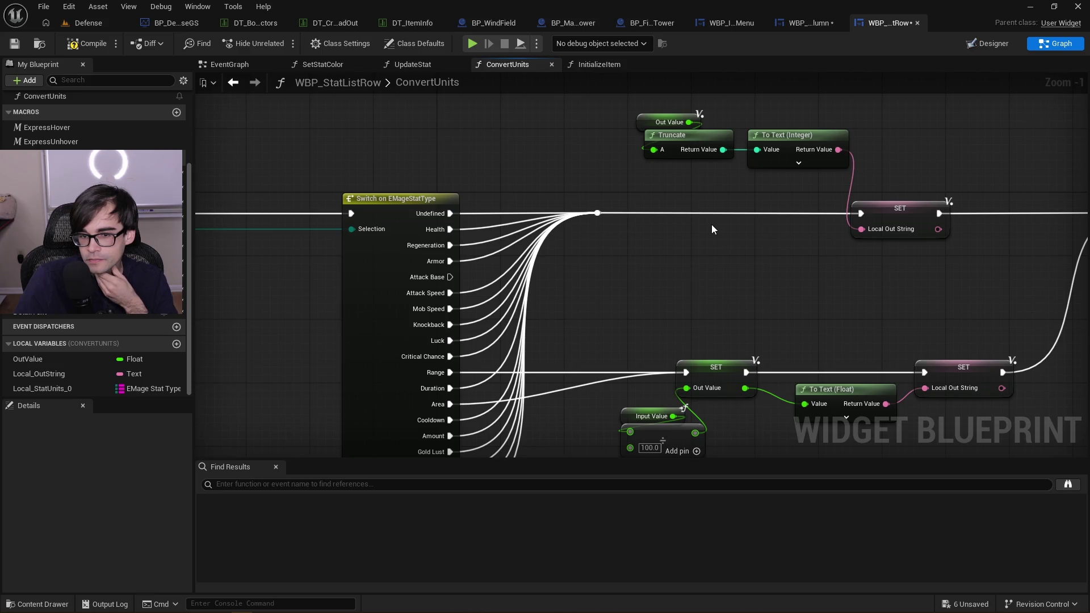
{"action": "scroll", "coordinate": [711, 224], "scroll_direction": "down", "scroll_amount": 2}
{"action": "left_click_drag", "start_coordinate": [903, 257], "coordinate": [727, 264]}
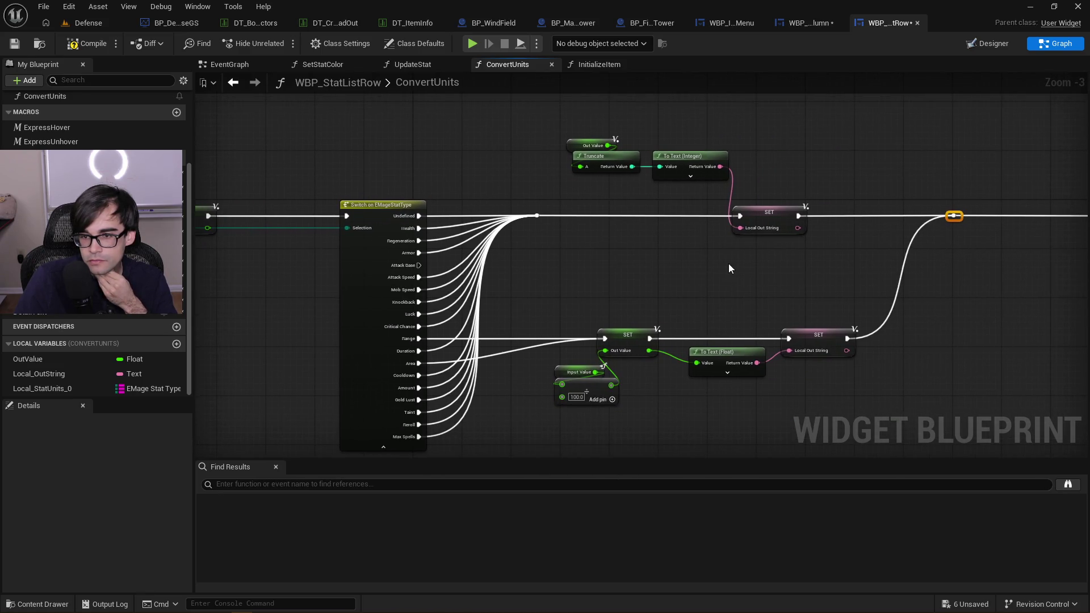
{"action": "scroll", "coordinate": [723, 263], "scroll_direction": "up", "scroll_amount": 2}
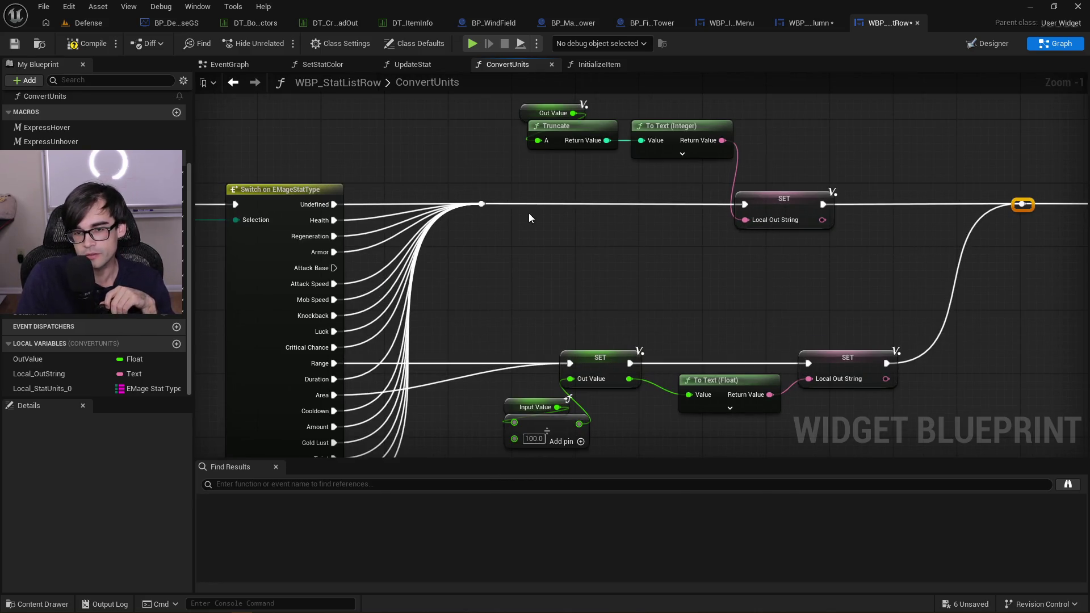
Move the Out Value, Truncate and To Text (Integer) nodes and survey the area left of the Switch
{"action": "left_click", "coordinate": [683, 153]}
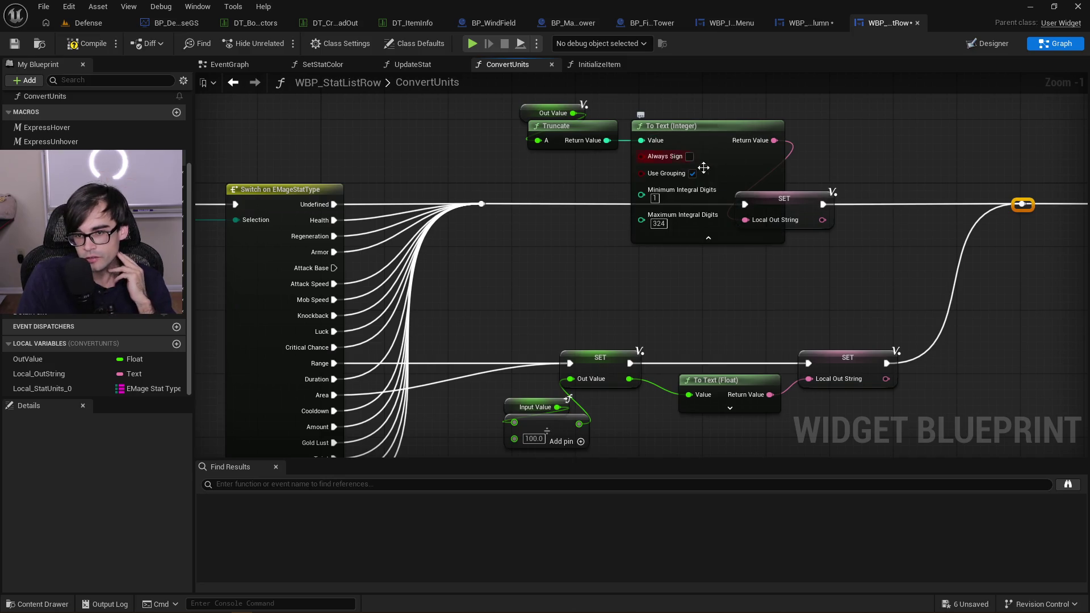
{"action": "left_click", "coordinate": [699, 237]}
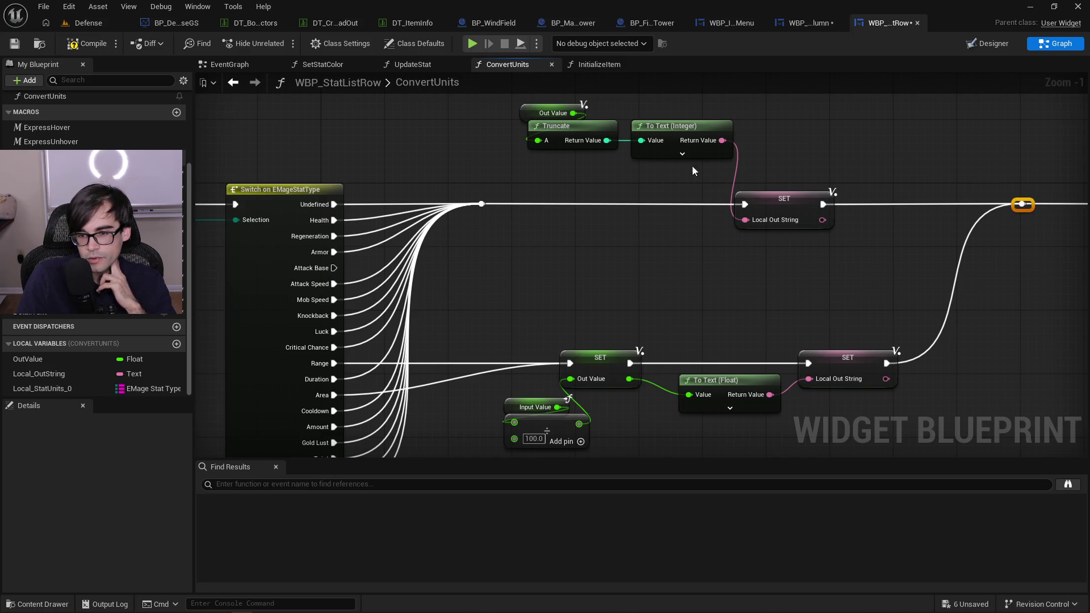
{"action": "left_click_drag", "start_coordinate": [526, 100], "coordinate": [797, 153]}
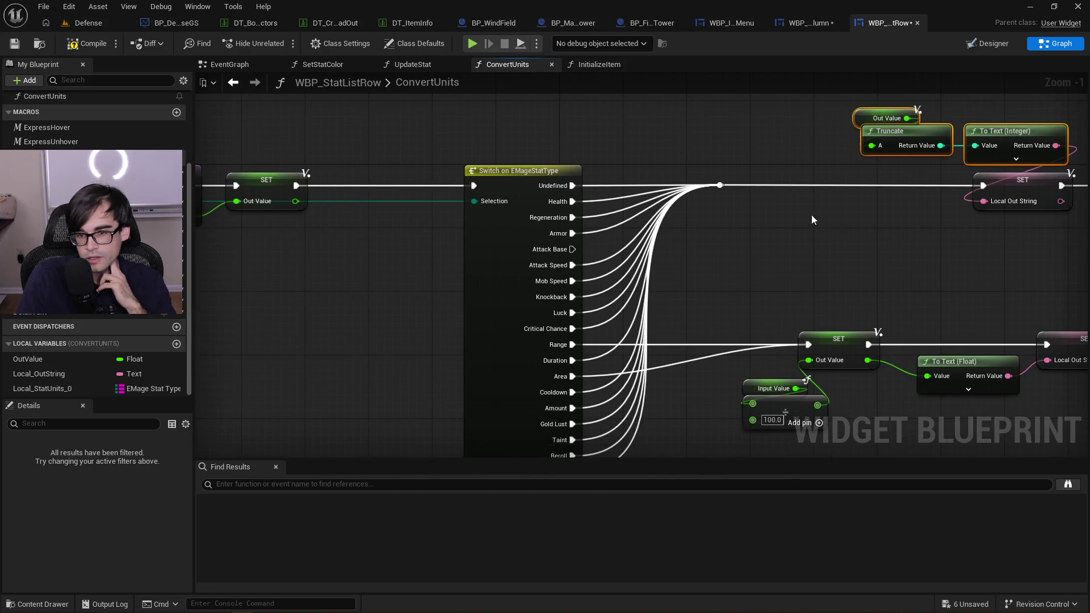
{"action": "left_click_drag", "start_coordinate": [801, 212], "coordinate": [609, 255]}
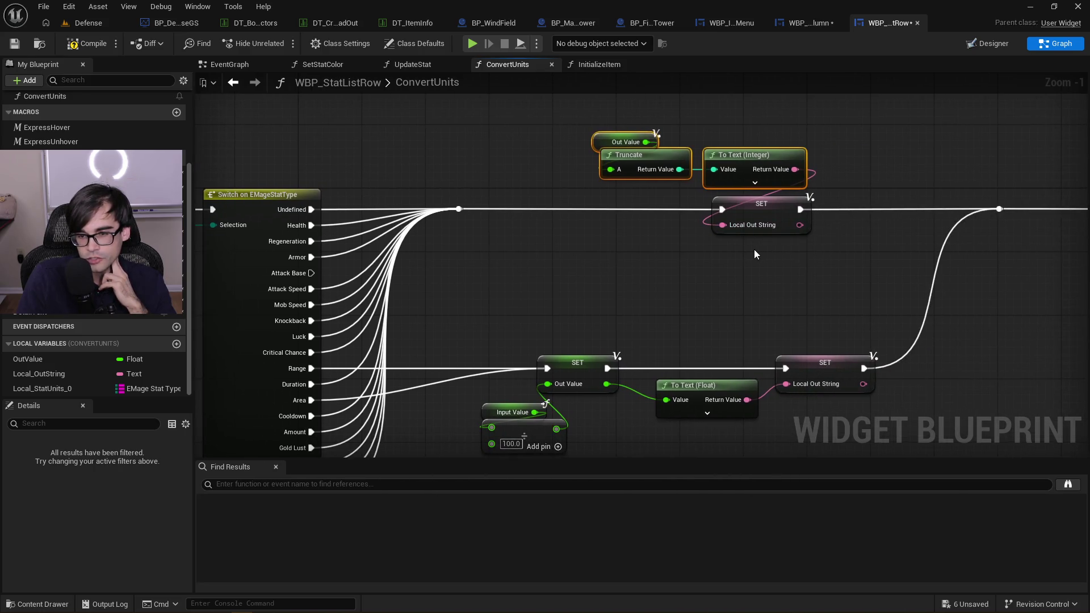
{"action": "left_click_drag", "start_coordinate": [707, 284], "coordinate": [720, 231]}
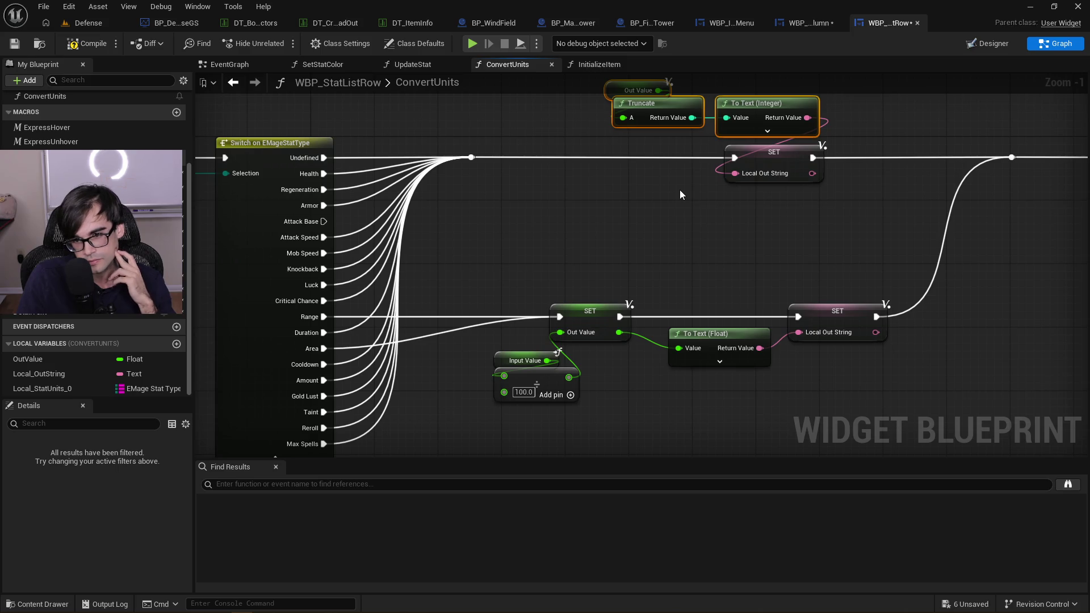
{"action": "scroll", "coordinate": [680, 189], "scroll_direction": "down", "scroll_amount": 2}
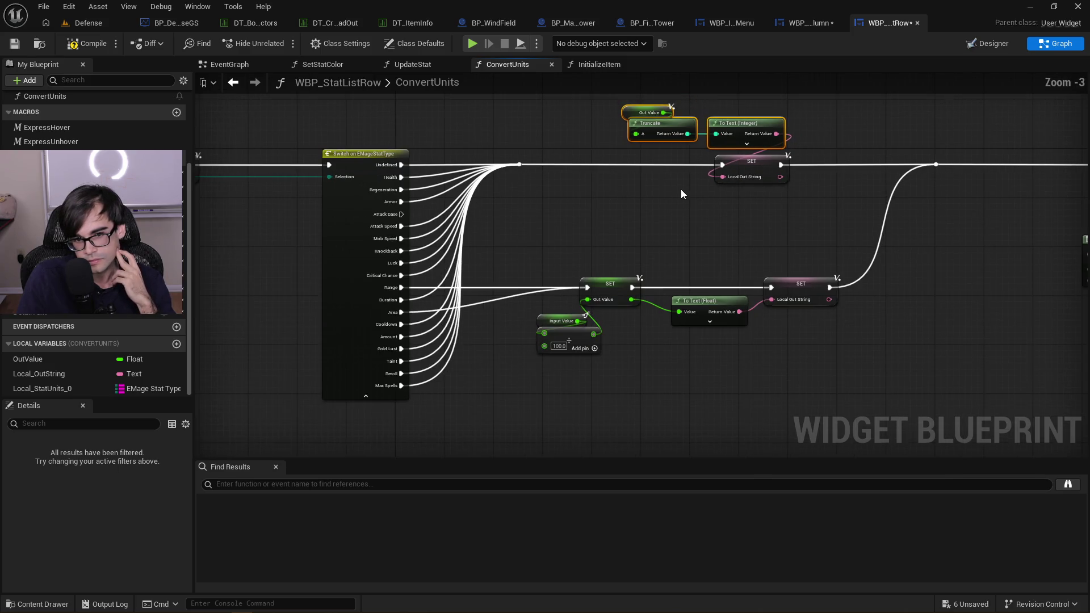
{"action": "scroll", "coordinate": [576, 192], "scroll_direction": "down", "scroll_amount": 1}
{"action": "scroll", "coordinate": [580, 186], "scroll_direction": "up", "scroll_amount": 2}
{"action": "mouse_move", "coordinate": [518, 204]}
{"action": "left_mouse_down"}
{"action": "mouse_move", "coordinate": [242, 296]}
{"action": "mouse_move", "coordinate": [523, 263]}
{"action": "left_mouse_up"}
Cut the integer conversion group, paste it before the Switch, and wire it between the first SET and the Switch
{"action": "left_click_drag", "start_coordinate": [341, 165], "coordinate": [856, 376]}
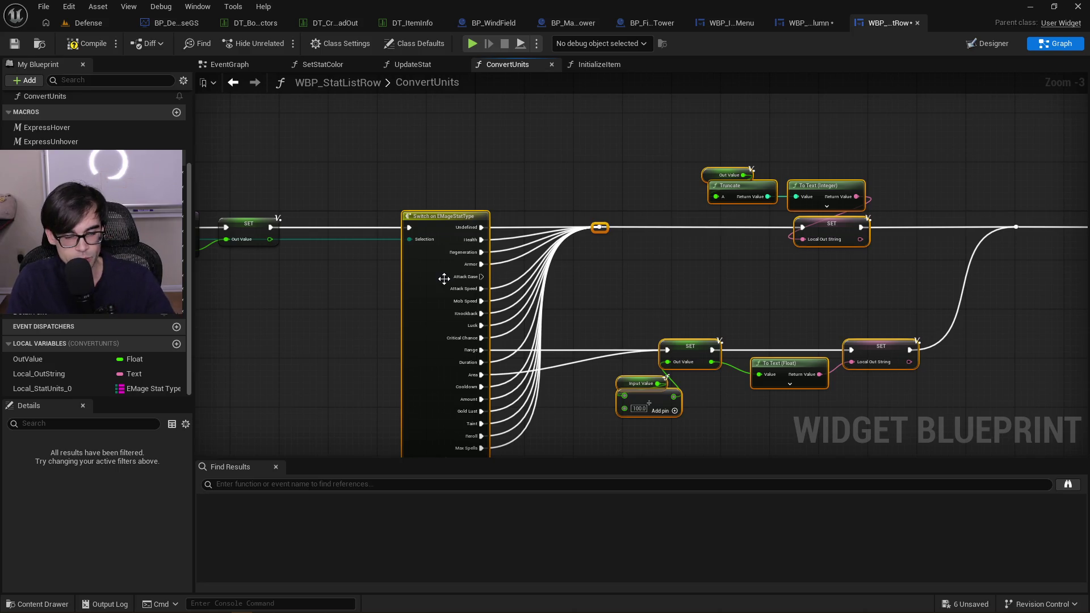
{"action": "left_click_drag", "start_coordinate": [476, 220], "coordinate": [560, 222]}
{"action": "mouse_move", "coordinate": [795, 151]}
{"action": "left_mouse_down"}
{"action": "mouse_move", "coordinate": [983, 267]}
{"action": "mouse_move", "coordinate": [962, 260]}
{"action": "left_mouse_up"}
{"action": "key", "text": "ctrl+x"}
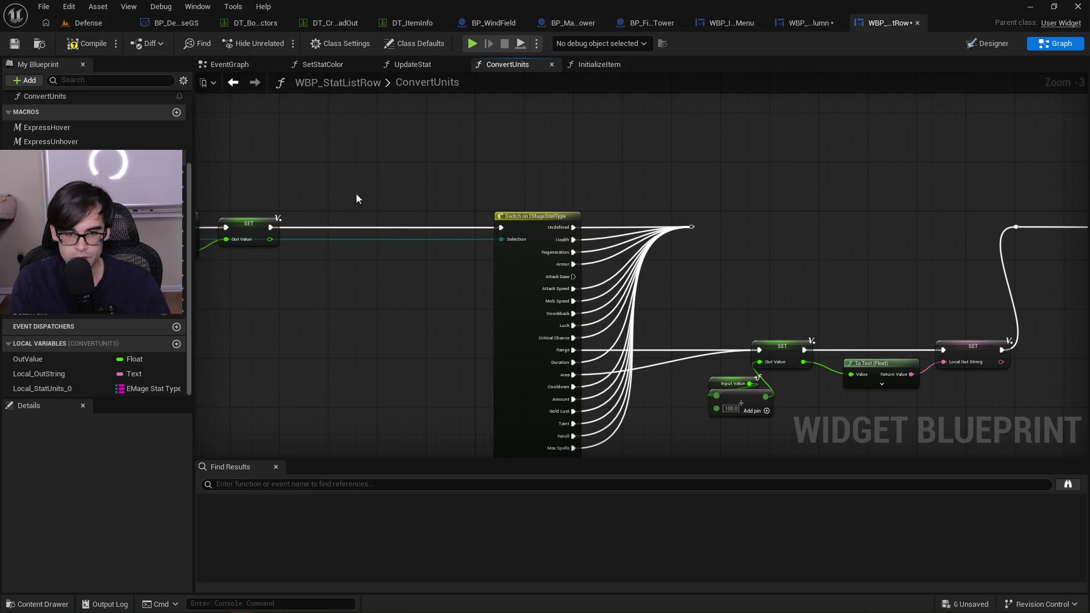
{"action": "key", "text": "ctrl+v"}
{"action": "scroll", "coordinate": [331, 222], "scroll_direction": "up", "scroll_amount": 3}
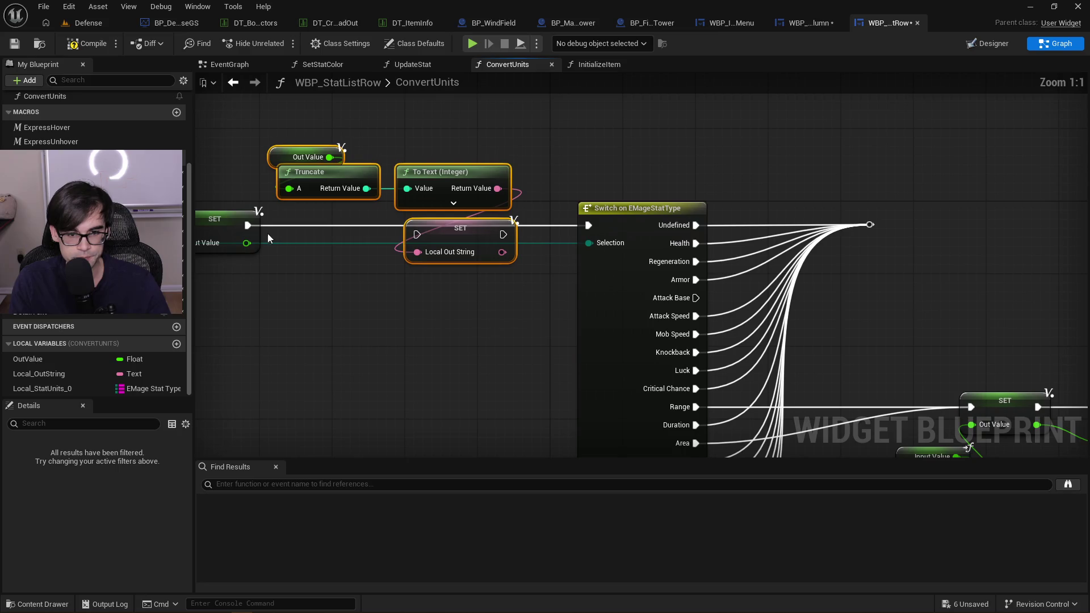
{"action": "left_click_drag", "start_coordinate": [247, 225], "coordinate": [414, 233]}
{"action": "left_click_drag", "start_coordinate": [503, 235], "coordinate": [588, 226]}
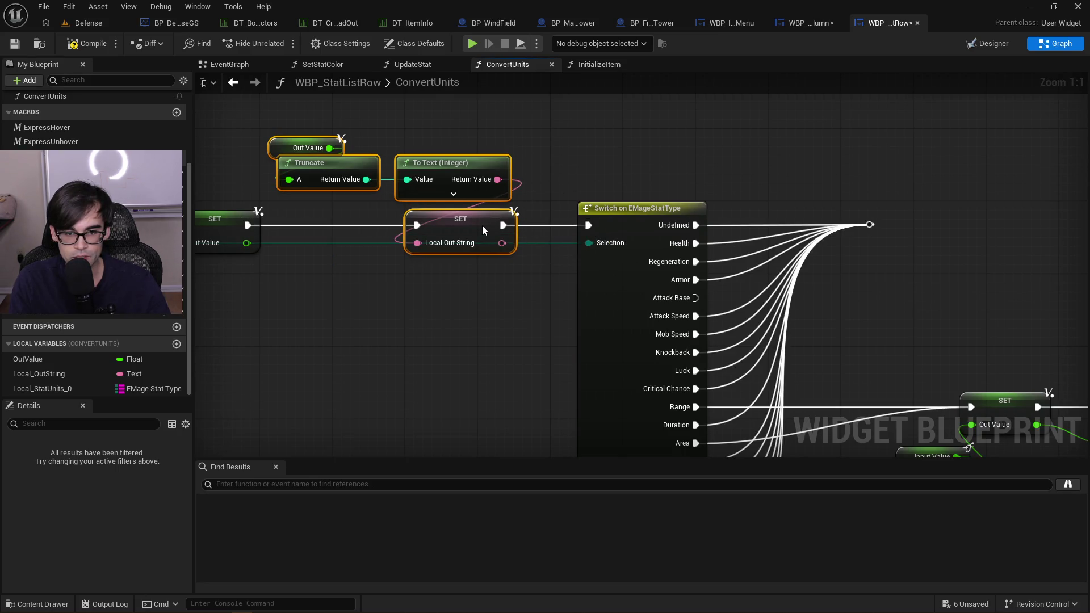
Place the pasted To Text (Integer) node above the Switch, apart from Truncate and SET
{"action": "left_click", "coordinate": [428, 196]}
{"action": "mouse_move", "coordinate": [452, 161]}
{"action": "left_mouse_down"}
{"action": "mouse_move", "coordinate": [448, 117]}
{"action": "mouse_move", "coordinate": [456, 151]}
{"action": "mouse_move", "coordinate": [473, 69]}
{"action": "mouse_move", "coordinate": [461, 114]}
{"action": "left_mouse_up"}
{"action": "left_click", "coordinate": [456, 151]}
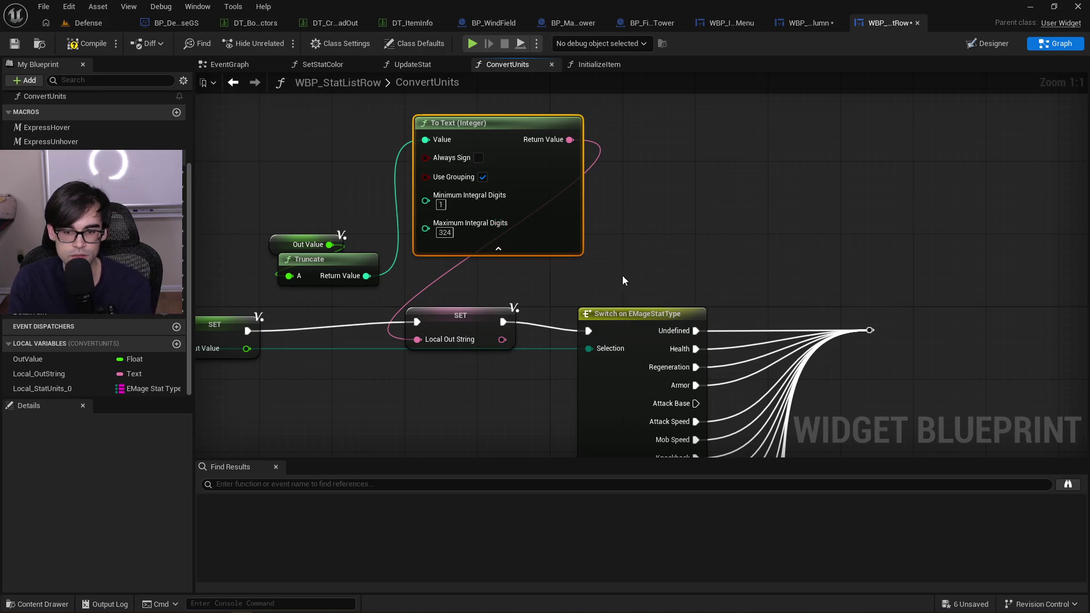
{"action": "left_click_drag", "start_coordinate": [646, 274], "coordinate": [576, 165]}
{"action": "scroll", "coordinate": [576, 166], "scroll_direction": "down", "scroll_amount": 2}
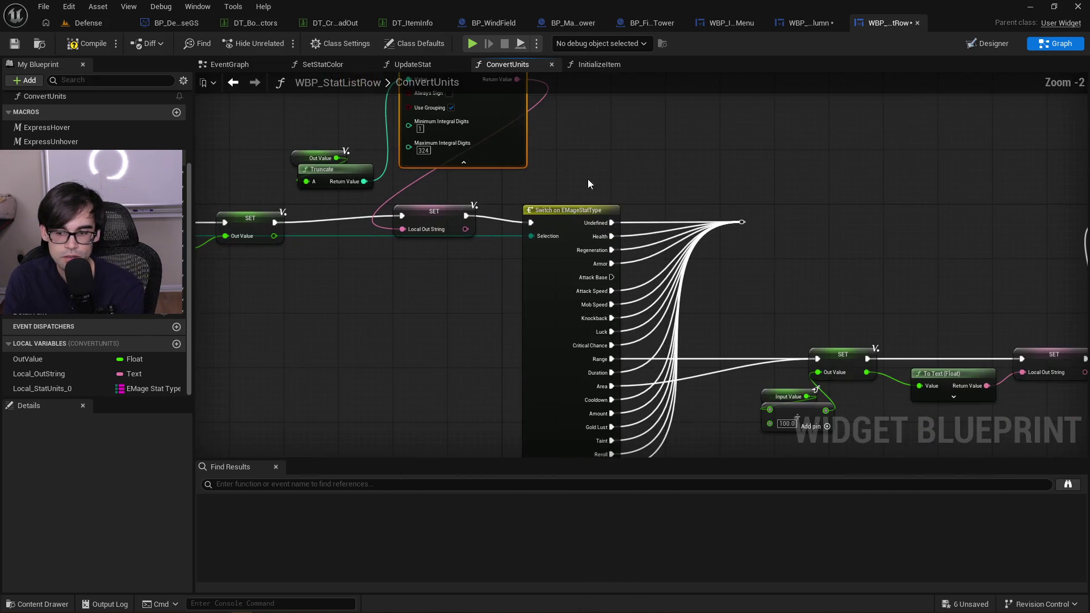
{"action": "left_click_drag", "start_coordinate": [673, 206], "coordinate": [581, 309]}
Realign To Text (Integer), Out Value and Truncate beside the SET Local Out String node
{"action": "left_click_drag", "start_coordinate": [648, 264], "coordinate": [812, 209]}
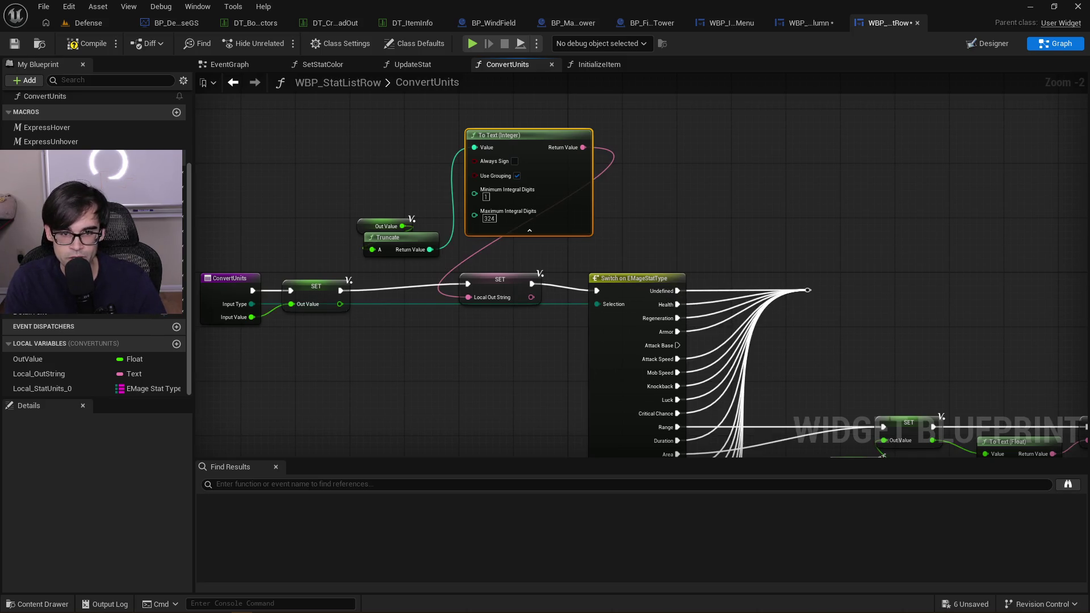
{"action": "left_click_drag", "start_coordinate": [907, 247], "coordinate": [779, 151]}
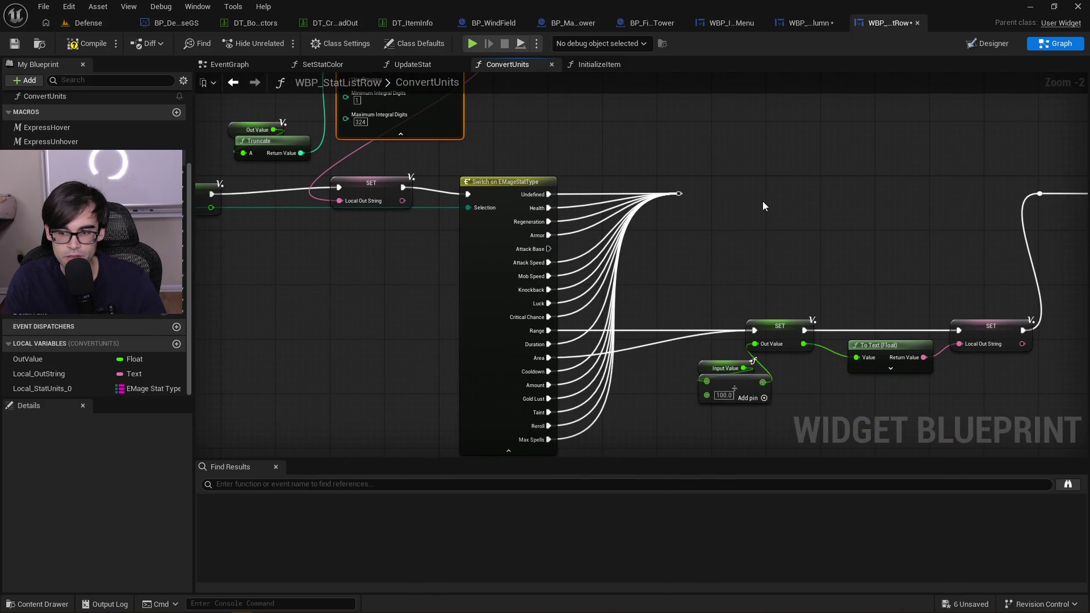
{"action": "mouse_move", "coordinate": [761, 201]}
{"action": "left_mouse_down"}
{"action": "mouse_move", "coordinate": [932, 243]}
{"action": "mouse_move", "coordinate": [956, 270]}
{"action": "mouse_move", "coordinate": [856, 173]}
{"action": "mouse_move", "coordinate": [807, 201]}
{"action": "mouse_move", "coordinate": [894, 265]}
{"action": "left_mouse_up"}
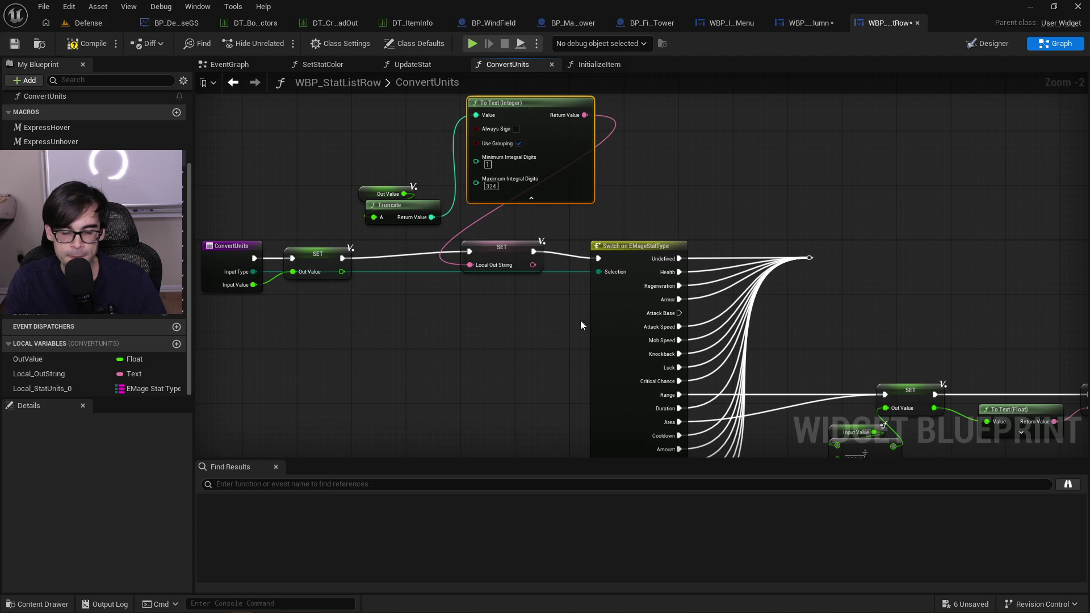
{"action": "left_click_drag", "start_coordinate": [504, 248], "coordinate": [511, 255]}
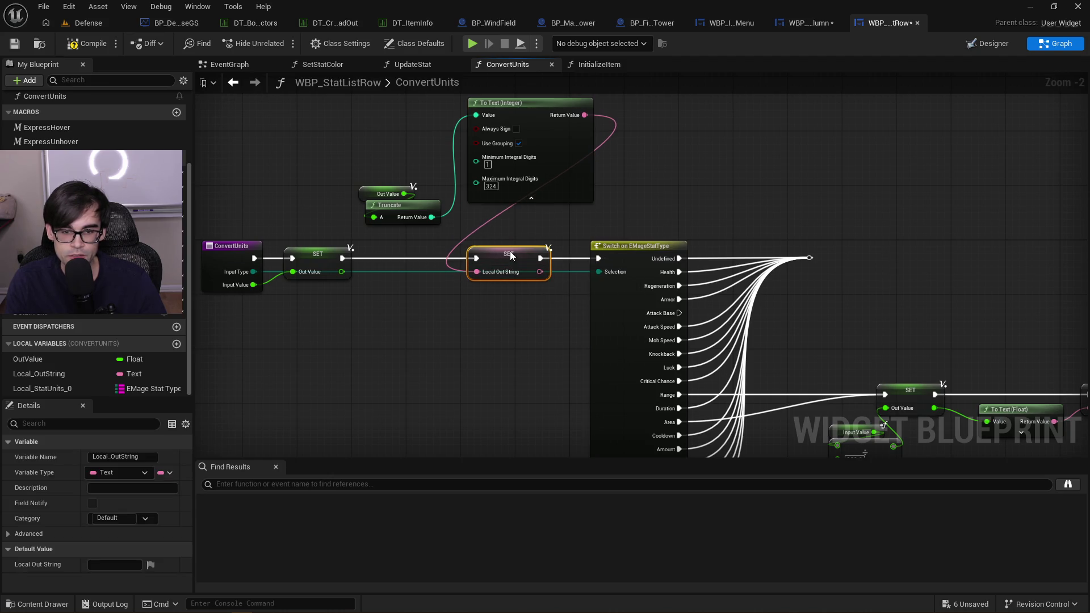
{"action": "left_click", "coordinate": [530, 198]}
{"action": "left_click_drag", "start_coordinate": [517, 113], "coordinate": [513, 219]}
{"action": "mouse_move", "coordinate": [374, 151]}
{"action": "left_mouse_down"}
{"action": "mouse_move", "coordinate": [408, 212]}
{"action": "mouse_move", "coordinate": [454, 188]}
{"action": "mouse_move", "coordinate": [502, 194]}
{"action": "mouse_move", "coordinate": [417, 216]}
{"action": "left_mouse_up"}
{"action": "left_click", "coordinate": [441, 179]}
Route the Switch branches' wire to the right and add a Local_OutString getter node
{"action": "mouse_move", "coordinate": [732, 203]}
{"action": "left_mouse_down"}
{"action": "mouse_move", "coordinate": [662, 165]}
{"action": "mouse_move", "coordinate": [688, 238]}
{"action": "mouse_move", "coordinate": [740, 240]}
{"action": "mouse_move", "coordinate": [628, 206]}
{"action": "left_mouse_up"}
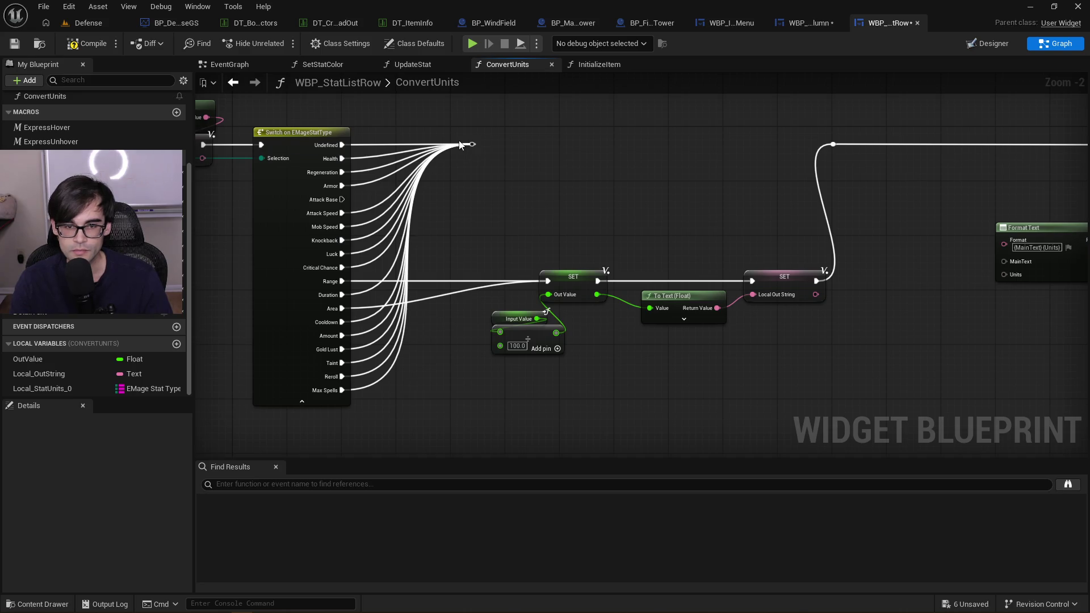
{"action": "mouse_move", "coordinate": [472, 144]}
{"action": "left_mouse_down"}
{"action": "mouse_move", "coordinate": [860, 145]}
{"action": "mouse_move", "coordinate": [834, 145]}
{"action": "left_mouse_up"}
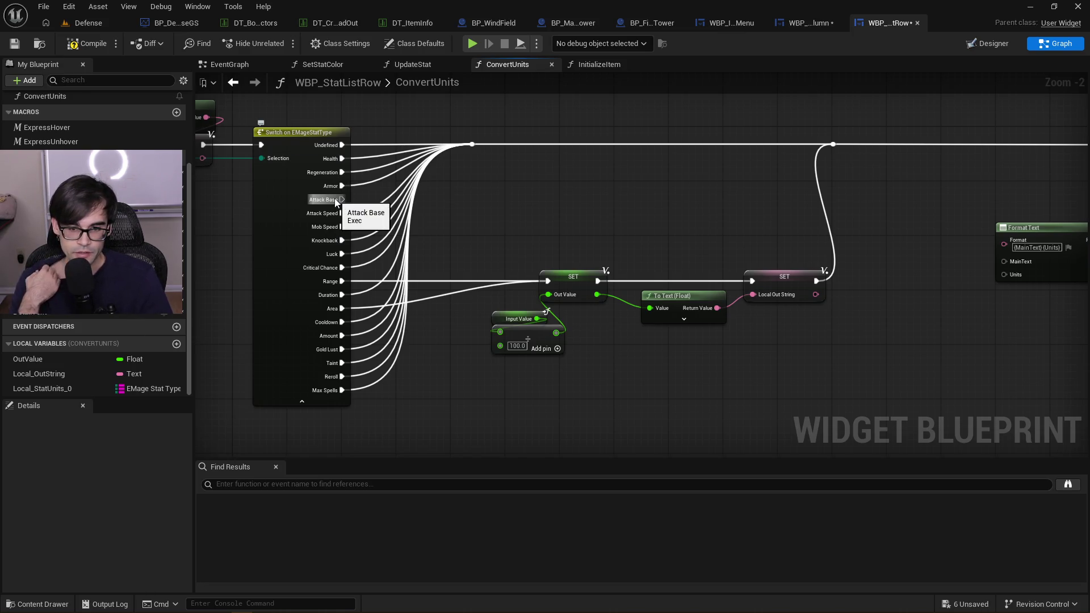
{"action": "mouse_move", "coordinate": [526, 178]}
{"action": "left_mouse_down"}
{"action": "mouse_move", "coordinate": [621, 182]}
{"action": "mouse_move", "coordinate": [647, 203]}
{"action": "left_mouse_up"}
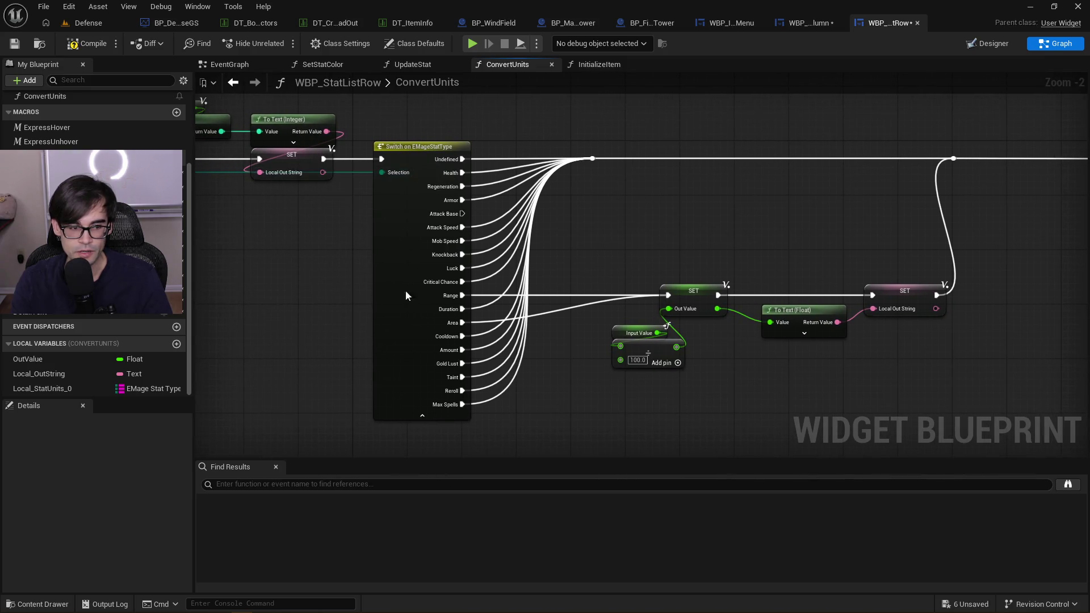
{"action": "mouse_move", "coordinate": [40, 373]}
{"action": "left_mouse_down"}
{"action": "mouse_move", "coordinate": [620, 189]}
{"action": "mouse_move", "coordinate": [576, 203]}
{"action": "mouse_move", "coordinate": [646, 206]}
{"action": "left_mouse_up"}
Place a Local_OutString getter and search its actions for 'append', then 'add', without adding anything
{"action": "left_click", "coordinate": [621, 202]}
{"action": "type", "text": "a"}
{"action": "type", "text": "ppen"}
{"action": "key", "text": "BackSpace"}
{"action": "key", "text": "BackSpace"}
{"action": "key", "text": "BackSpace"}
{"action": "type", "text": "dd"}
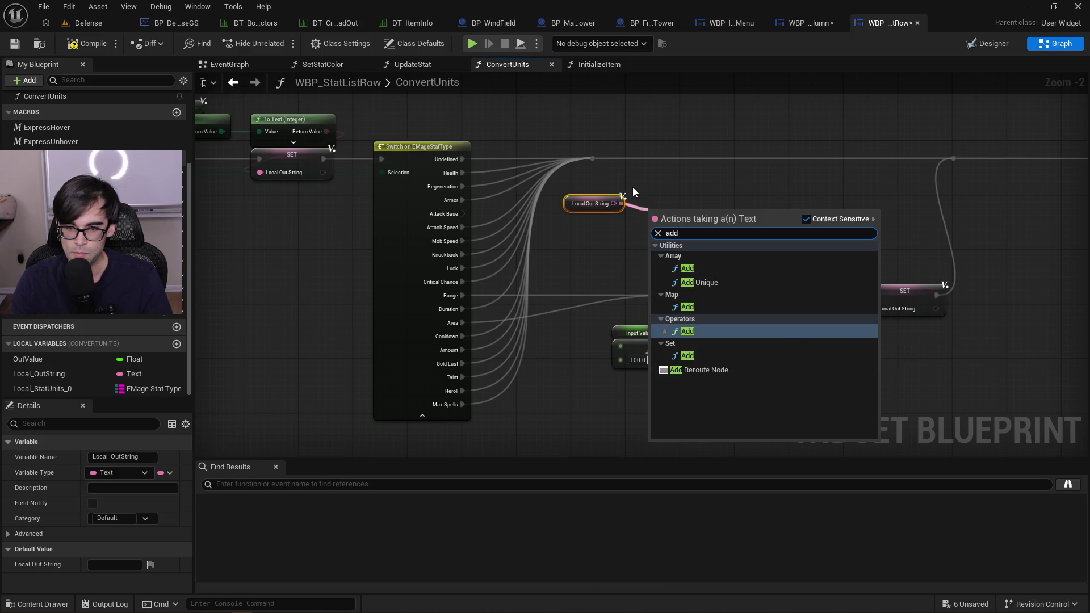
{"action": "left_click", "coordinate": [635, 224]}
Browse the Utilities > String > Text actions for Local Out String, then dismiss the list
{"action": "left_click_drag", "start_coordinate": [635, 223], "coordinate": [638, 225]}
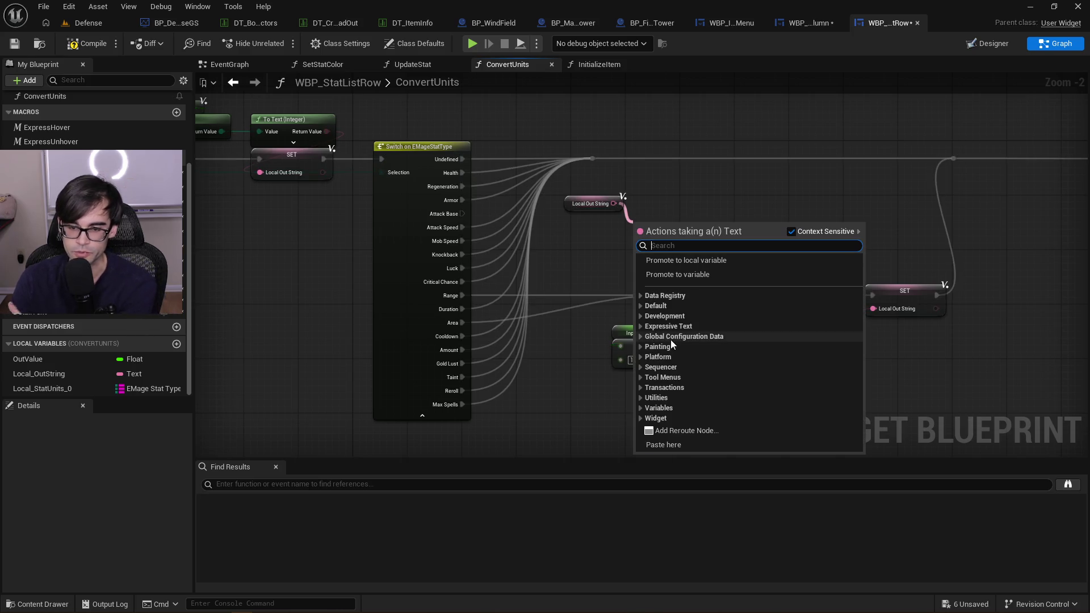
{"action": "left_click", "coordinate": [640, 397]}
{"action": "scroll", "coordinate": [680, 373], "scroll_direction": "down", "scroll_amount": 5}
{"action": "left_click", "coordinate": [645, 349]}
{"action": "scroll", "coordinate": [731, 336], "scroll_direction": "down", "scroll_amount": 2}
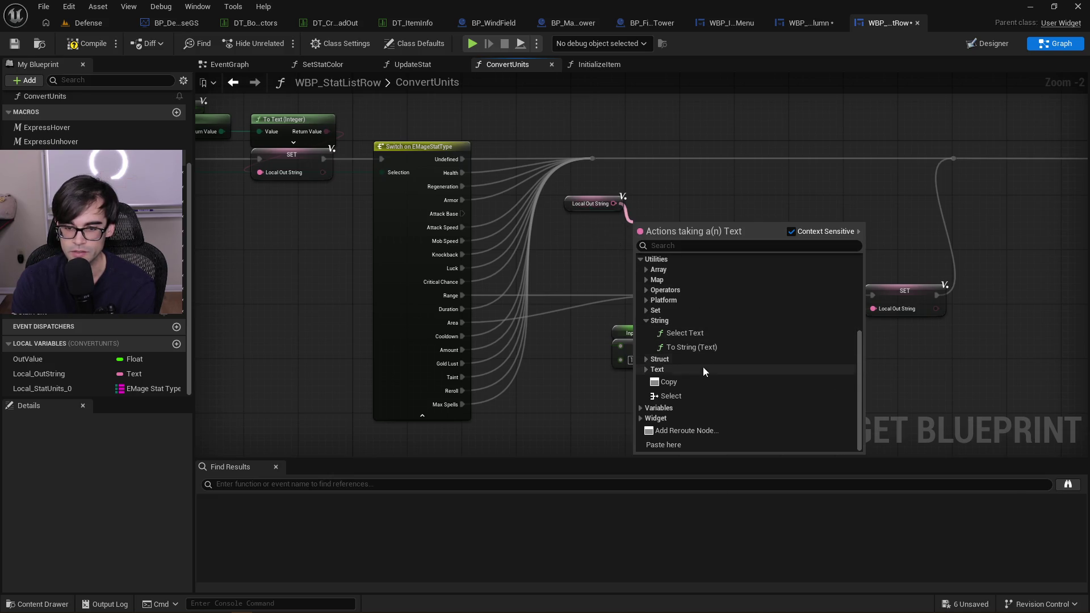
{"action": "left_click", "coordinate": [648, 374]}
{"action": "scroll", "coordinate": [761, 359], "scroll_direction": "down", "scroll_amount": 4}
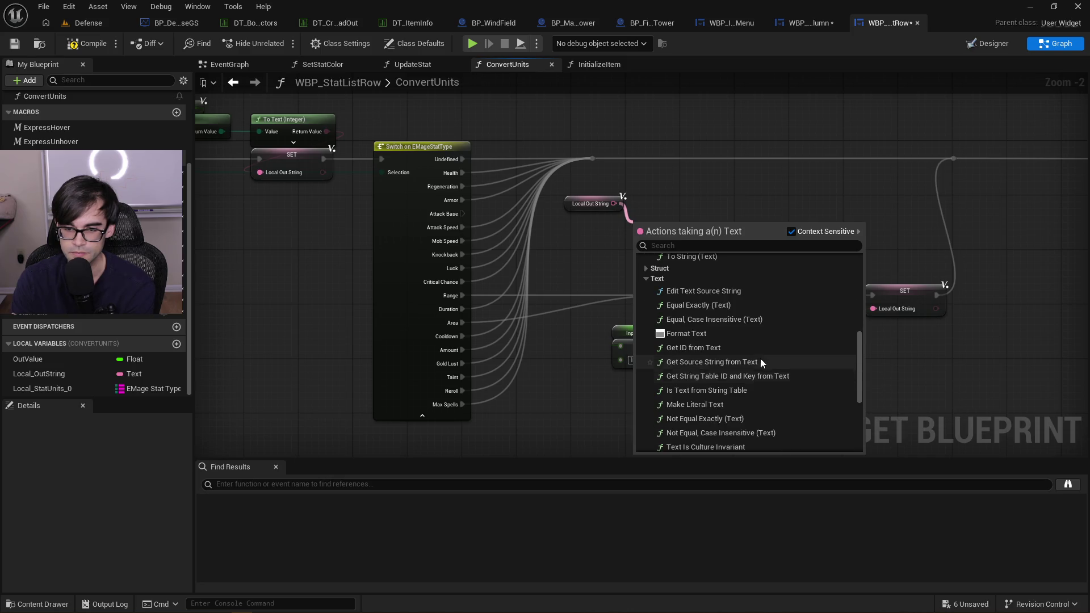
{"action": "scroll", "coordinate": [761, 357], "scroll_direction": "down", "scroll_amount": 4}
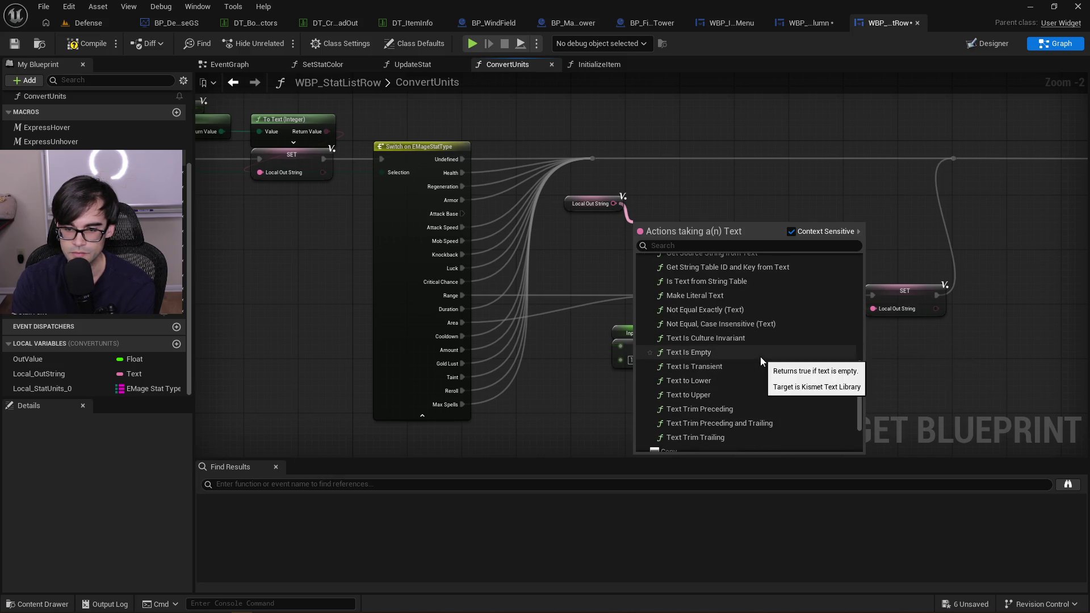
{"action": "left_click", "coordinate": [727, 192]}
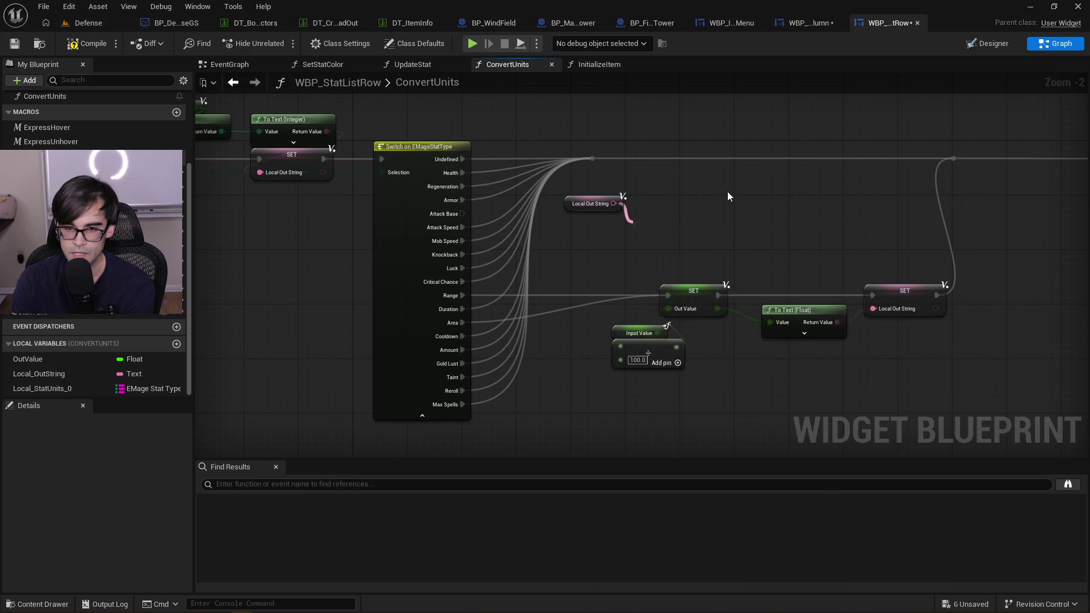
Search 'format' in the action menu and add a Format Text node
{"action": "right_click", "coordinate": [696, 227]}
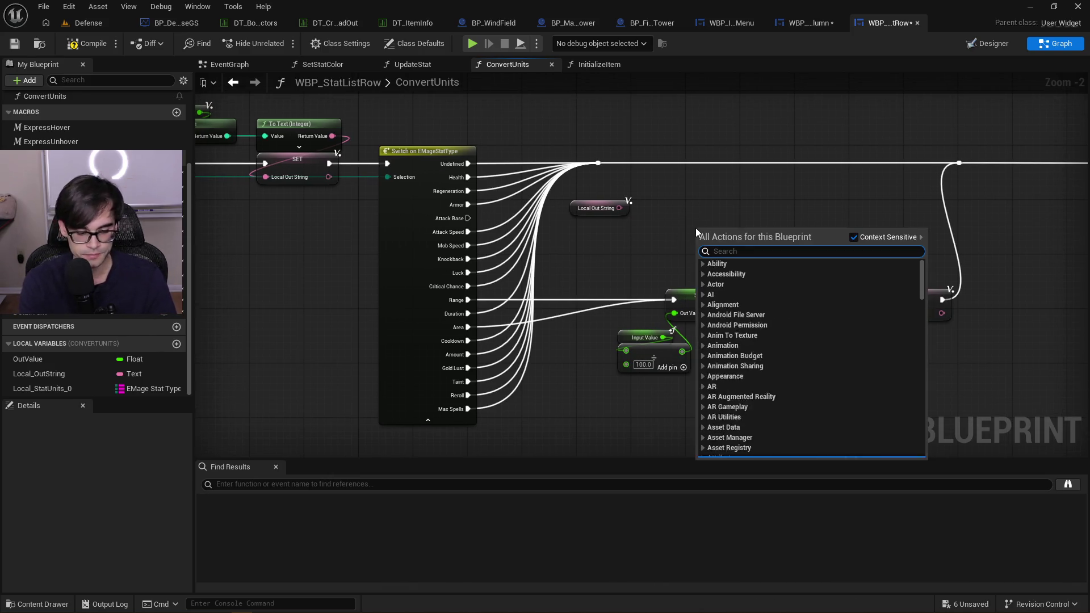
{"action": "type", "text": "format"}
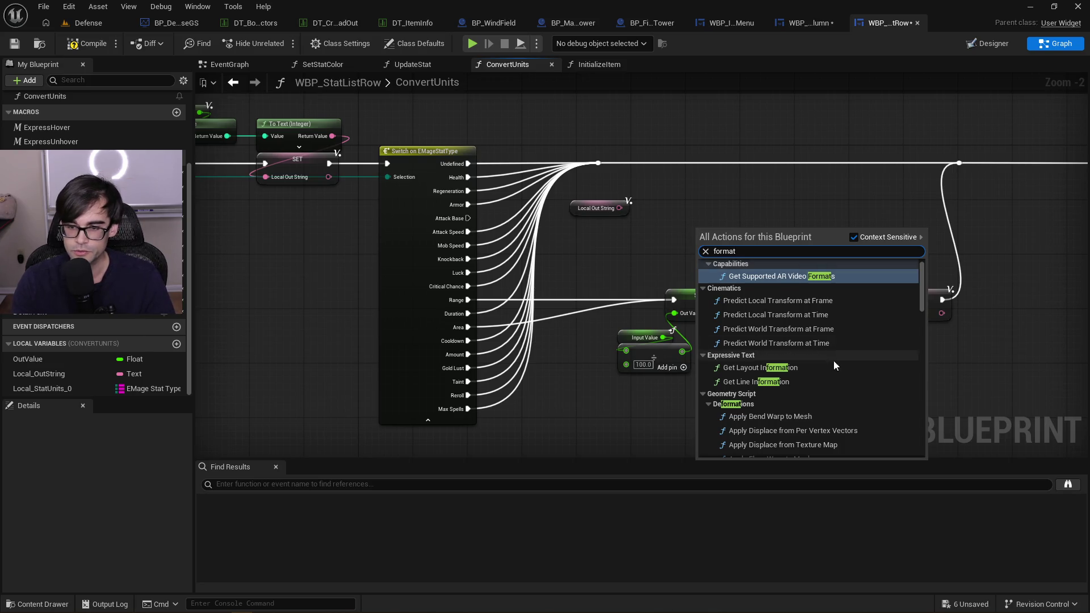
{"action": "scroll", "coordinate": [816, 366], "scroll_direction": "down", "scroll_amount": 10}
{"action": "scroll", "coordinate": [815, 366], "scroll_direction": "down", "scroll_amount": 5}
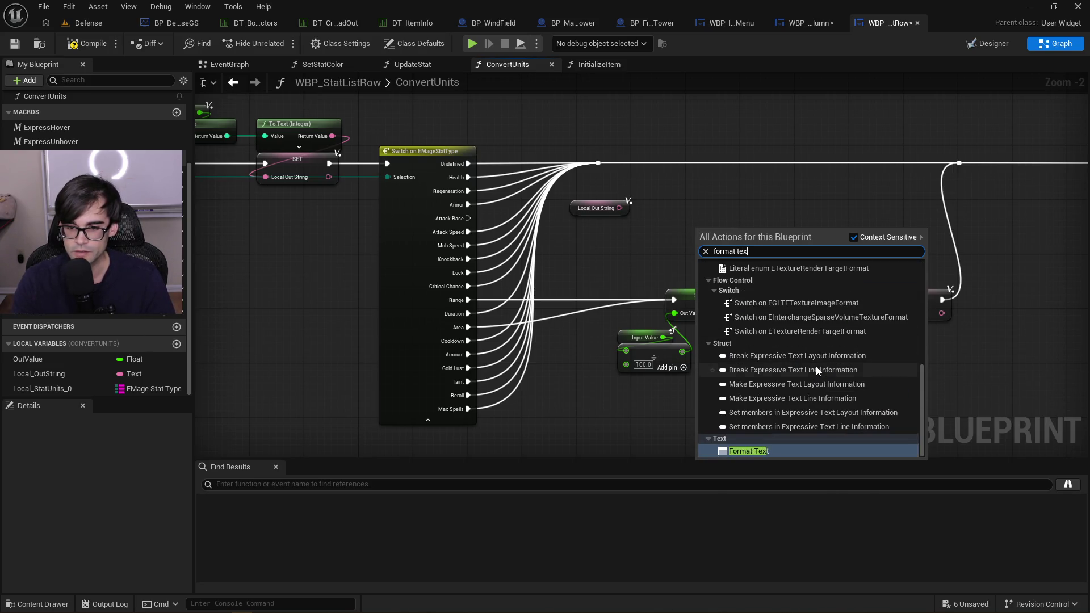
{"action": "left_click", "coordinate": [811, 366]}
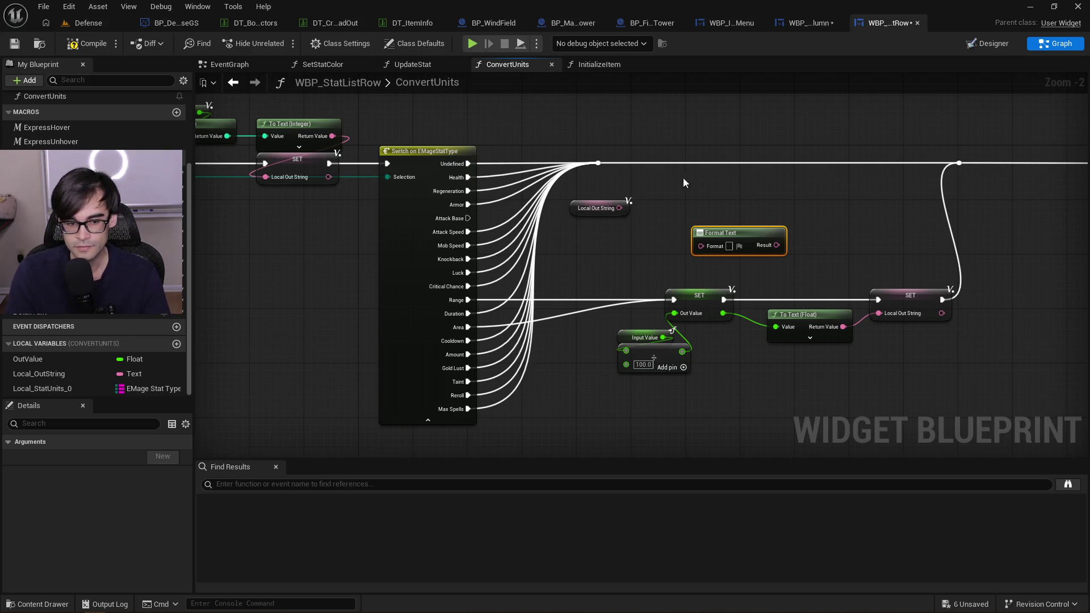
Wire the Local Out String getter into Format Text's Format input
{"action": "left_click_drag", "start_coordinate": [727, 227], "coordinate": [595, 232]}
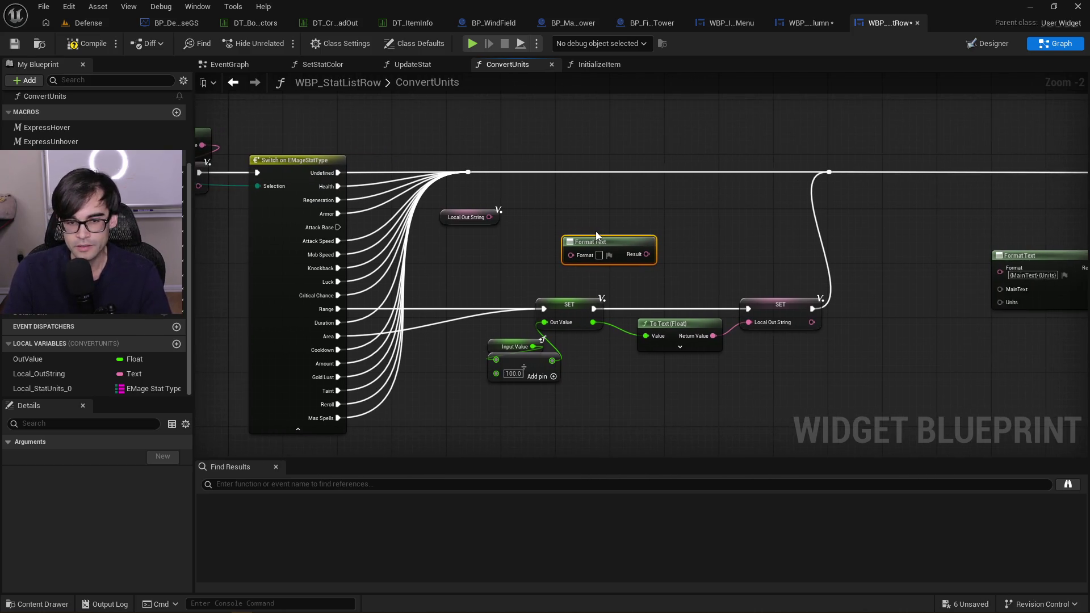
{"action": "mouse_move", "coordinate": [480, 610]}
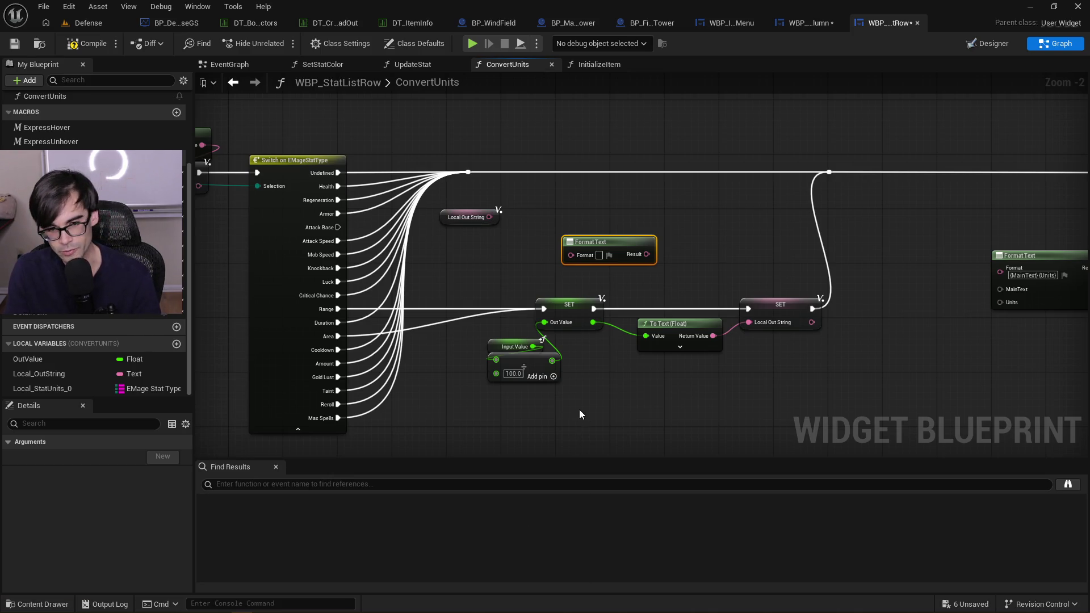
{"action": "mouse_move", "coordinate": [489, 217]}
{"action": "left_mouse_down"}
{"action": "mouse_move", "coordinate": [577, 258]}
{"action": "mouse_move", "coordinate": [547, 234]}
{"action": "left_mouse_up"}
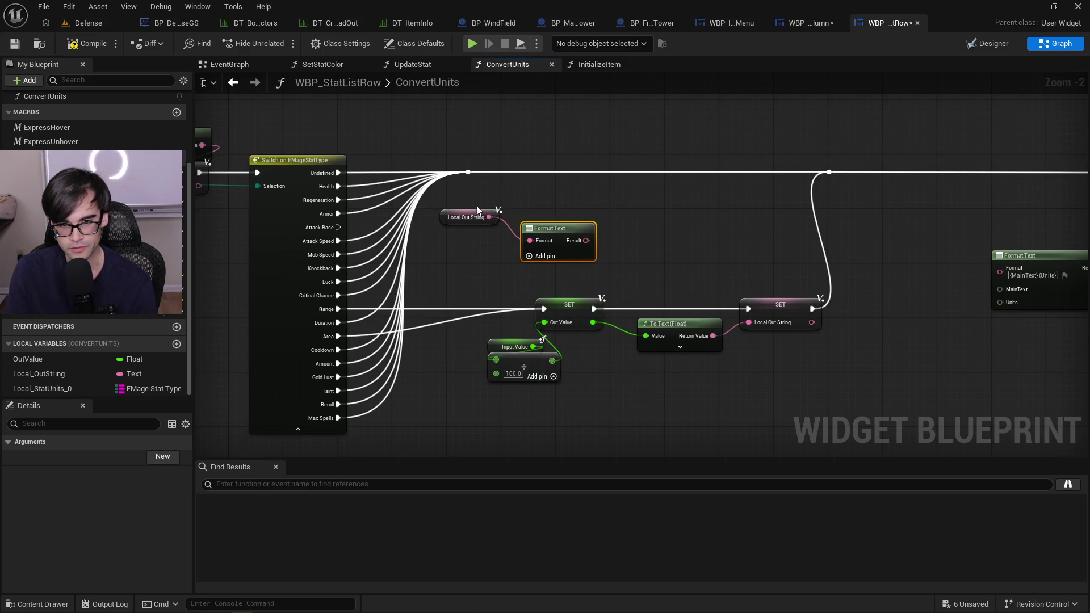
Unhook the Format input and type the format string '{Value} %'
{"action": "left_click", "coordinate": [529, 241], "text": "alt"}
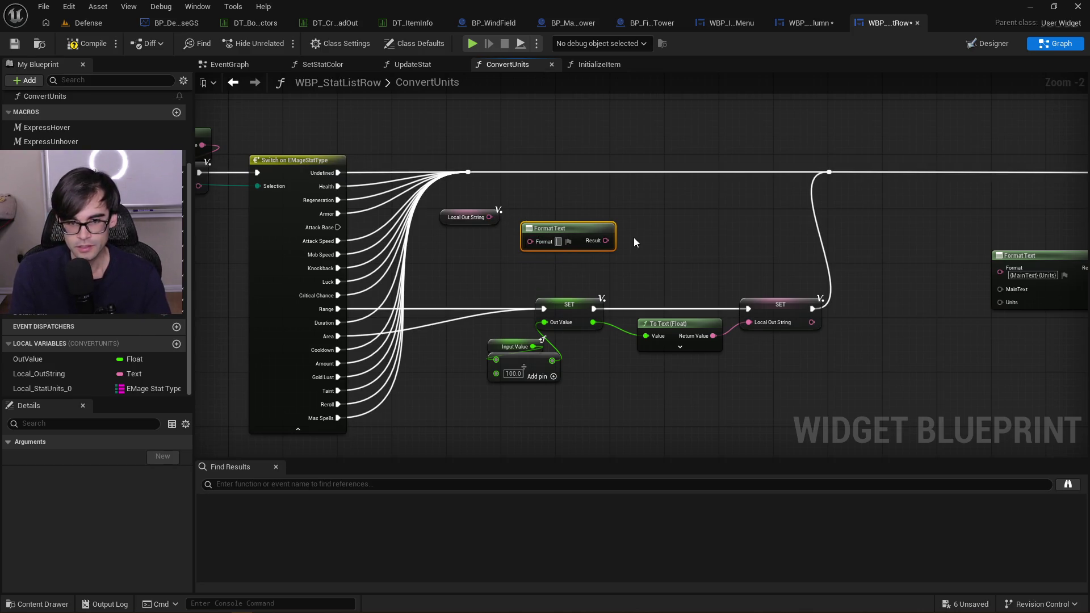
{"action": "type", "text": "{"}
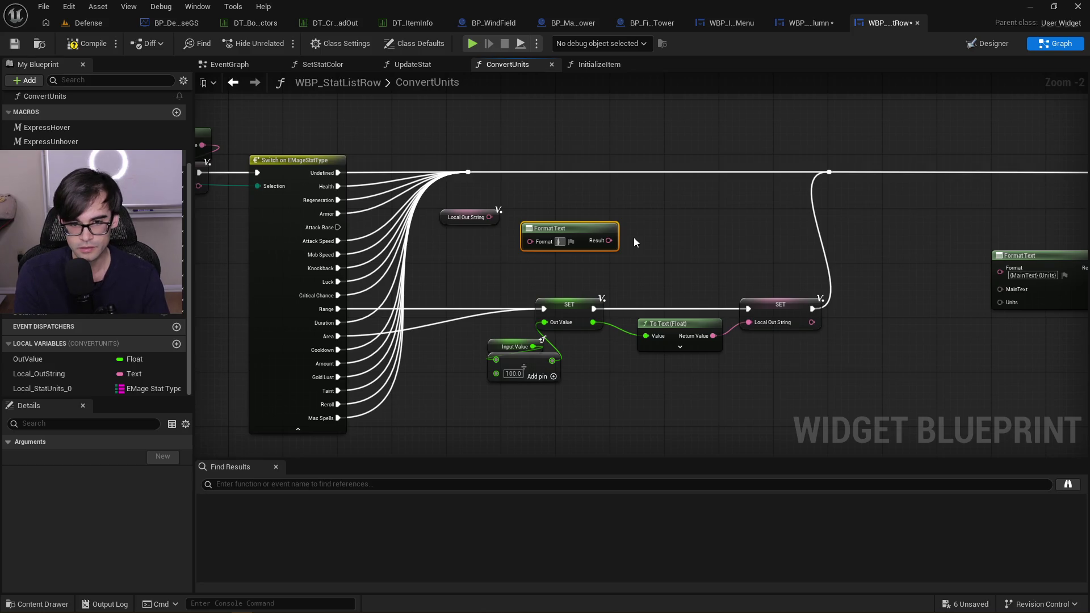
{"action": "type", "text": "Valu"}
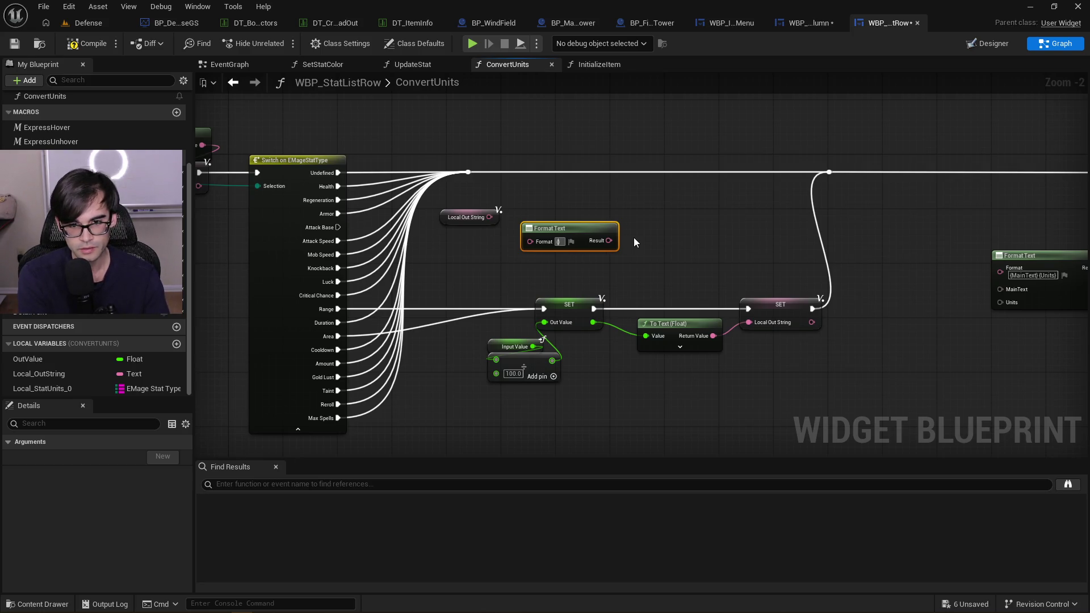
{"action": "type", "text": "e} {"}
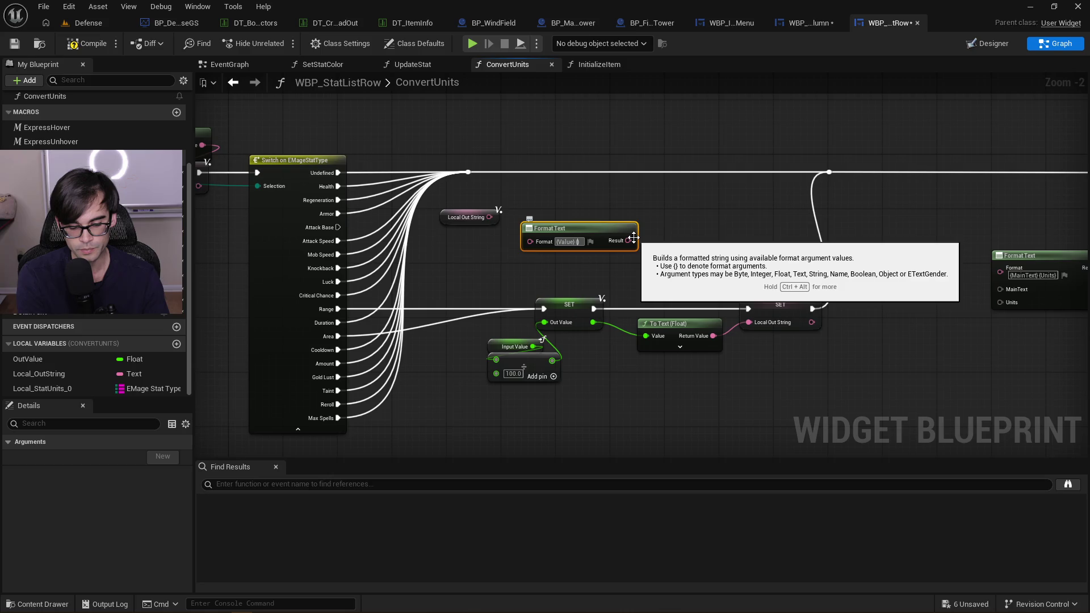
{"action": "type", "text": "Unit"}
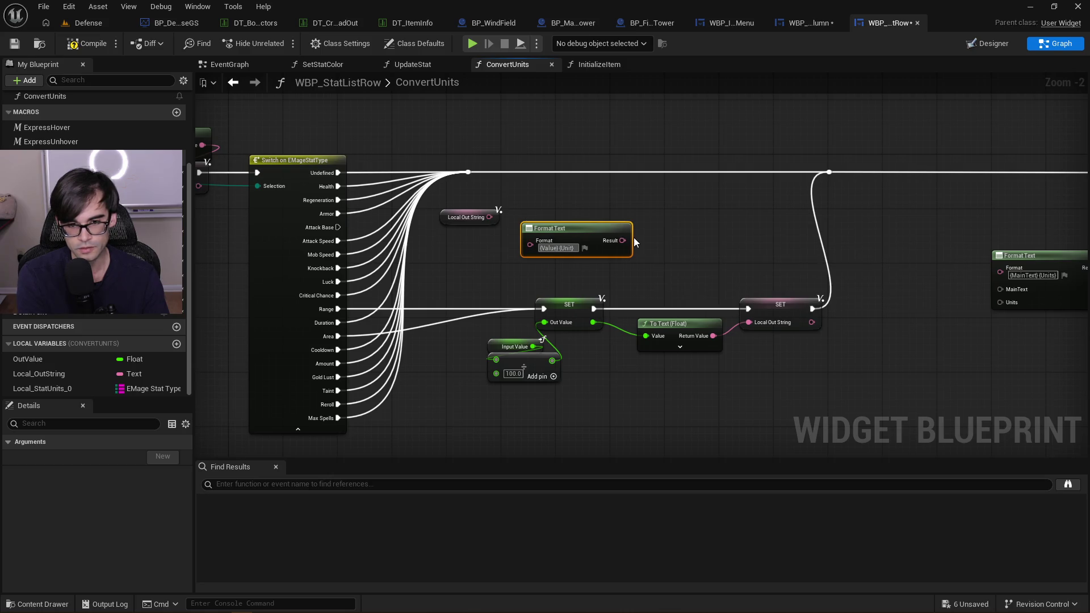
{"action": "key", "text": "BackSpace"}
{"action": "key", "text": "BackSpace"}
{"action": "key", "text": "BackSpace"}
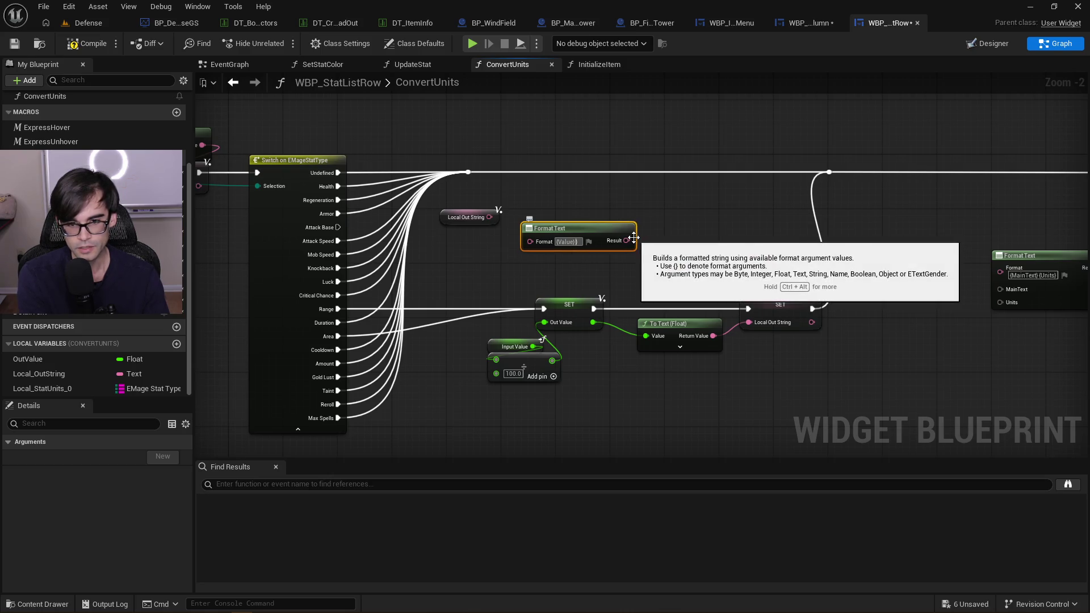
{"action": "type", "text": "%"}
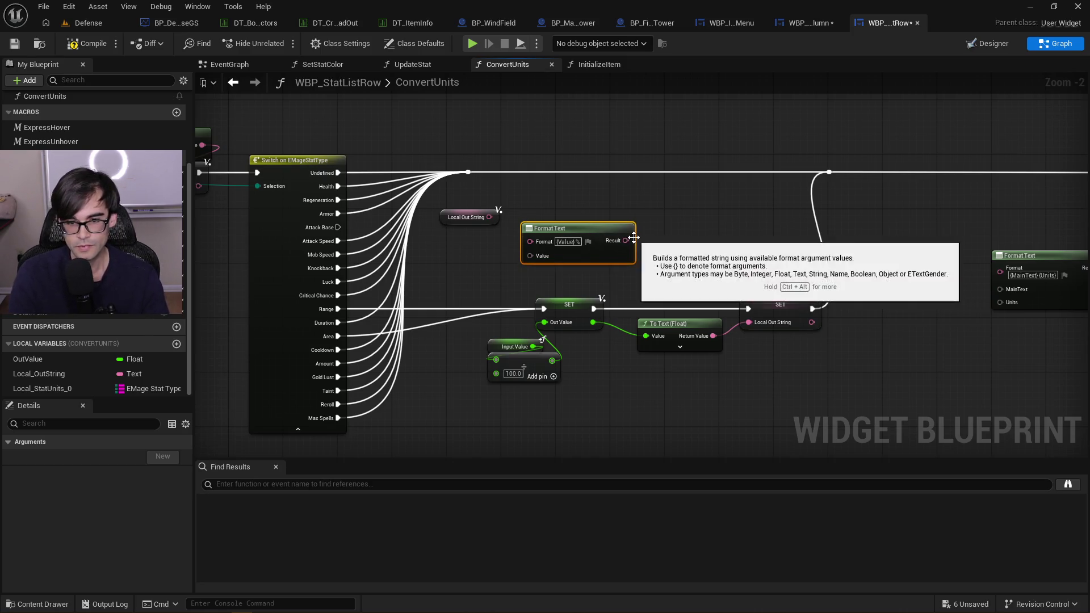
Wire Local Out String into the new Value pin, move it below Format Text, and drag a wire from Result
{"action": "mouse_move", "coordinate": [489, 217]}
{"action": "left_mouse_down"}
{"action": "mouse_move", "coordinate": [518, 256]}
{"action": "mouse_move", "coordinate": [535, 253]}
{"action": "left_mouse_up"}
{"action": "left_click_drag", "start_coordinate": [443, 213], "coordinate": [524, 268]}
{"action": "left_click_drag", "start_coordinate": [625, 240], "coordinate": [649, 196]}
Replace the unwanted Set Text node with a Local_OutString SET fed by the Format Text Result
{"action": "type", "text": "set text"}
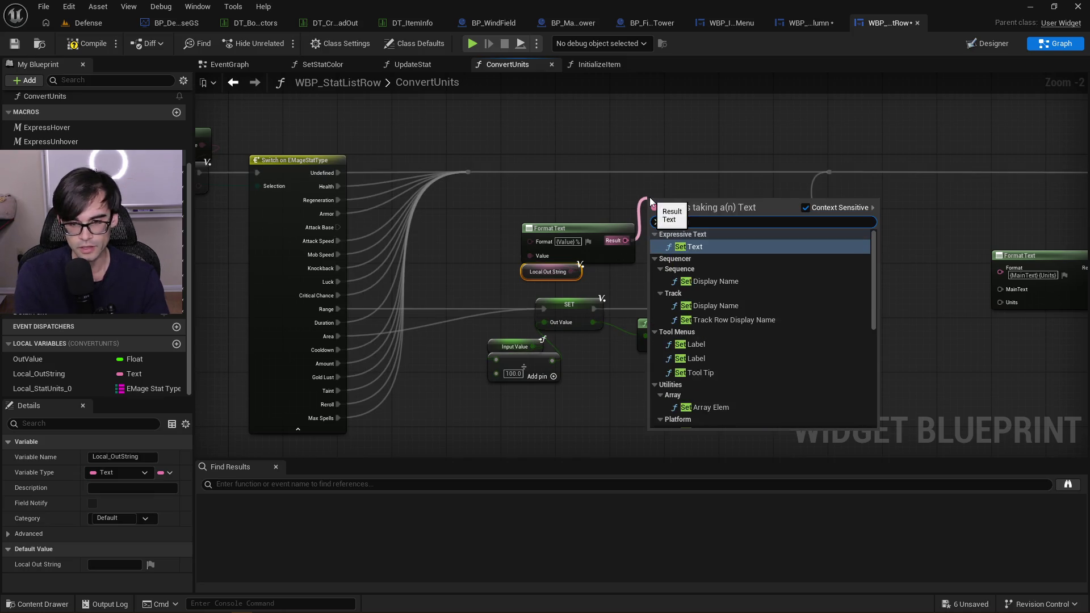
{"action": "key", "text": "Return"}
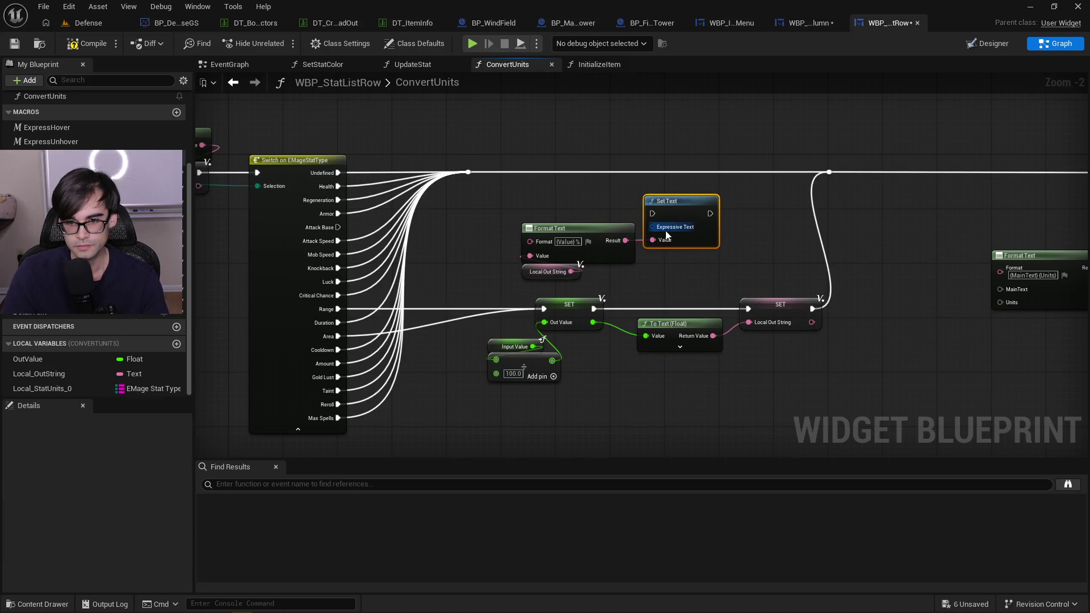
{"action": "key", "text": "Delete"}
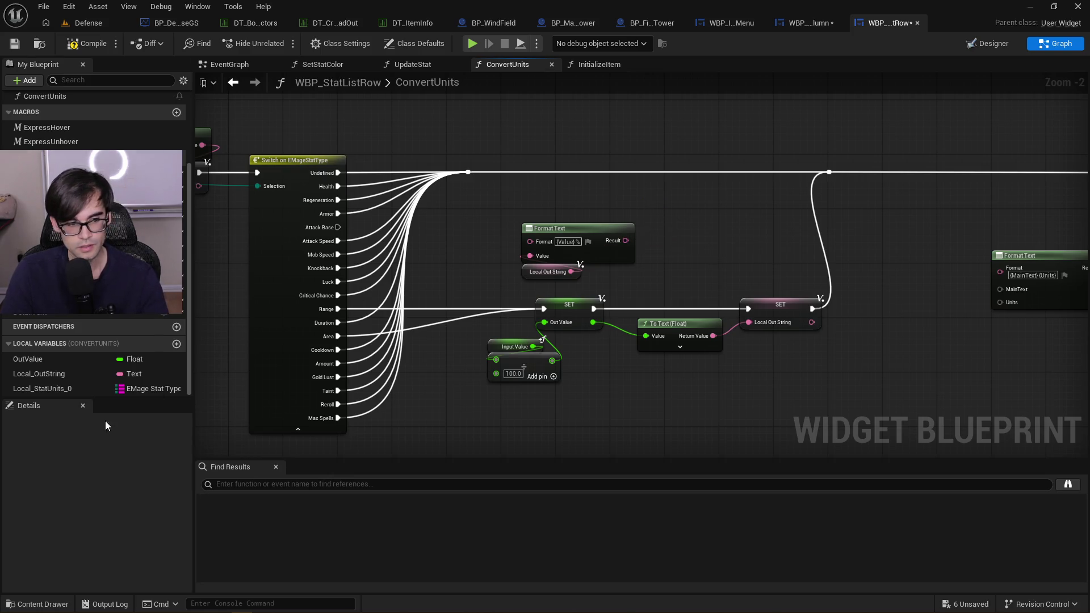
{"action": "mouse_move", "coordinate": [39, 373]}
{"action": "left_mouse_down"}
{"action": "mouse_move", "coordinate": [145, 372]}
{"action": "mouse_move", "coordinate": [634, 172]}
{"action": "mouse_move", "coordinate": [662, 183]}
{"action": "left_mouse_up"}
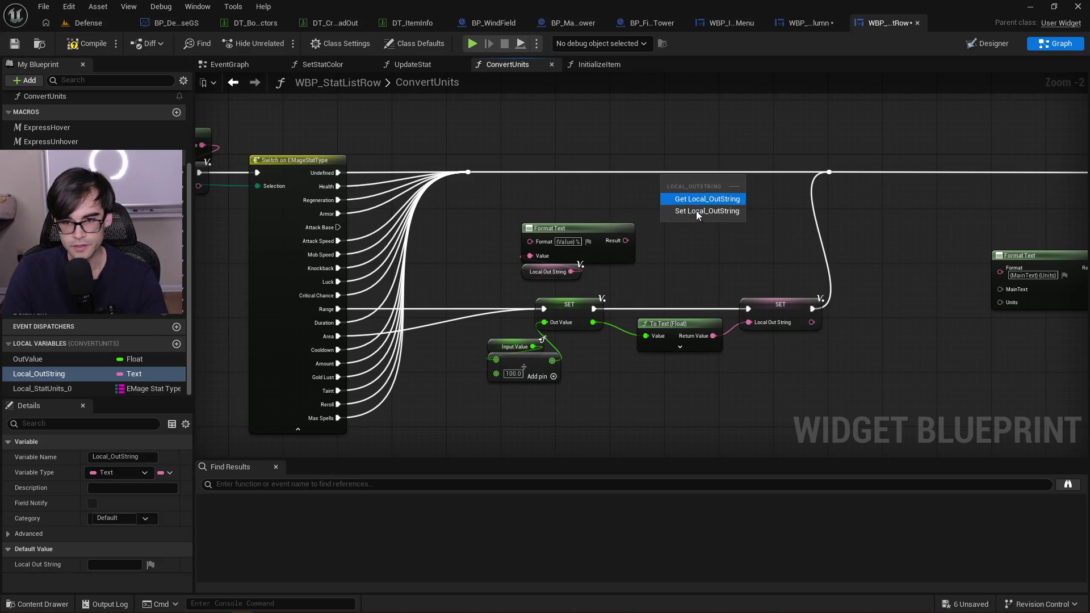
{"action": "left_click", "coordinate": [695, 211]}
{"action": "left_click_drag", "start_coordinate": [625, 240], "coordinate": [659, 206]}
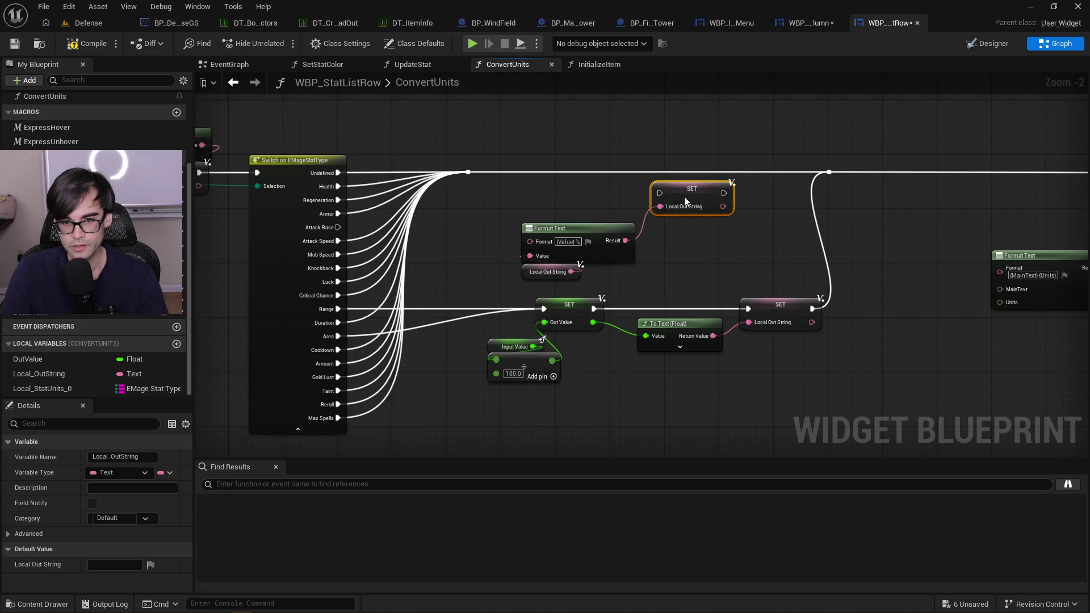
Move the lower SET chain down and run the new SET from the Attack Base case
{"action": "mouse_move", "coordinate": [463, 312]}
{"action": "left_mouse_down"}
{"action": "mouse_move", "coordinate": [659, 229]}
{"action": "mouse_move", "coordinate": [820, 196]}
{"action": "left_mouse_up"}
{"action": "left_click_drag", "start_coordinate": [779, 215], "coordinate": [798, 343]}
{"action": "left_click_drag", "start_coordinate": [721, 224], "coordinate": [549, 320]}
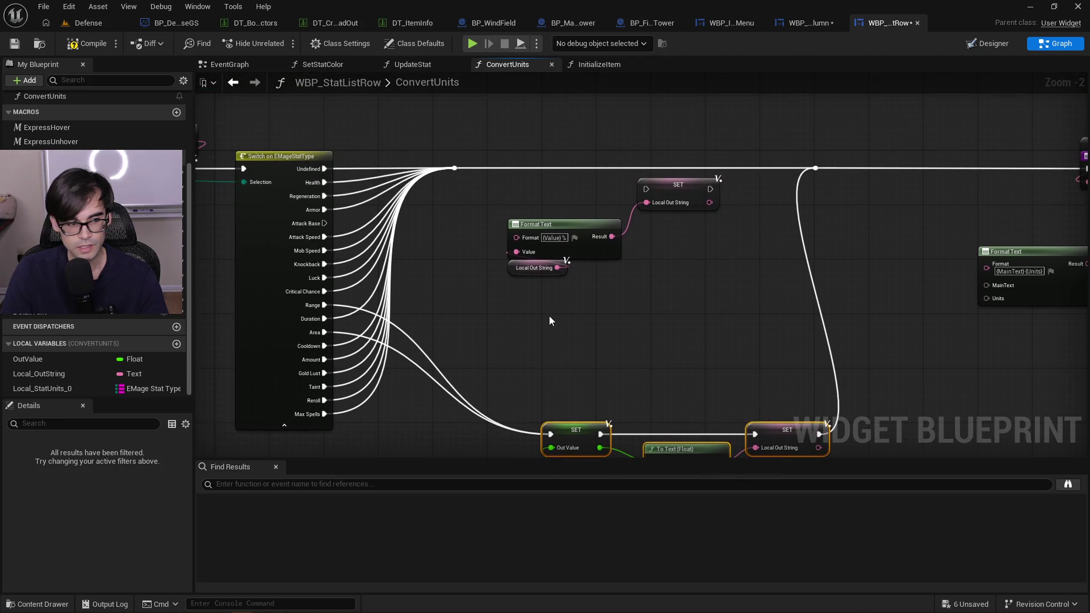
{"action": "left_click", "coordinate": [599, 225]}
{"action": "left_click_drag", "start_coordinate": [681, 185], "coordinate": [681, 205]}
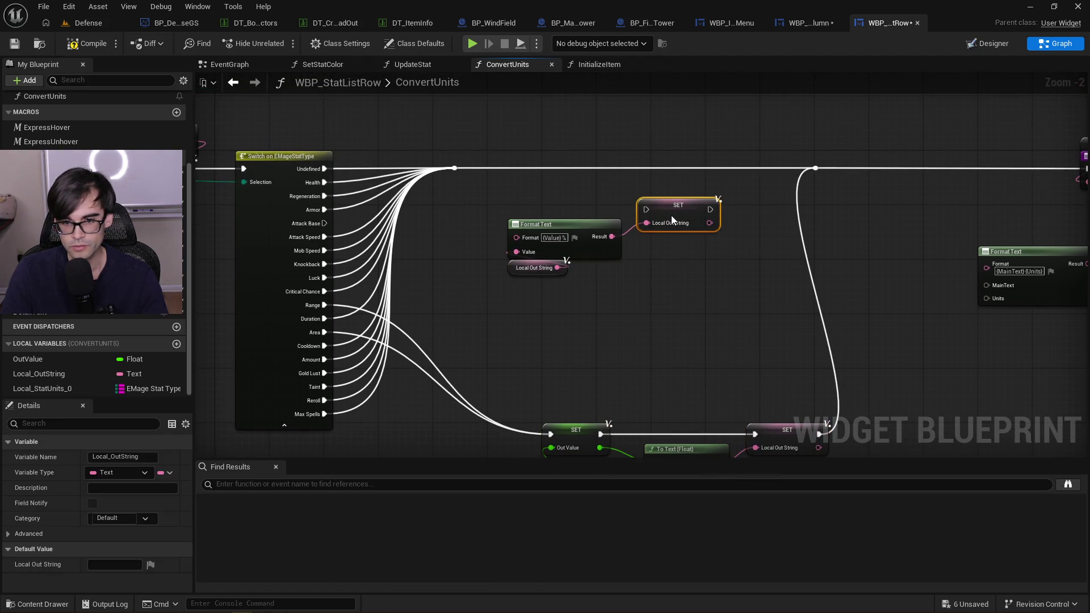
{"action": "left_click_drag", "start_coordinate": [324, 223], "coordinate": [646, 210]}
Shift the Format Text group left and drag the bIsTower variable into the graph
{"action": "left_click_drag", "start_coordinate": [519, 178], "coordinate": [665, 302]}
{"action": "mouse_move", "coordinate": [672, 212]}
{"action": "left_mouse_down"}
{"action": "mouse_move", "coordinate": [672, 240]}
{"action": "mouse_move", "coordinate": [666, 228]}
{"action": "mouse_move", "coordinate": [644, 230]}
{"action": "left_mouse_up"}
{"action": "left_click", "coordinate": [515, 204]}
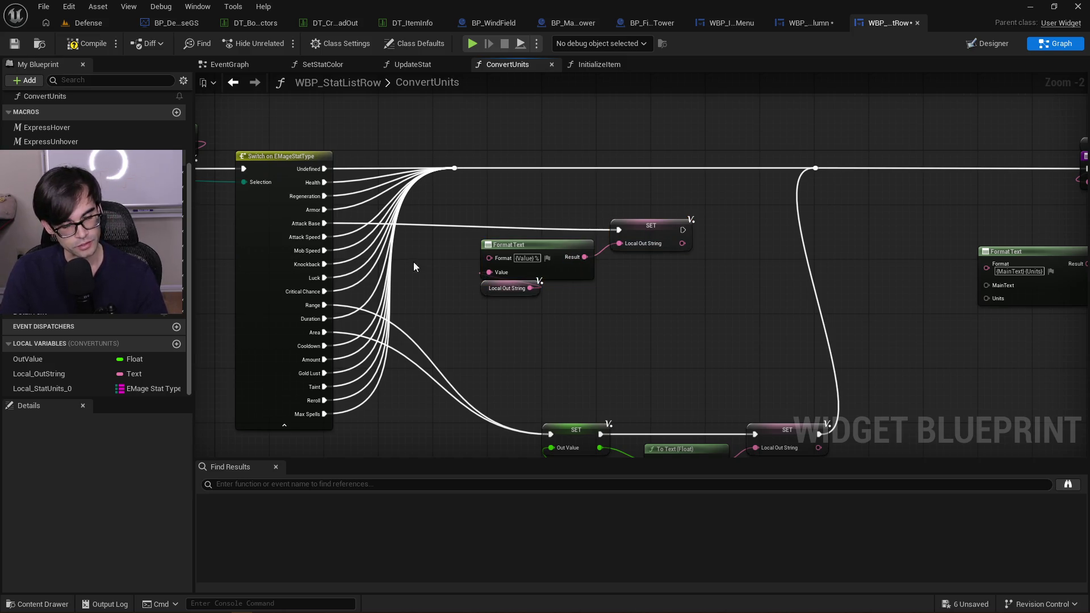
{"action": "left_click_drag", "start_coordinate": [45, 266], "coordinate": [523, 200]}
Add an Is Tower getter driving a Branch, and connect the Attack Base case to it
{"action": "left_click", "coordinate": [463, 219]}
{"action": "type", "text": "branch"}
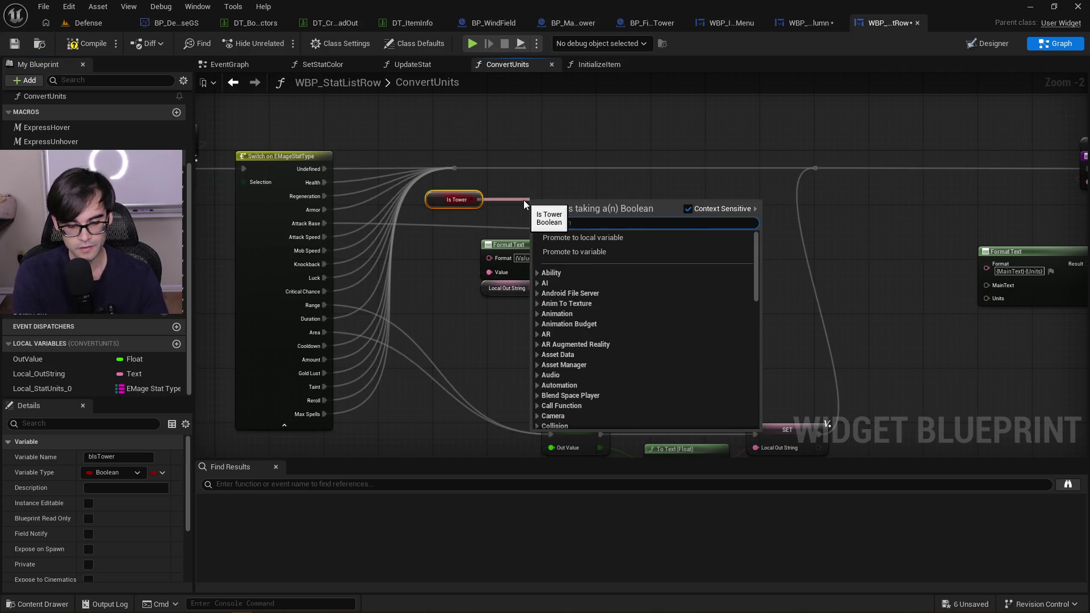
{"action": "key", "text": "Return"}
{"action": "mouse_move", "coordinate": [436, 194]}
{"action": "left_mouse_down"}
{"action": "mouse_move", "coordinate": [541, 188]}
{"action": "mouse_move", "coordinate": [451, 211]}
{"action": "left_mouse_up"}
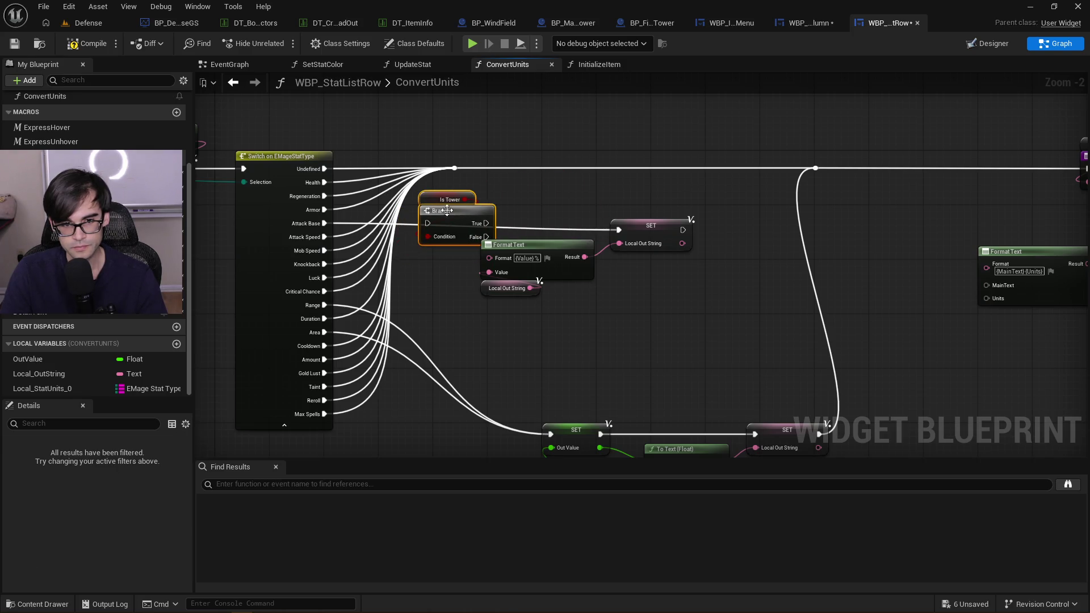
{"action": "left_click_drag", "start_coordinate": [325, 223], "coordinate": [427, 224]}
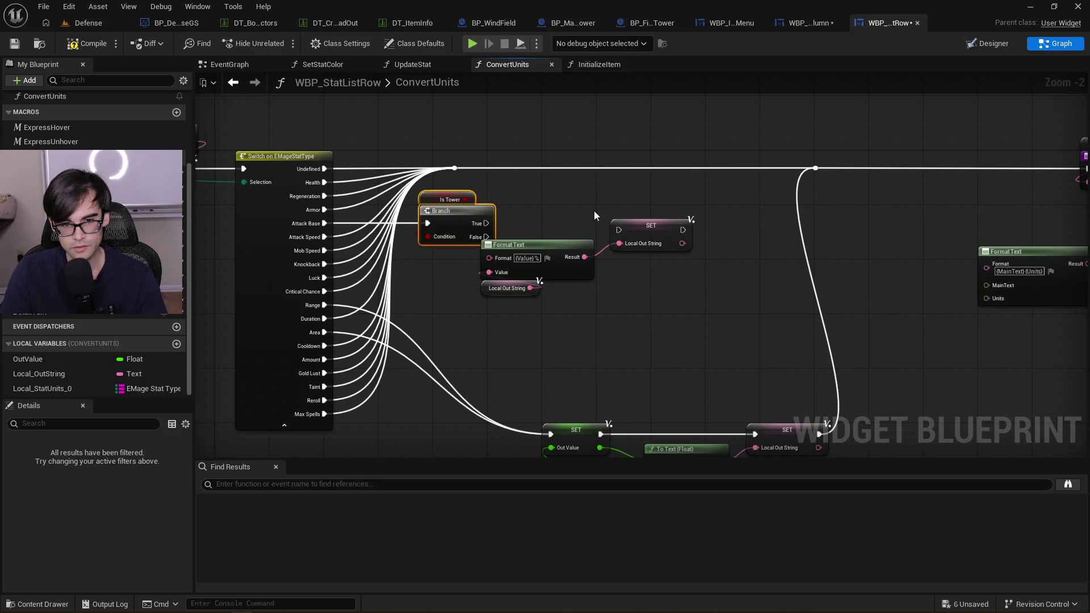
Rearrange the Format Text group and wire the Branch's True output into the SET
{"action": "left_click_drag", "start_coordinate": [515, 229], "coordinate": [658, 295]}
{"action": "left_click_drag", "start_coordinate": [544, 245], "coordinate": [599, 259]}
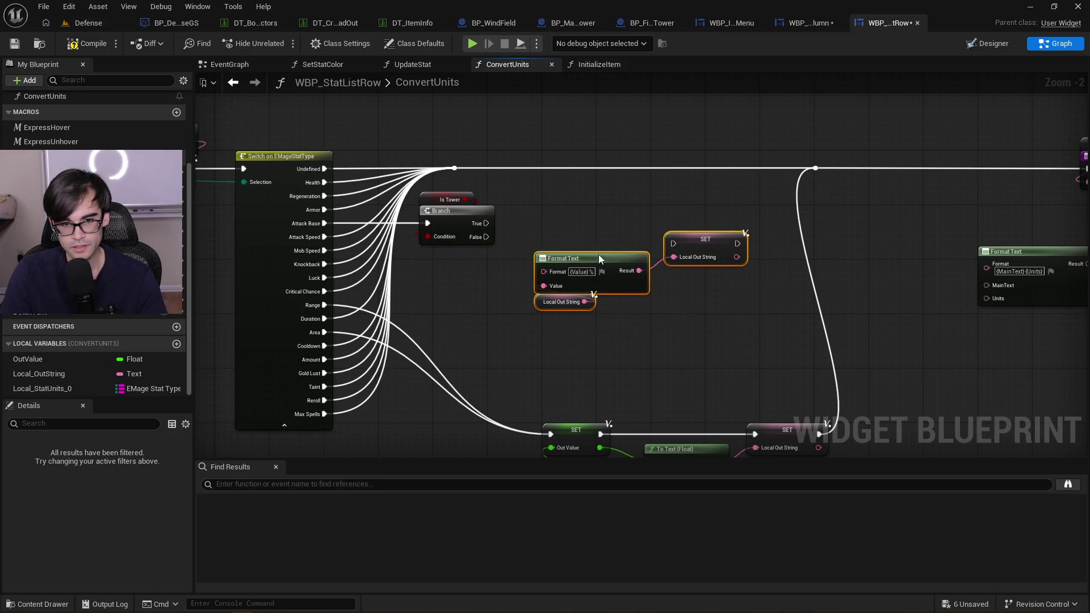
{"action": "mouse_move", "coordinate": [433, 186]}
{"action": "left_mouse_down"}
{"action": "mouse_move", "coordinate": [474, 226]}
{"action": "mouse_move", "coordinate": [480, 213]}
{"action": "mouse_move", "coordinate": [681, 248]}
{"action": "left_mouse_up"}
{"action": "mouse_move", "coordinate": [533, 318]}
{"action": "left_mouse_down"}
{"action": "mouse_move", "coordinate": [732, 207]}
{"action": "mouse_move", "coordinate": [747, 227]}
{"action": "mouse_move", "coordinate": [815, 168]}
{"action": "left_mouse_up"}
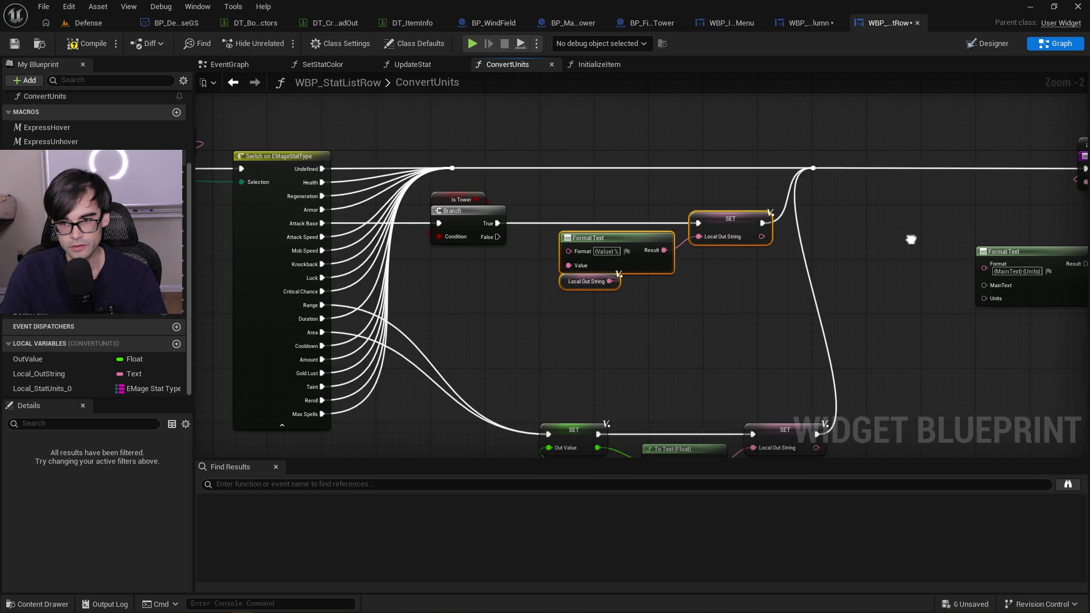
Slide the reroute point and Format Text group to the right to tidy the layout
{"action": "left_click_drag", "start_coordinate": [659, 126], "coordinate": [761, 125]}
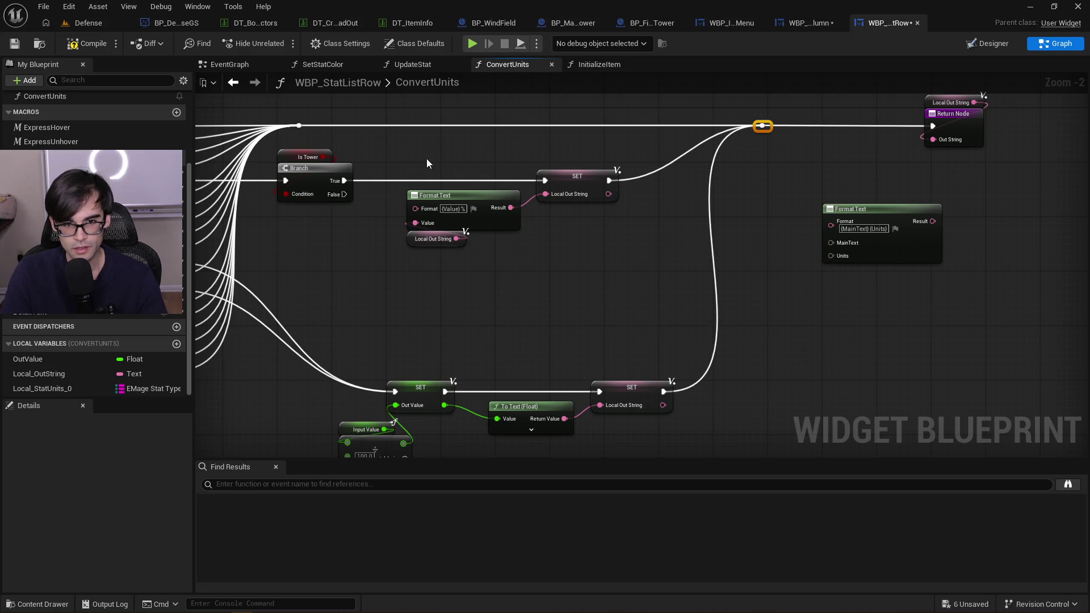
{"action": "left_click_drag", "start_coordinate": [427, 158], "coordinate": [618, 238]}
{"action": "left_click_drag", "start_coordinate": [566, 175], "coordinate": [584, 175]}
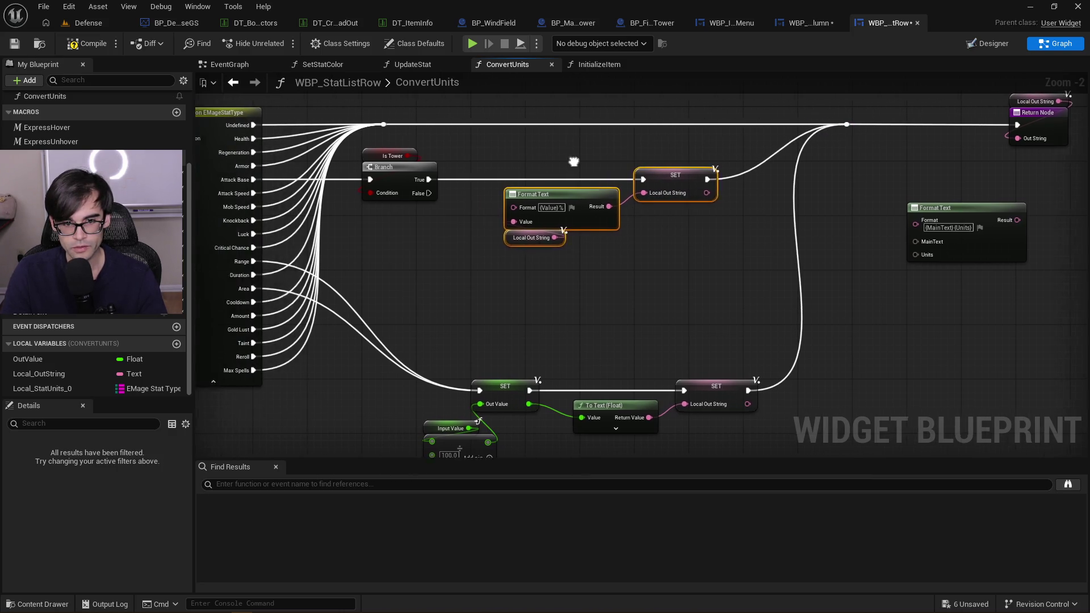
{"action": "left_click", "coordinate": [524, 166]}
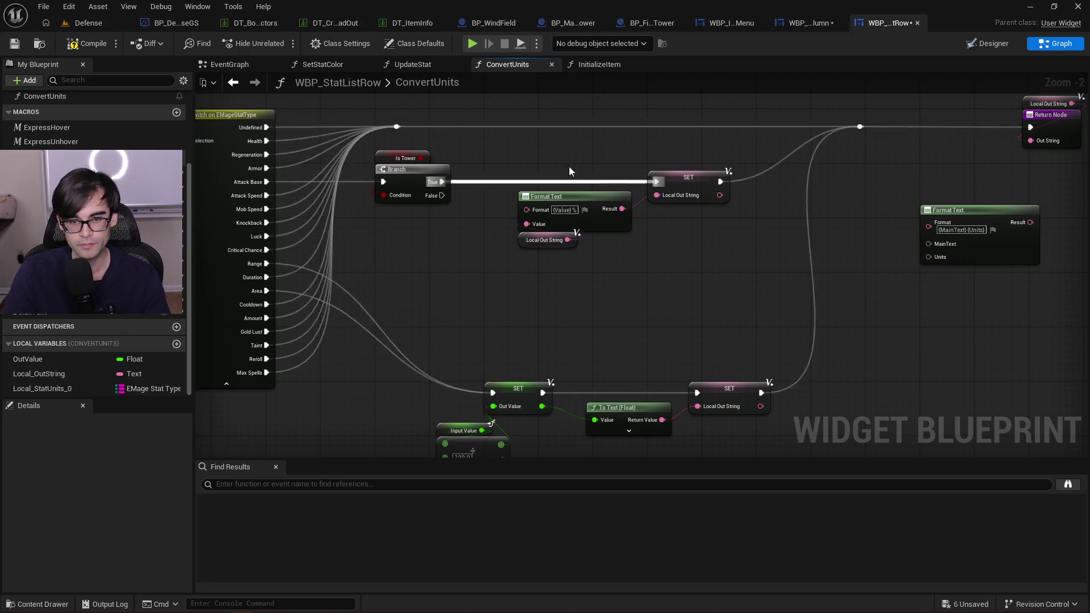
Route the Attack Speed and Knockback cases into the Is Tower Branch as well
{"action": "left_click_drag", "start_coordinate": [499, 168], "coordinate": [582, 177]}
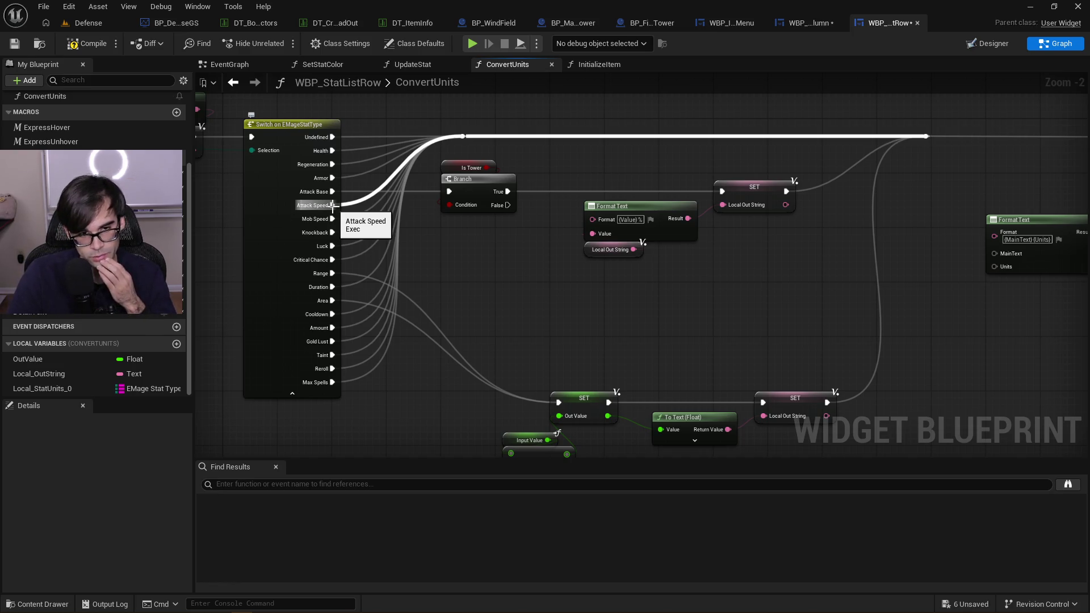
{"action": "left_click_drag", "start_coordinate": [333, 206], "coordinate": [449, 191]}
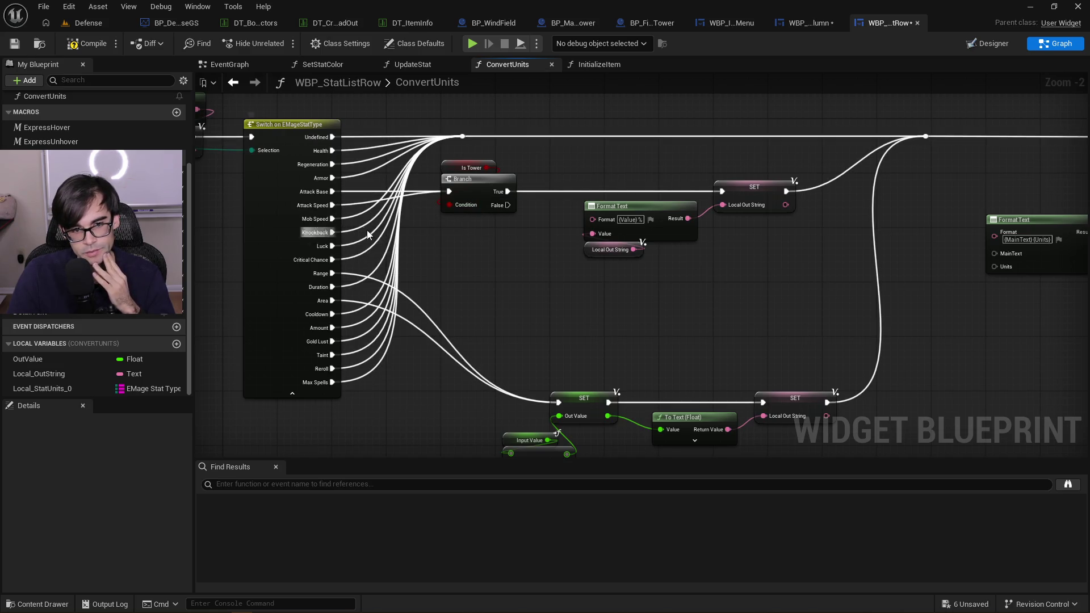
{"action": "left_click_drag", "start_coordinate": [333, 232], "coordinate": [453, 192]}
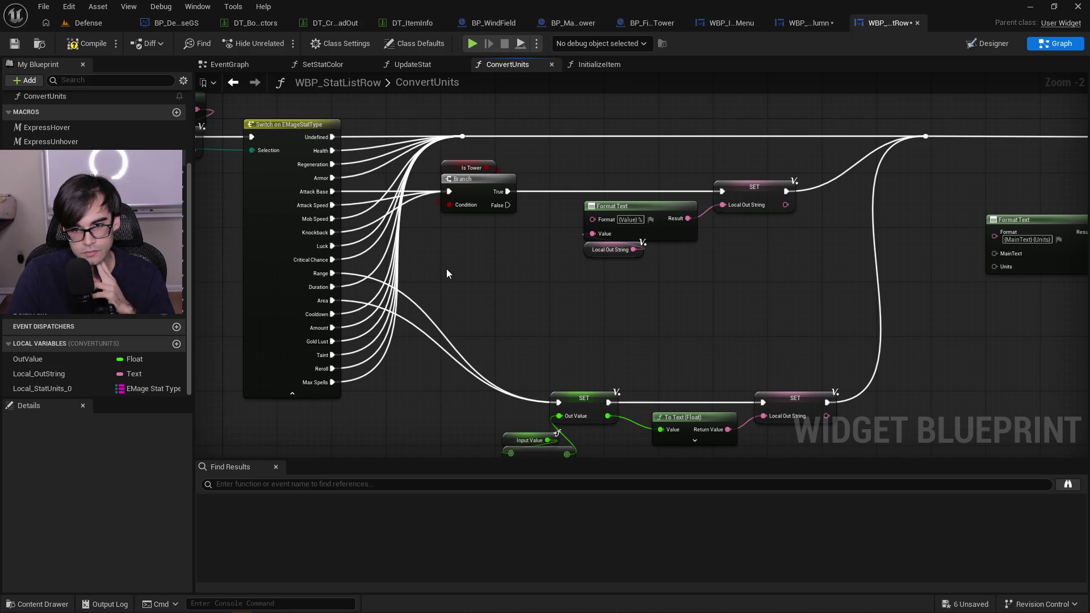
Realign the Branch and Format Text groups and check which stats use percent units
{"action": "left_click_drag", "start_coordinate": [640, 165], "coordinate": [710, 250]}
{"action": "left_click_drag", "start_coordinate": [761, 190], "coordinate": [714, 187]}
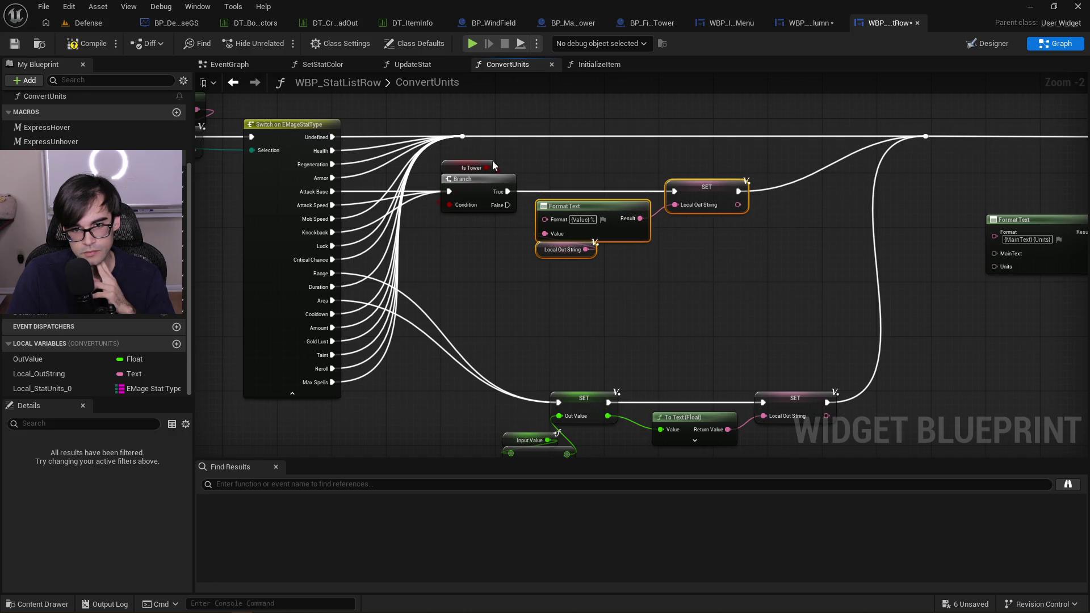
{"action": "left_click_drag", "start_coordinate": [448, 150], "coordinate": [743, 272]}
{"action": "left_click_drag", "start_coordinate": [490, 184], "coordinate": [548, 183]}
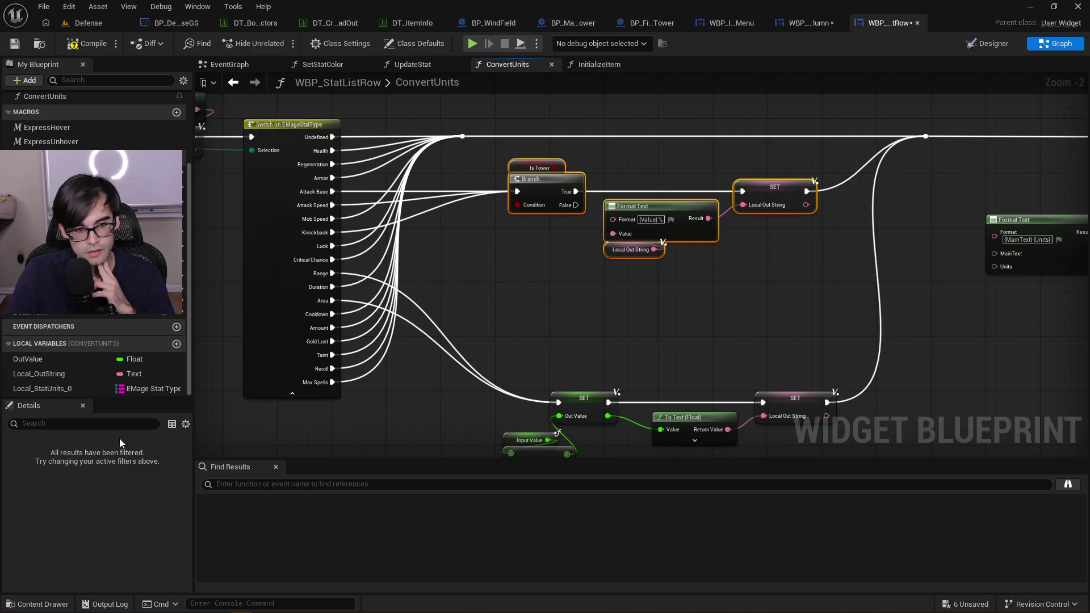
{"action": "left_click", "coordinate": [41, 388]}
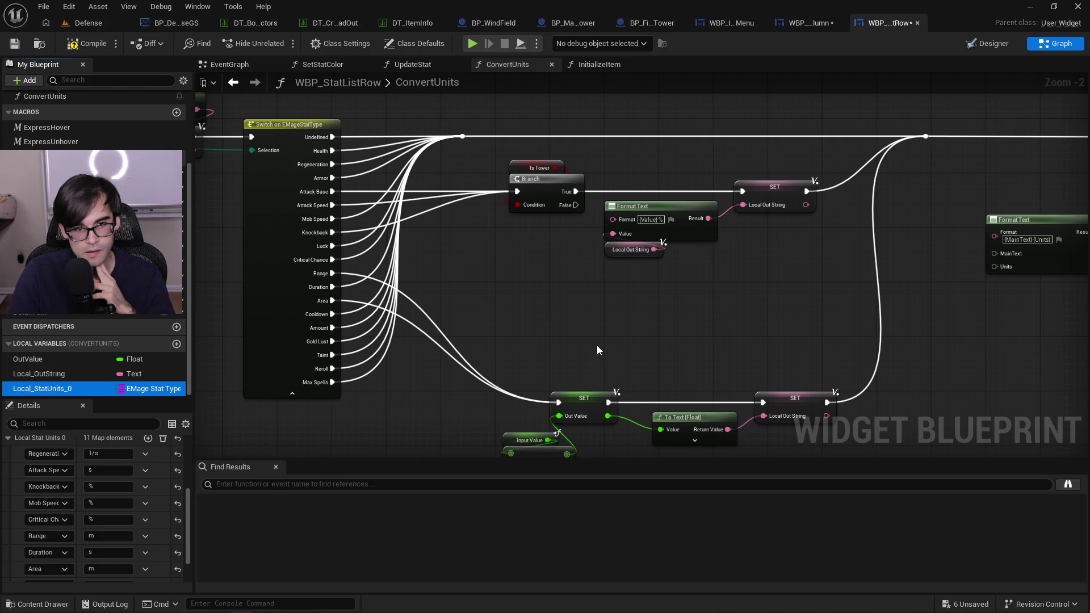
{"action": "left_click_drag", "start_coordinate": [609, 332], "coordinate": [794, 170]}
Duplicate the Format Text–SET group and run the copy from the Critical Chance case
{"action": "key", "text": "ctrl+c"}
{"action": "key", "text": "ctrl+v"}
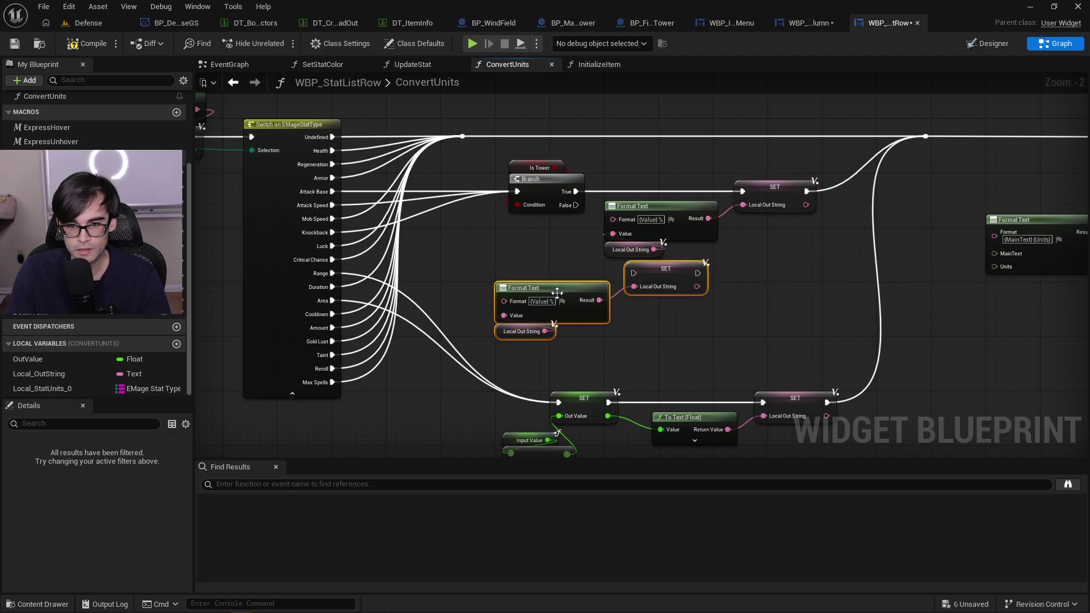
{"action": "mouse_move", "coordinate": [569, 290]}
{"action": "left_mouse_down"}
{"action": "mouse_move", "coordinate": [592, 315]}
{"action": "mouse_move", "coordinate": [591, 305]}
{"action": "left_mouse_up"}
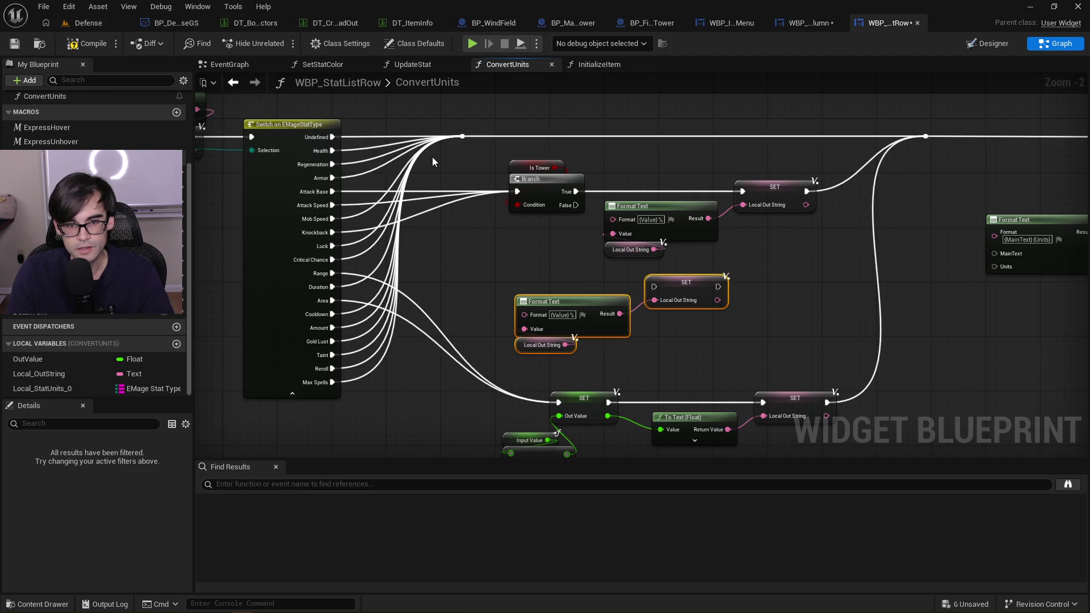
{"action": "mouse_move", "coordinate": [332, 259]}
{"action": "left_mouse_down"}
{"action": "mouse_move", "coordinate": [653, 289]}
{"action": "mouse_move", "coordinate": [724, 255]}
{"action": "mouse_move", "coordinate": [717, 274]}
{"action": "mouse_move", "coordinate": [659, 273]}
{"action": "left_mouse_up"}
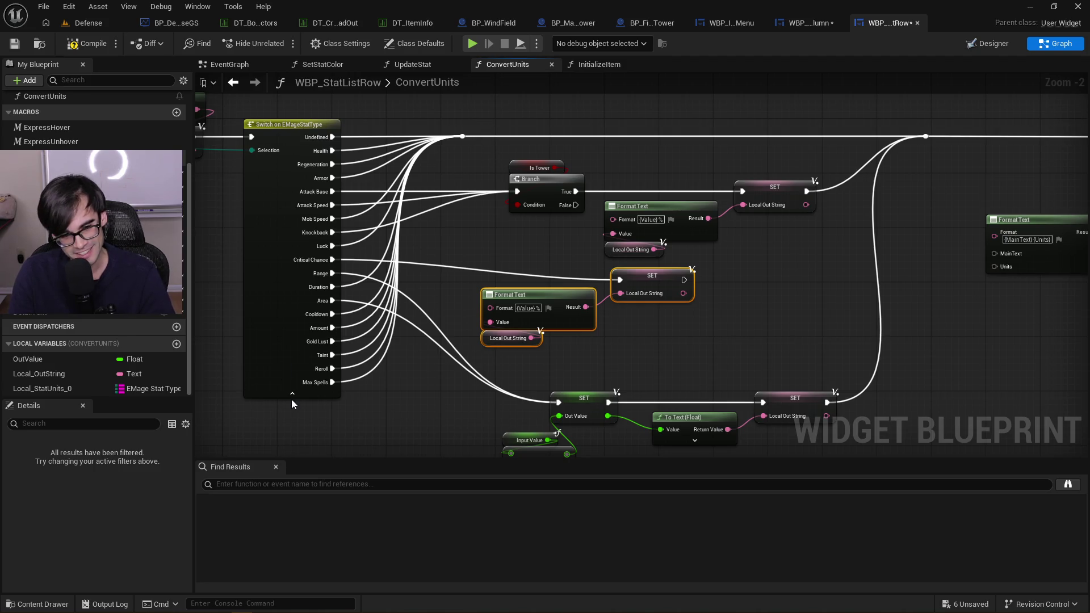
Raise the merge reroute point and move the Is Tower branch group up and left
{"action": "mouse_move", "coordinate": [468, 209]}
{"action": "left_mouse_down"}
{"action": "mouse_move", "coordinate": [771, 251]}
{"action": "mouse_move", "coordinate": [601, 260]}
{"action": "mouse_move", "coordinate": [584, 322]}
{"action": "left_mouse_up"}
{"action": "scroll", "coordinate": [686, 284], "scroll_direction": "up", "scroll_amount": 1}
{"action": "scroll", "coordinate": [584, 322], "scroll_direction": "down", "scroll_amount": 1}
{"action": "left_click", "coordinate": [551, 213]}
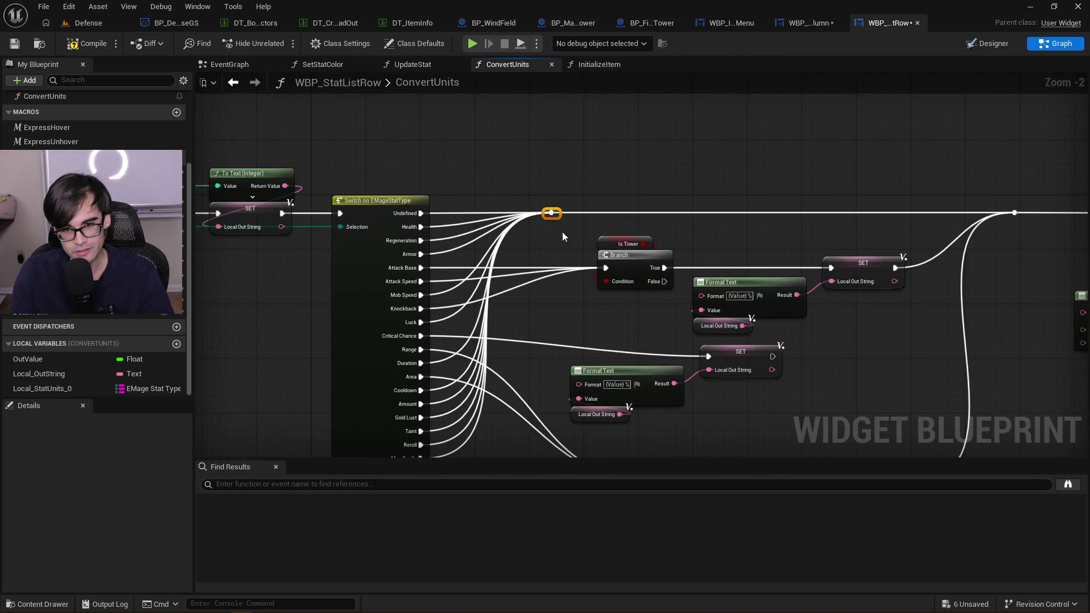
{"action": "mouse_move", "coordinate": [559, 212]}
{"action": "left_mouse_down"}
{"action": "mouse_move", "coordinate": [565, 126]}
{"action": "mouse_move", "coordinate": [583, 143]}
{"action": "mouse_move", "coordinate": [573, 187]}
{"action": "mouse_move", "coordinate": [517, 168]}
{"action": "mouse_move", "coordinate": [772, 275]}
{"action": "left_mouse_up"}
{"action": "mouse_move", "coordinate": [775, 233]}
{"action": "left_mouse_down"}
{"action": "mouse_move", "coordinate": [739, 175]}
{"action": "mouse_move", "coordinate": [747, 187]}
{"action": "left_mouse_up"}
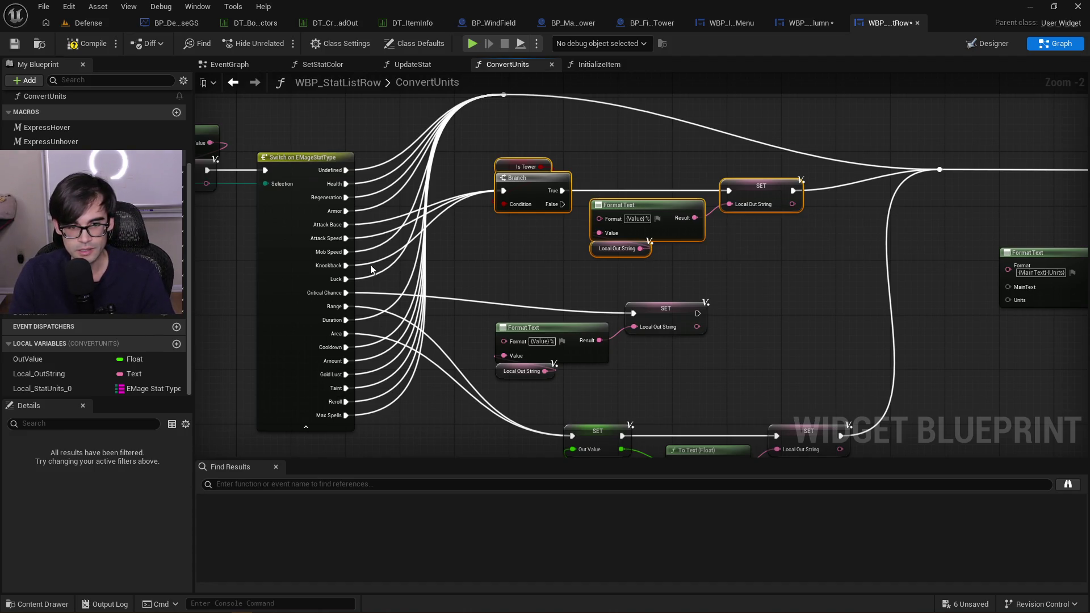
Add reroute points, joining Mob Speed to Critical Chance and Attack Speed and Knockback to the branch
{"action": "left_click_drag", "start_coordinate": [345, 252], "coordinate": [634, 314]}
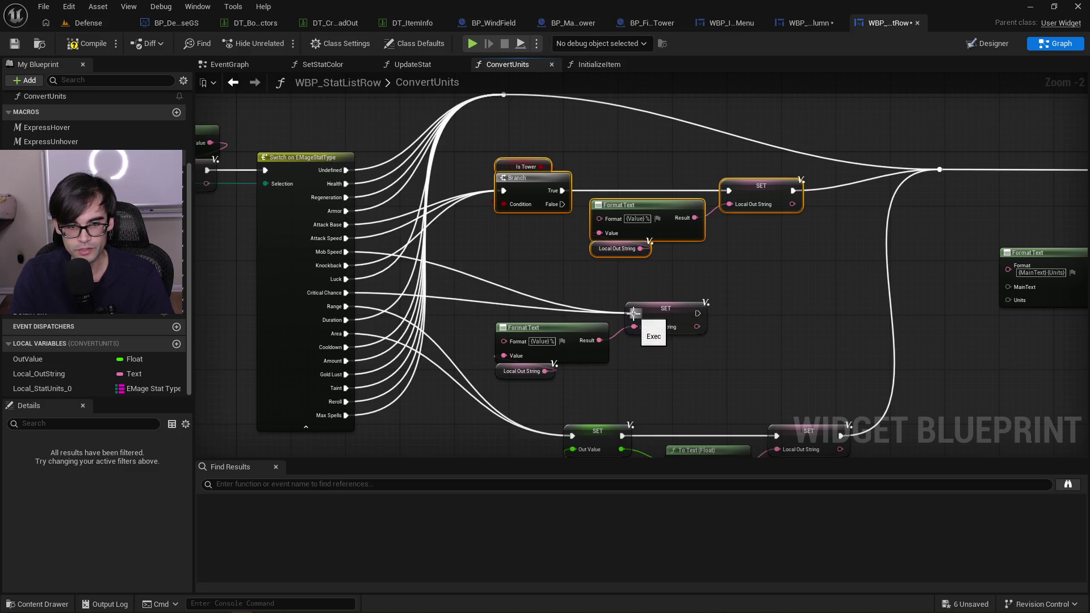
{"action": "double_click", "coordinate": [456, 293]}
{"action": "left_click_drag", "start_coordinate": [345, 252], "coordinate": [456, 292]}
{"action": "double_click", "coordinate": [442, 197]}
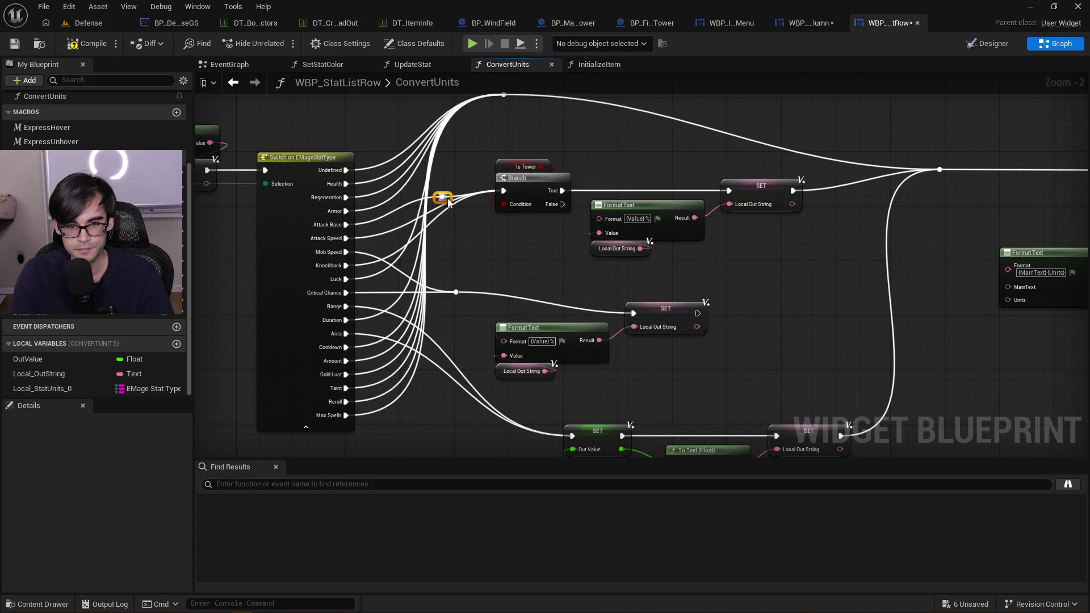
{"action": "left_click_drag", "start_coordinate": [345, 239], "coordinate": [448, 196]}
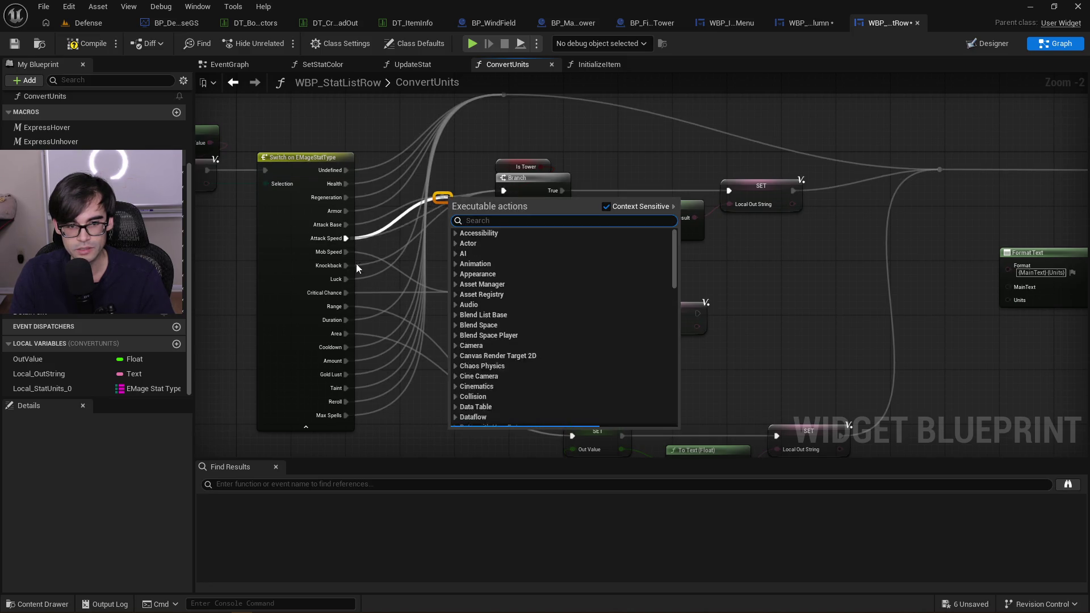
{"action": "left_click", "coordinate": [403, 205]}
{"action": "left_click_drag", "start_coordinate": [349, 237], "coordinate": [443, 196]}
{"action": "mouse_move", "coordinate": [351, 266]}
{"action": "left_mouse_down"}
{"action": "mouse_move", "coordinate": [446, 193]}
{"action": "mouse_move", "coordinate": [478, 193]}
{"action": "left_mouse_up"}
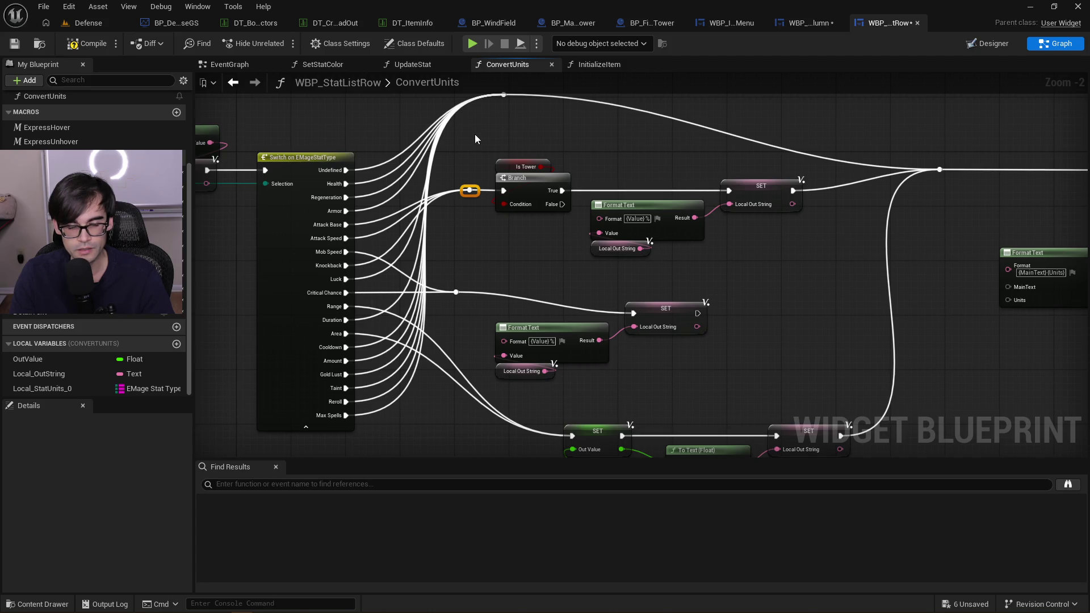
Move the Critical Chance Format Text and SET nodes up and to the right
{"action": "left_click_drag", "start_coordinate": [505, 278], "coordinate": [527, 239]}
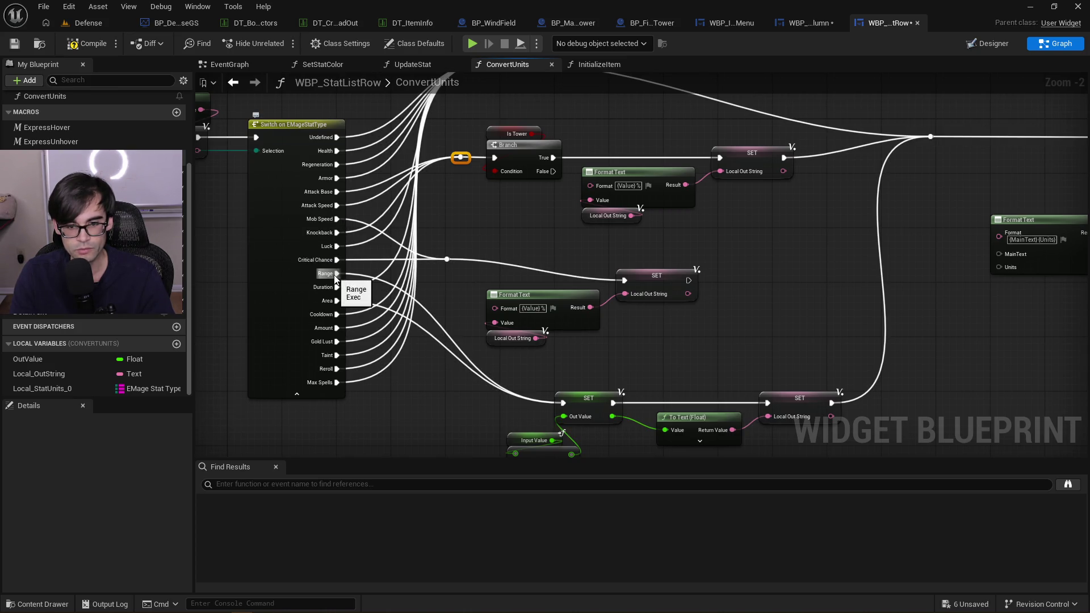
{"action": "mouse_move", "coordinate": [514, 423]}
{"action": "left_mouse_down"}
{"action": "mouse_move", "coordinate": [505, 431]}
{"action": "mouse_move", "coordinate": [782, 345]}
{"action": "mouse_move", "coordinate": [771, 400]}
{"action": "left_mouse_up"}
{"action": "mouse_move", "coordinate": [511, 179]}
{"action": "left_mouse_down"}
{"action": "mouse_move", "coordinate": [424, 267]}
{"action": "mouse_move", "coordinate": [442, 181]}
{"action": "left_mouse_up"}
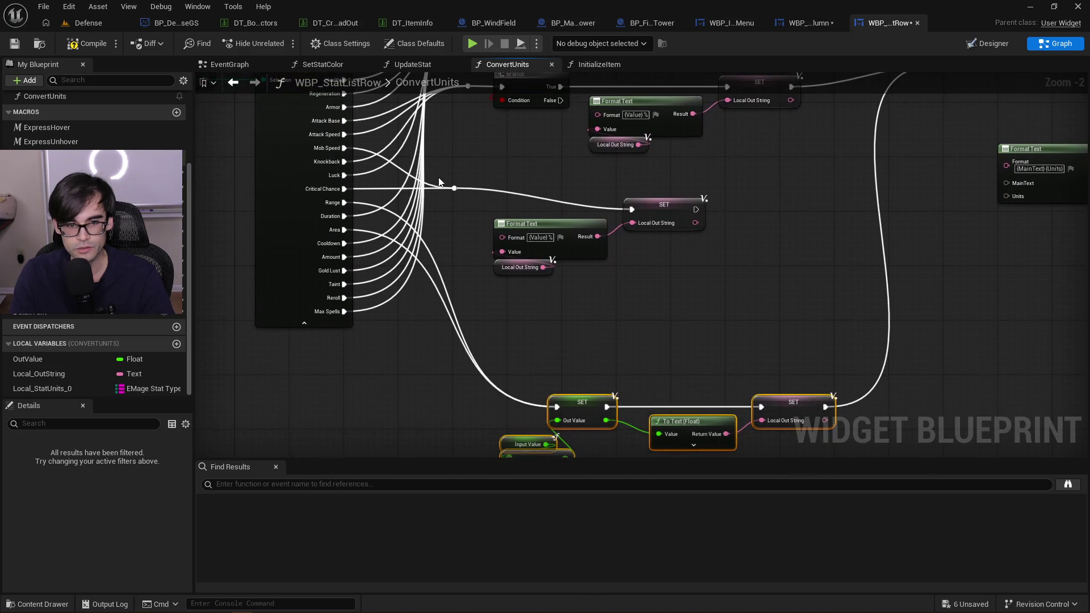
{"action": "left_click_drag", "start_coordinate": [500, 202], "coordinate": [515, 183]}
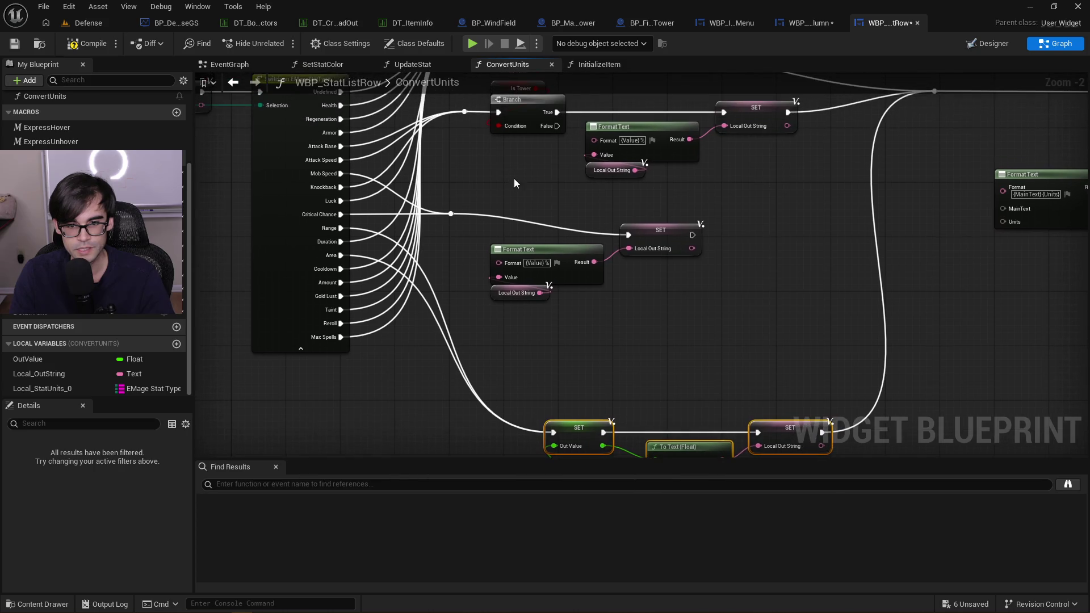
{"action": "mouse_move", "coordinate": [498, 324]}
{"action": "left_mouse_down"}
{"action": "mouse_move", "coordinate": [678, 234]}
{"action": "mouse_move", "coordinate": [704, 206]}
{"action": "mouse_move", "coordinate": [687, 213]}
{"action": "left_mouse_up"}
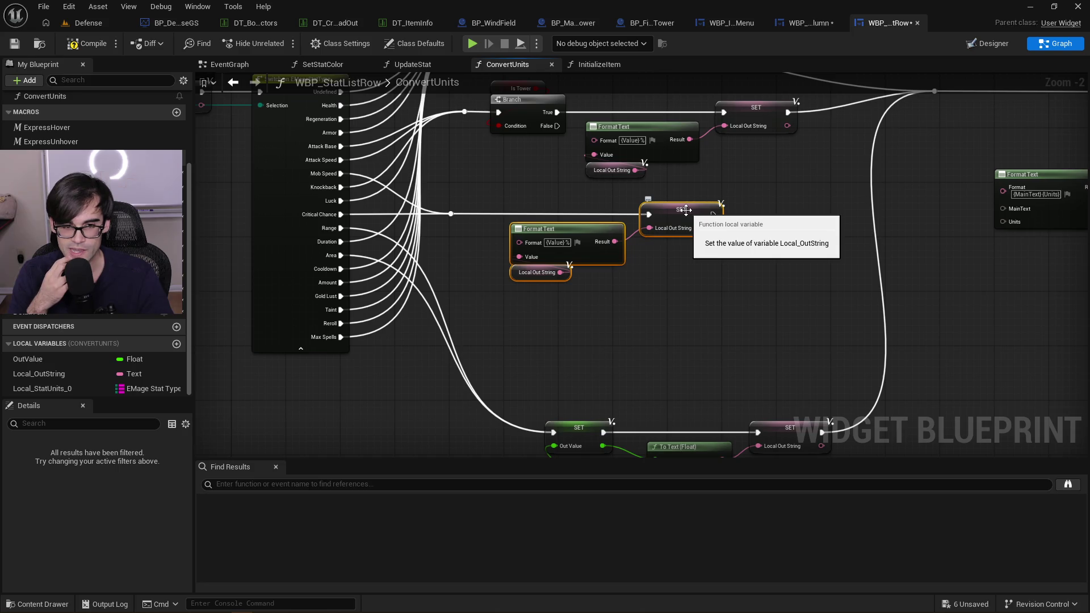
Shift the Critical Chance formatting nodes right and break the Duration output's link
{"action": "scroll", "coordinate": [625, 255], "scroll_direction": "down", "scroll_amount": 4}
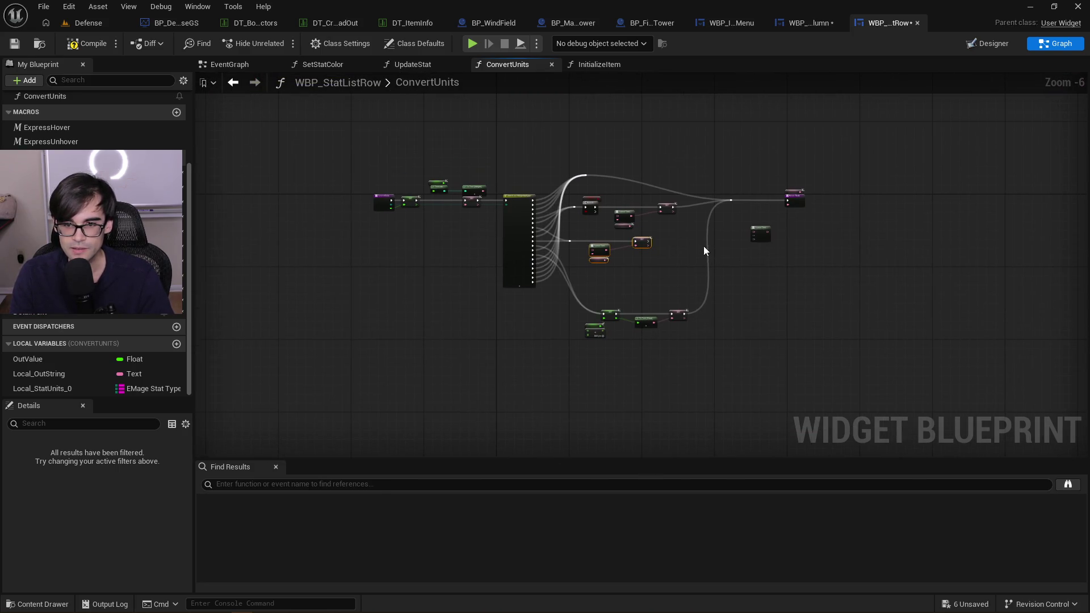
{"action": "scroll", "coordinate": [686, 257], "scroll_direction": "up", "scroll_amount": 3}
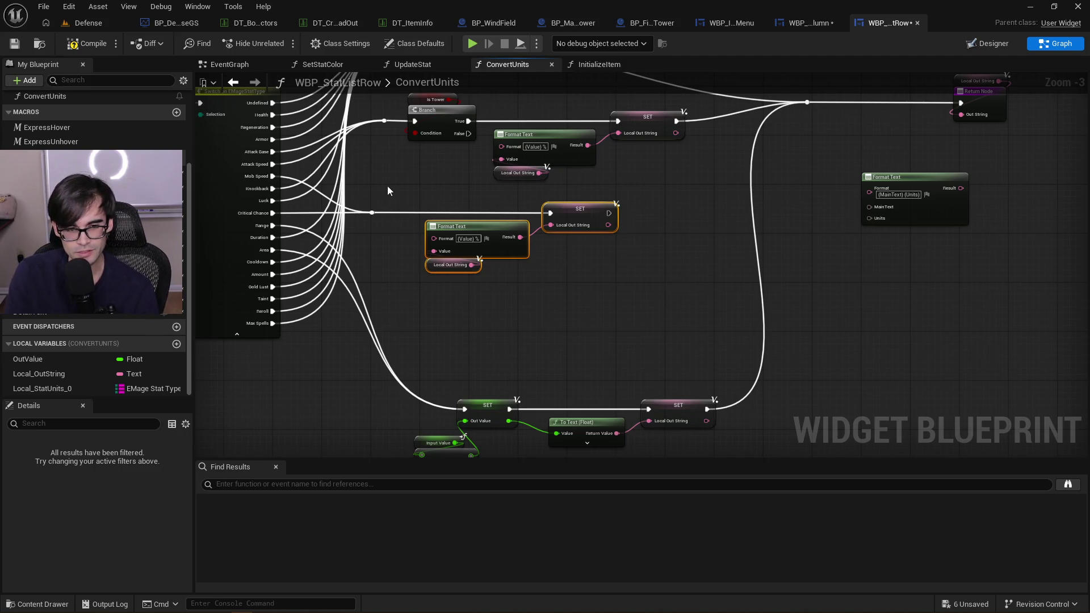
{"action": "mouse_move", "coordinate": [591, 204]}
{"action": "left_mouse_down"}
{"action": "mouse_move", "coordinate": [673, 203]}
{"action": "mouse_move", "coordinate": [655, 203]}
{"action": "left_mouse_up"}
{"action": "scroll", "coordinate": [391, 226], "scroll_direction": "up", "scroll_amount": 1}
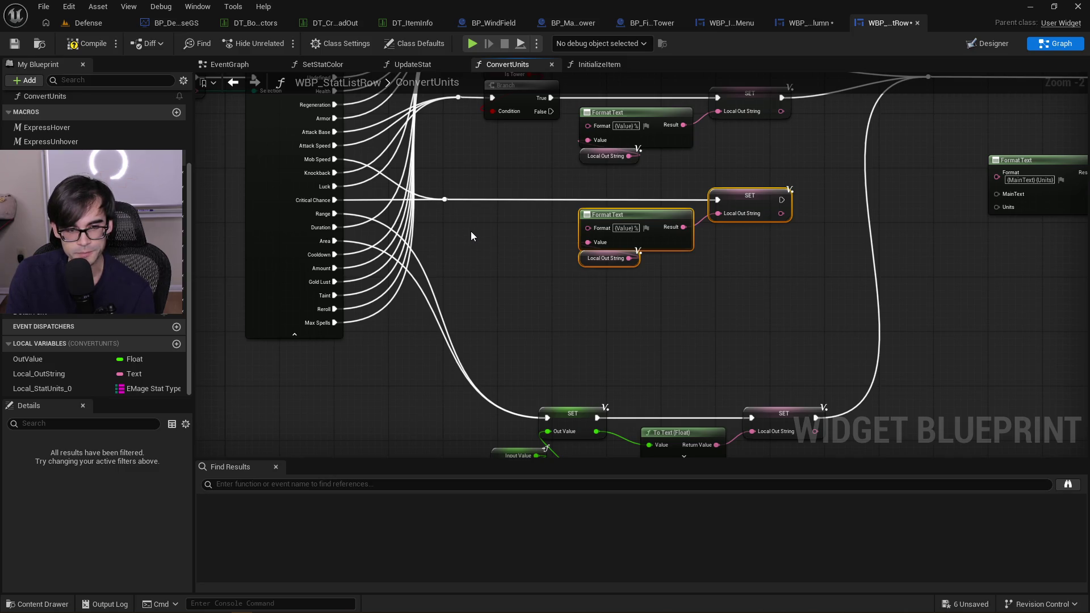
{"action": "left_click", "coordinate": [334, 227], "text": "alt"}
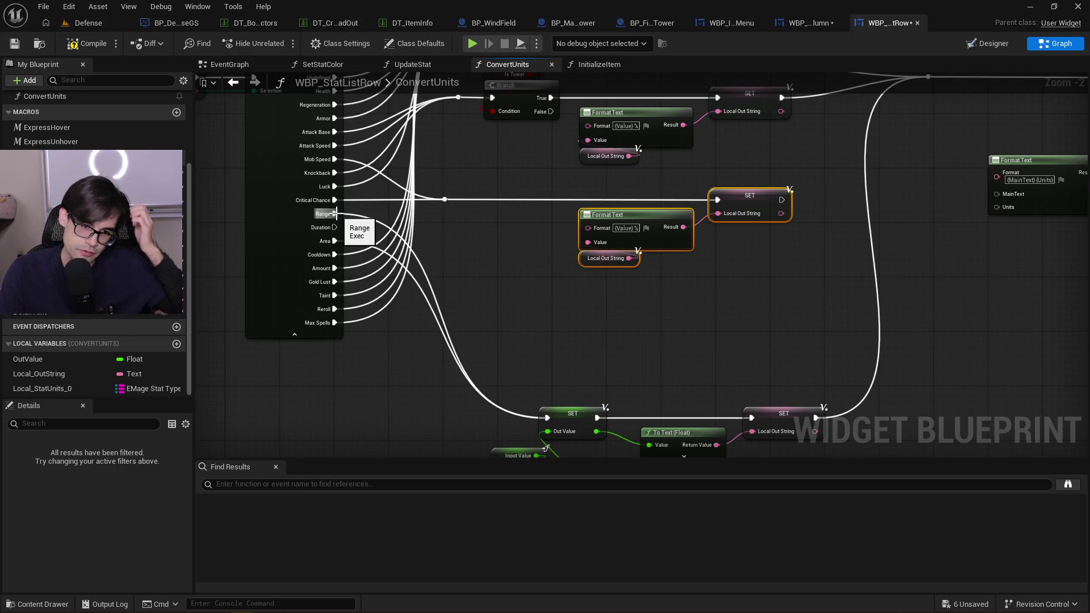
Move the Is Tower branch group upward and connect Duration to the Is Tower branch
{"action": "left_click_drag", "start_coordinate": [487, 175], "coordinate": [498, 237]}
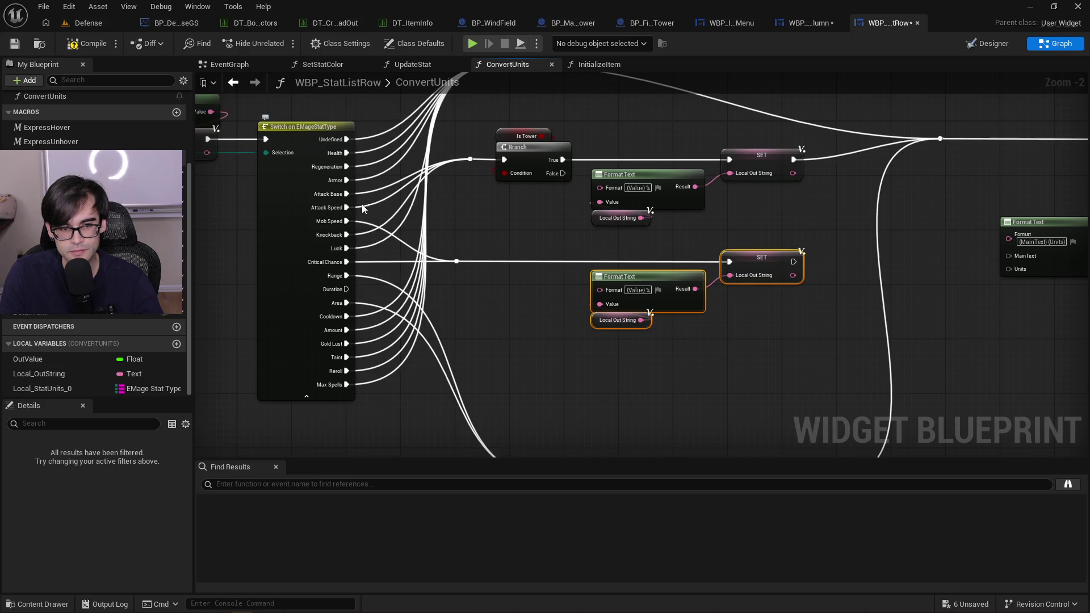
{"action": "left_click_drag", "start_coordinate": [488, 117], "coordinate": [805, 234]}
{"action": "mouse_move", "coordinate": [771, 160]}
{"action": "left_mouse_down"}
{"action": "mouse_move", "coordinate": [770, 147]}
{"action": "mouse_move", "coordinate": [761, 155]}
{"action": "left_mouse_up"}
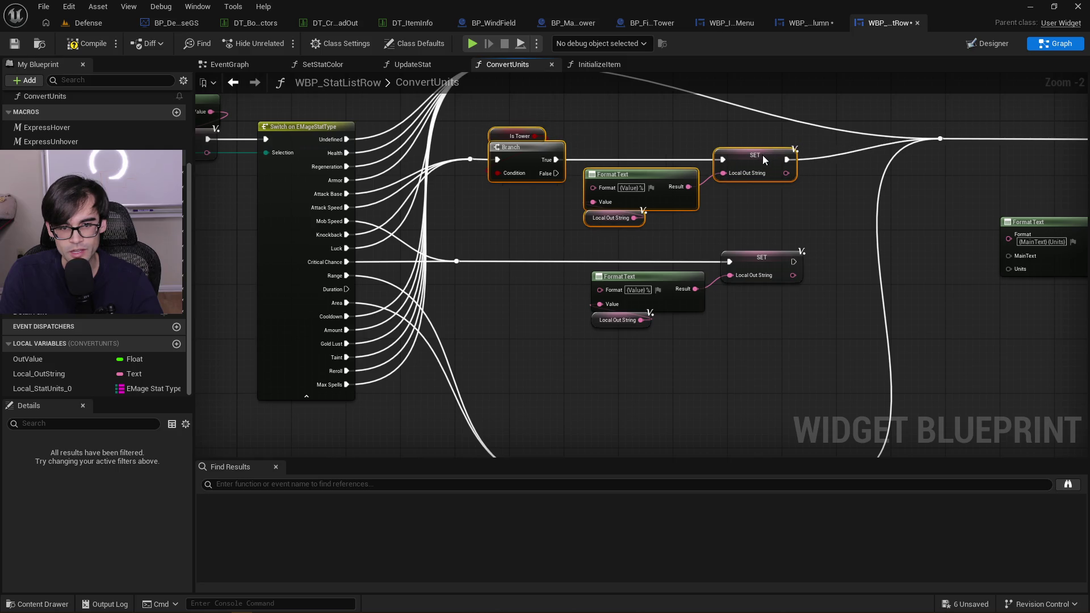
{"action": "left_click", "coordinate": [639, 131]}
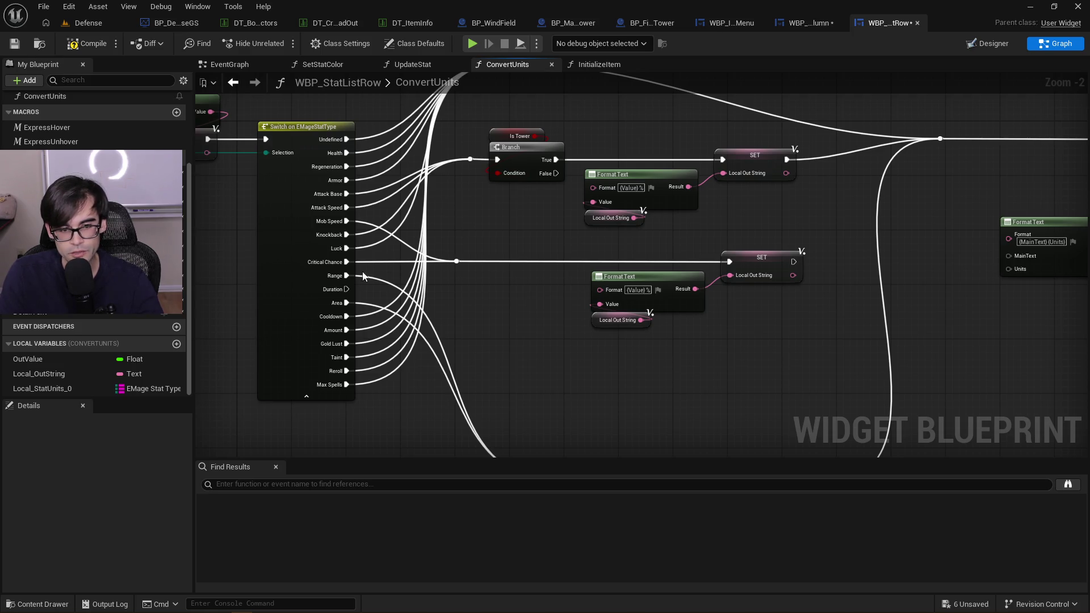
{"action": "left_click_drag", "start_coordinate": [346, 289], "coordinate": [472, 157]}
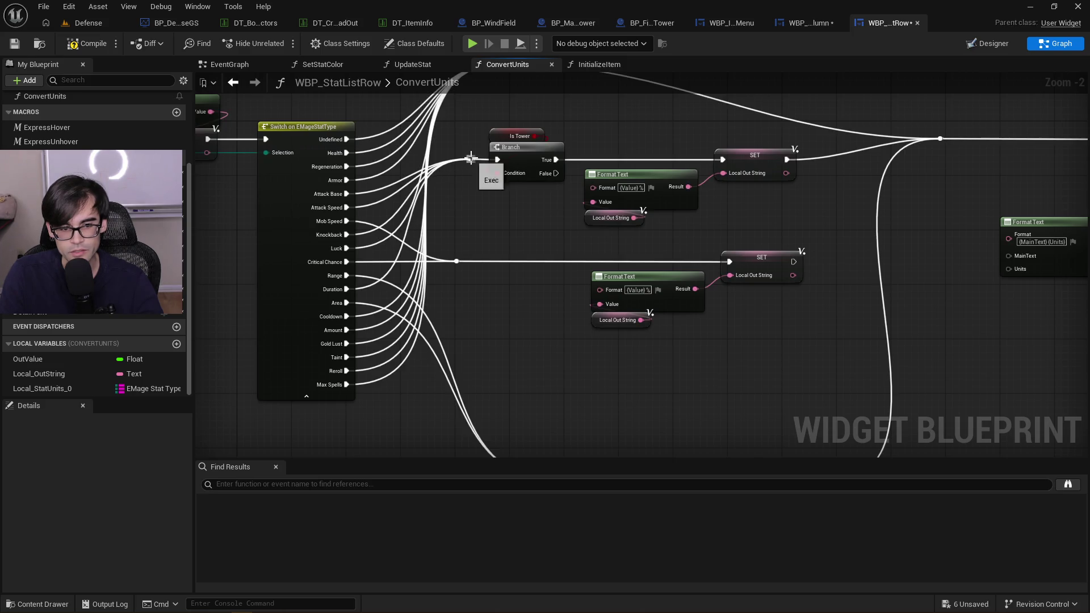
Send Taint through the Critical Chance reroute point and disconnect the Regeneration output
{"action": "mouse_move", "coordinate": [508, 347]}
{"action": "left_mouse_down"}
{"action": "mouse_move", "coordinate": [525, 324]}
{"action": "mouse_move", "coordinate": [525, 246]}
{"action": "mouse_move", "coordinate": [533, 335]}
{"action": "left_mouse_up"}
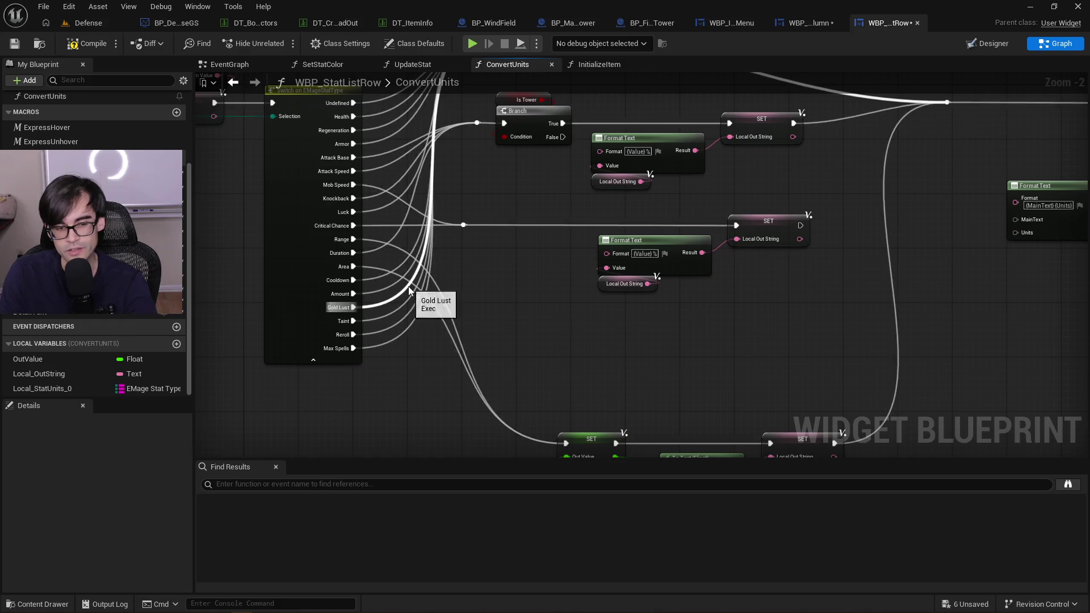
{"action": "left_click_drag", "start_coordinate": [543, 443], "coordinate": [513, 356]}
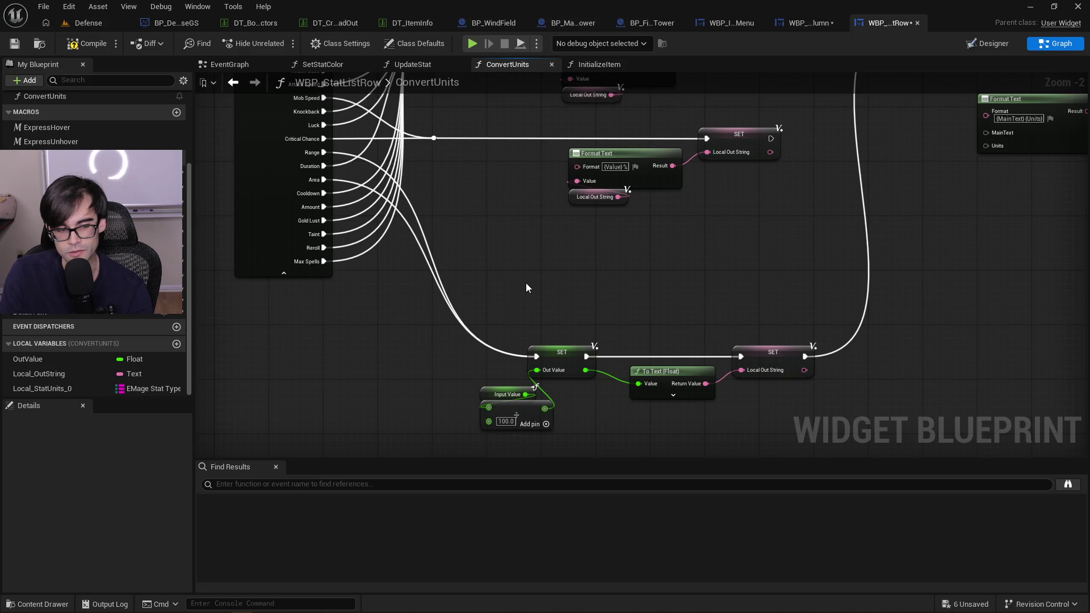
{"action": "mouse_move", "coordinate": [526, 288]}
{"action": "left_mouse_down"}
{"action": "mouse_move", "coordinate": [527, 325]}
{"action": "mouse_move", "coordinate": [530, 280]}
{"action": "mouse_move", "coordinate": [531, 352]}
{"action": "left_mouse_up"}
{"action": "left_click_drag", "start_coordinate": [531, 281], "coordinate": [531, 226]}
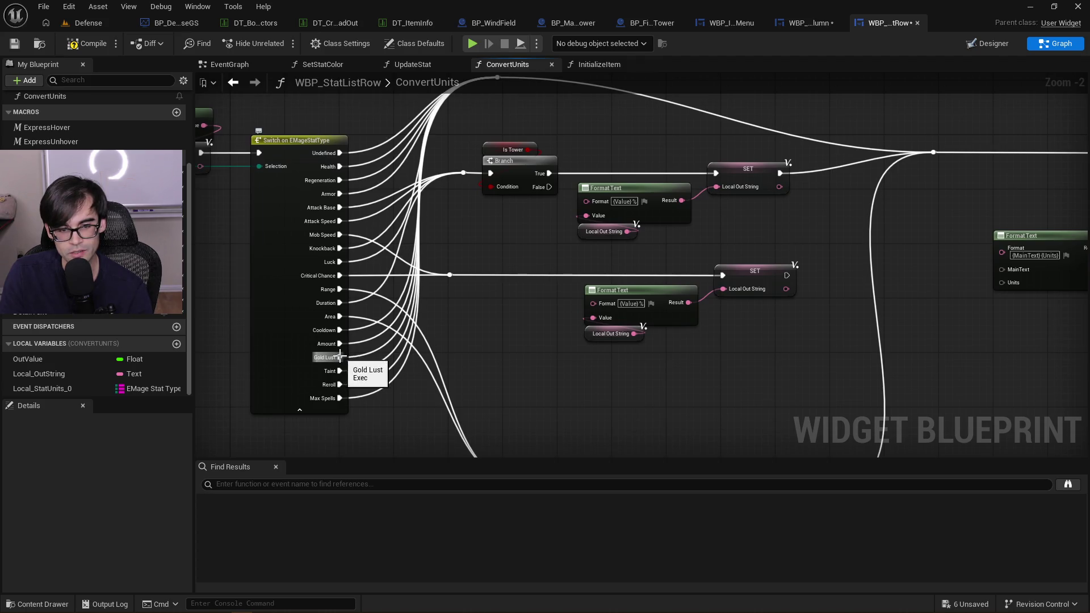
{"action": "mouse_move", "coordinate": [381, 366]}
{"action": "left_mouse_down"}
{"action": "mouse_move", "coordinate": [372, 350]}
{"action": "mouse_move", "coordinate": [442, 259]}
{"action": "left_mouse_up"}
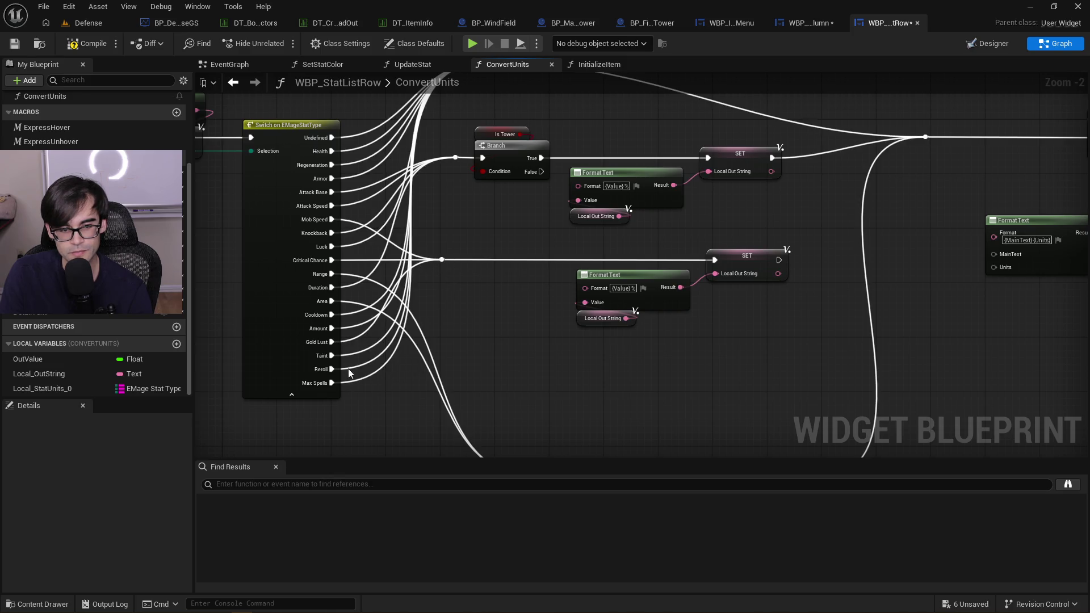
{"action": "left_click_drag", "start_coordinate": [332, 355], "coordinate": [442, 259]}
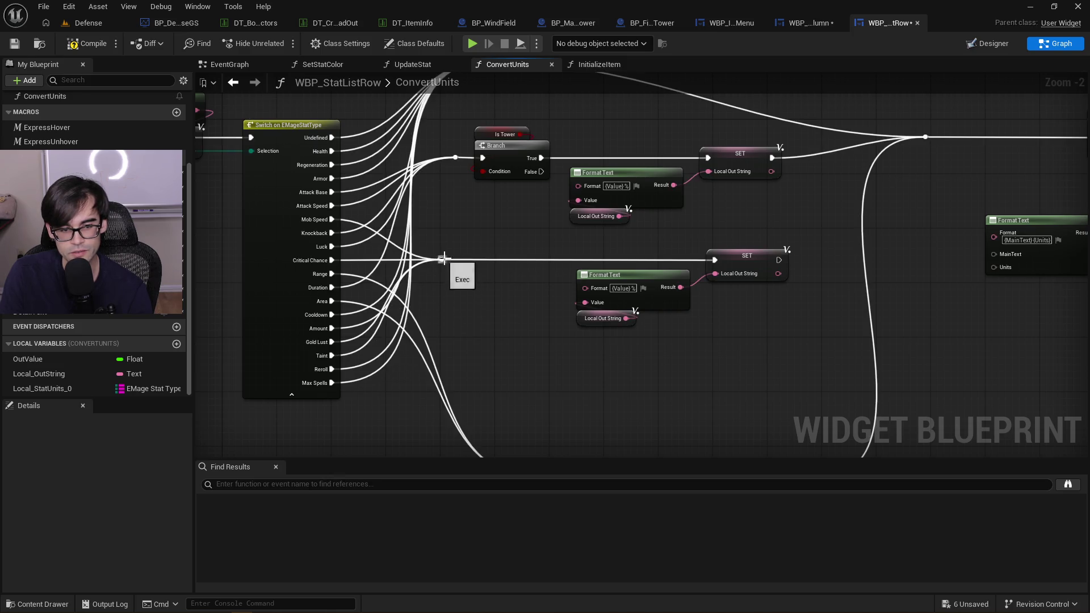
{"action": "left_click_drag", "start_coordinate": [477, 324], "coordinate": [509, 394]}
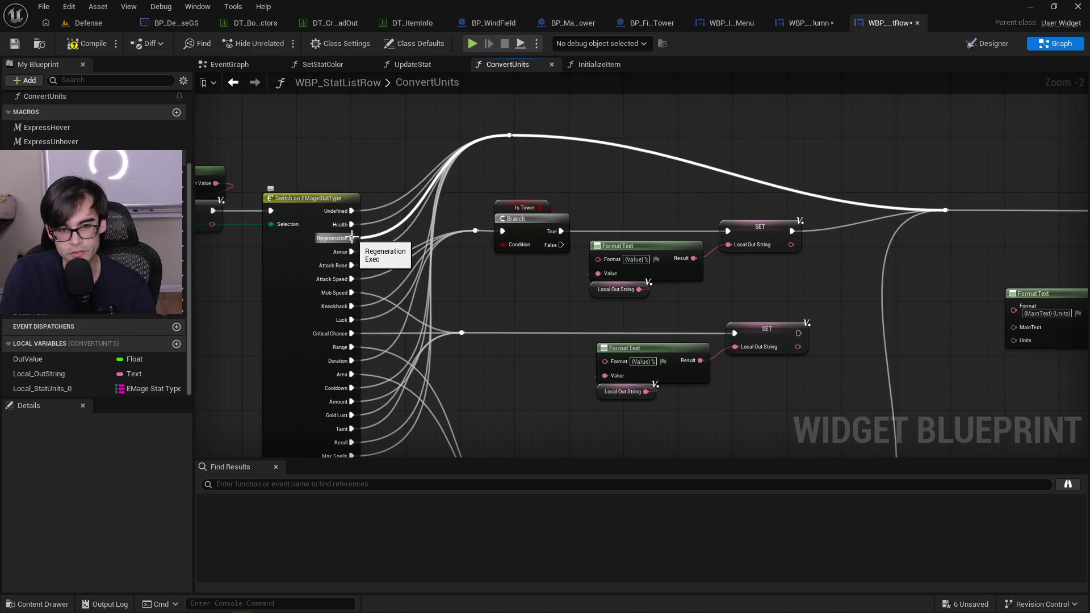
{"action": "left_click", "coordinate": [352, 237], "text": "alt"}
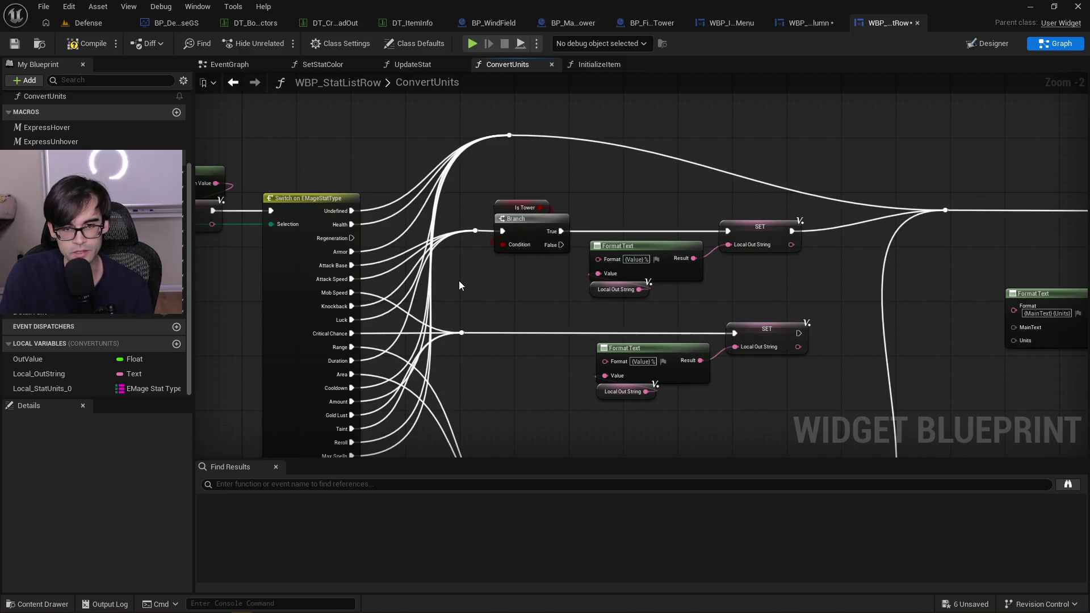
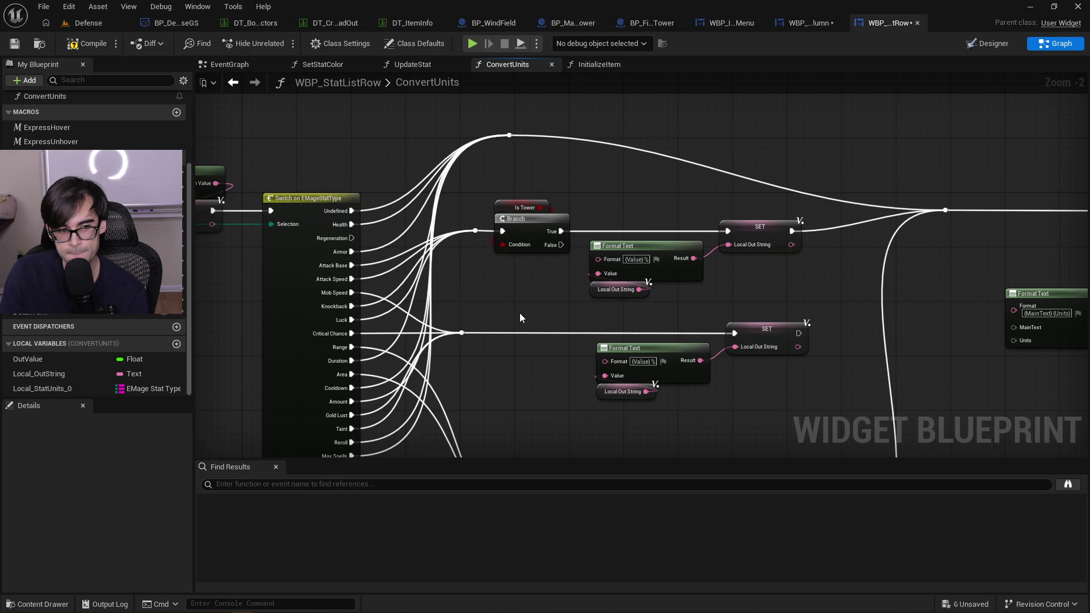
Select Local_StatUnits_0 and delete its Knockback, Mob Speed and Critical Chance entries
{"action": "left_click", "coordinate": [48, 384]}
{"action": "scroll", "coordinate": [159, 471], "scroll_direction": "down", "scroll_amount": 1}
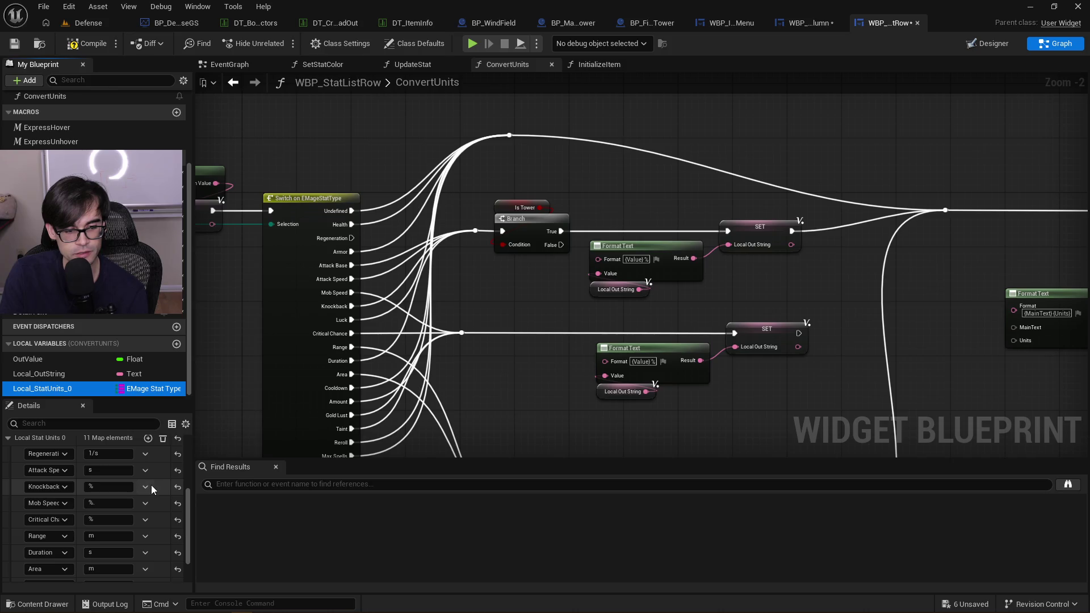
{"action": "left_click", "coordinate": [145, 487]}
{"action": "left_click", "coordinate": [151, 505]}
{"action": "left_click", "coordinate": [149, 486]}
{"action": "left_click", "coordinate": [153, 503]}
{"action": "left_click", "coordinate": [145, 486]}
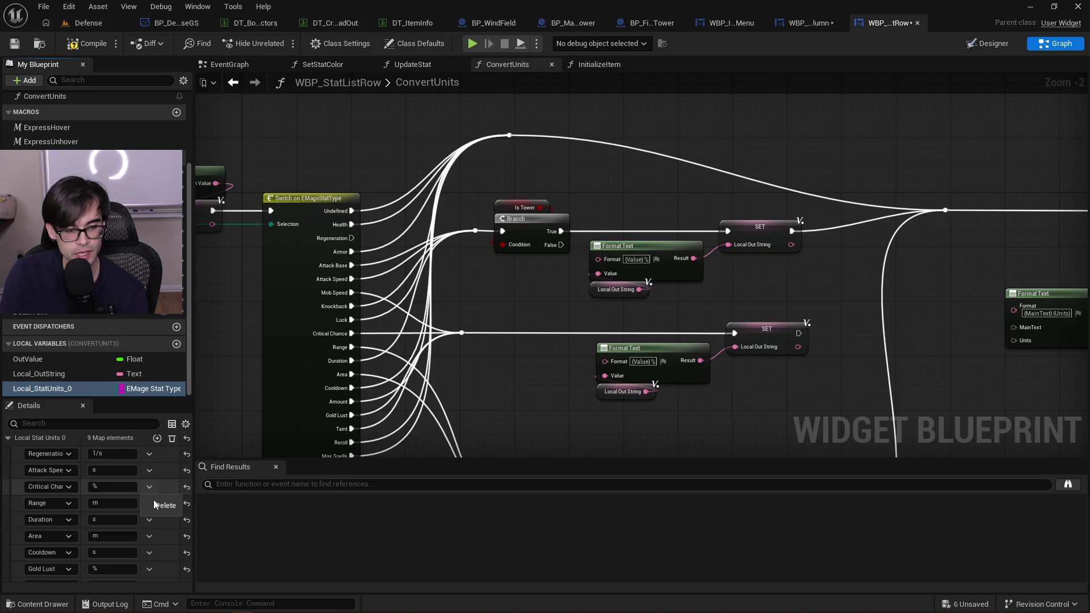
{"action": "left_click", "coordinate": [156, 505]}
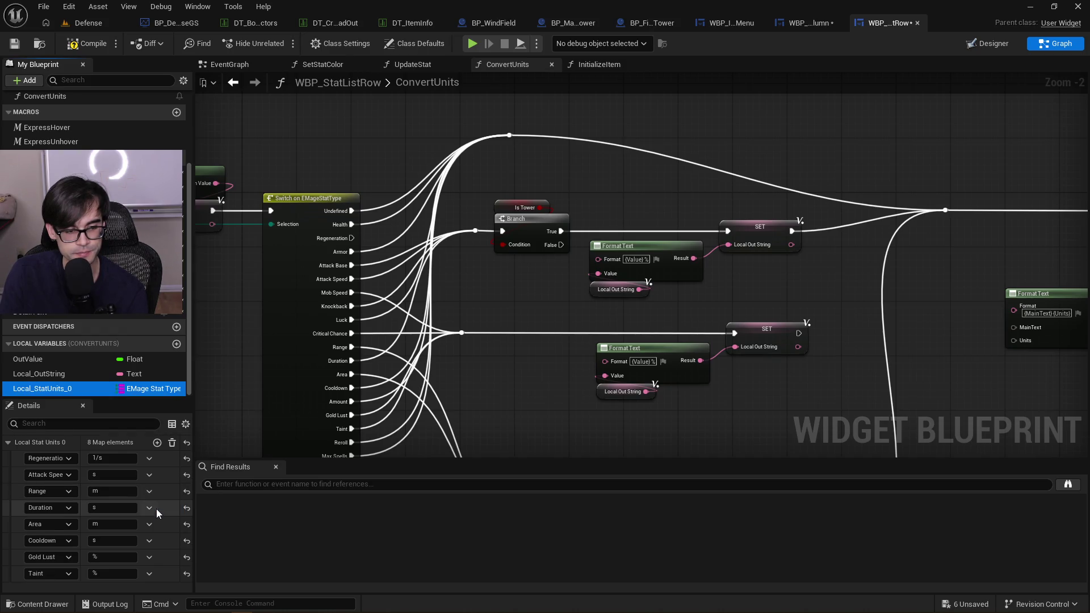
Delete the Gold Lust and Taint entries, then wire Branch False to the top reroute
{"action": "left_click", "coordinate": [151, 557]}
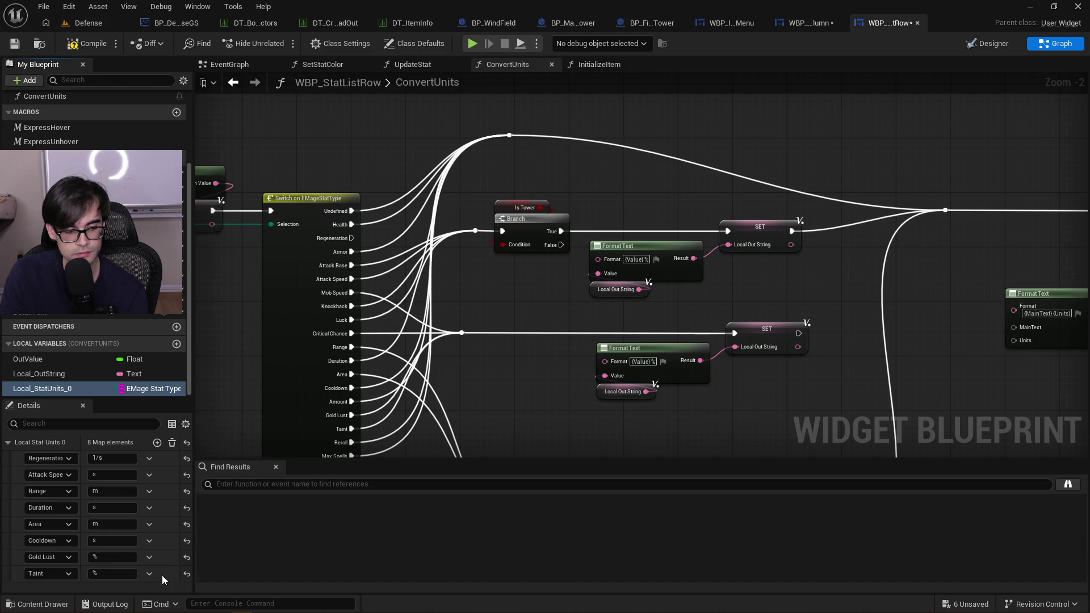
{"action": "left_click", "coordinate": [162, 577]}
{"action": "left_click", "coordinate": [147, 573]}
{"action": "left_click", "coordinate": [163, 590]}
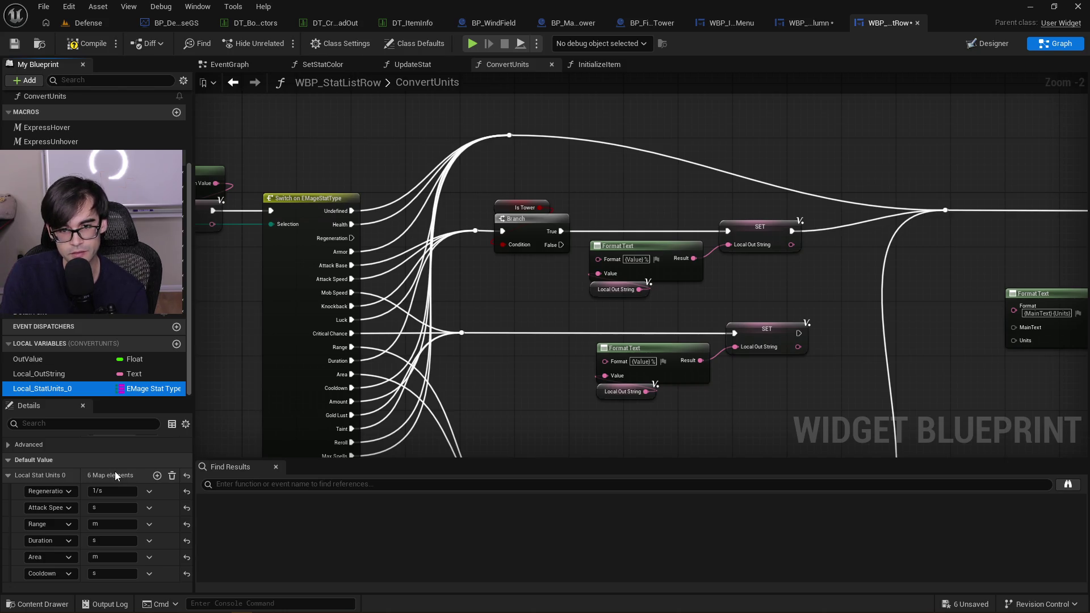
{"action": "mouse_move", "coordinate": [562, 245]}
{"action": "left_mouse_down"}
{"action": "mouse_move", "coordinate": [506, 165]}
{"action": "mouse_move", "coordinate": [509, 137]}
{"action": "mouse_move", "coordinate": [631, 144]}
{"action": "left_mouse_up"}
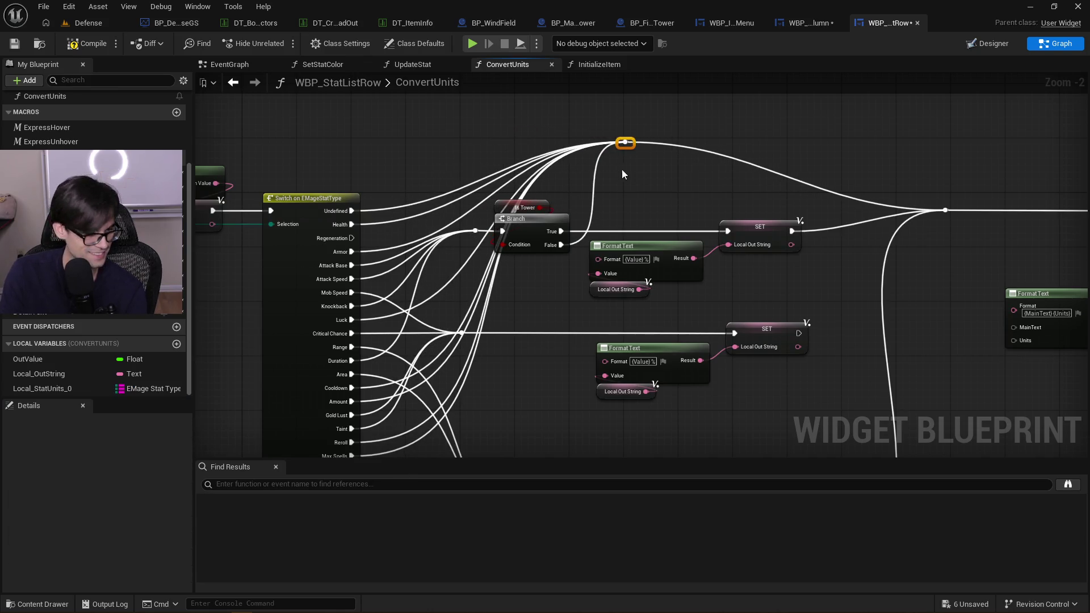
Shift the reroute, Return Node and both Format Text/SET chains right, recentering on Switch and Branch
{"action": "scroll", "coordinate": [616, 165], "scroll_direction": "down", "scroll_amount": 1}
{"action": "left_click_drag", "start_coordinate": [574, 177], "coordinate": [915, 360]}
{"action": "mouse_move", "coordinate": [767, 177]}
{"action": "left_mouse_down"}
{"action": "mouse_move", "coordinate": [1000, 189]}
{"action": "mouse_move", "coordinate": [995, 199]}
{"action": "left_mouse_up"}
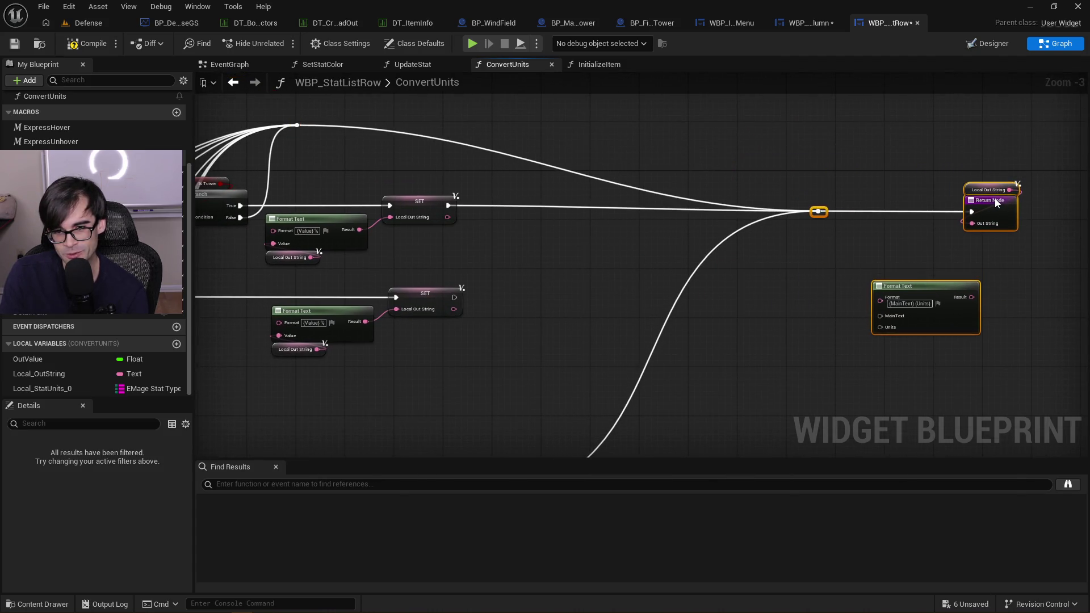
{"action": "left_click", "coordinate": [490, 211]}
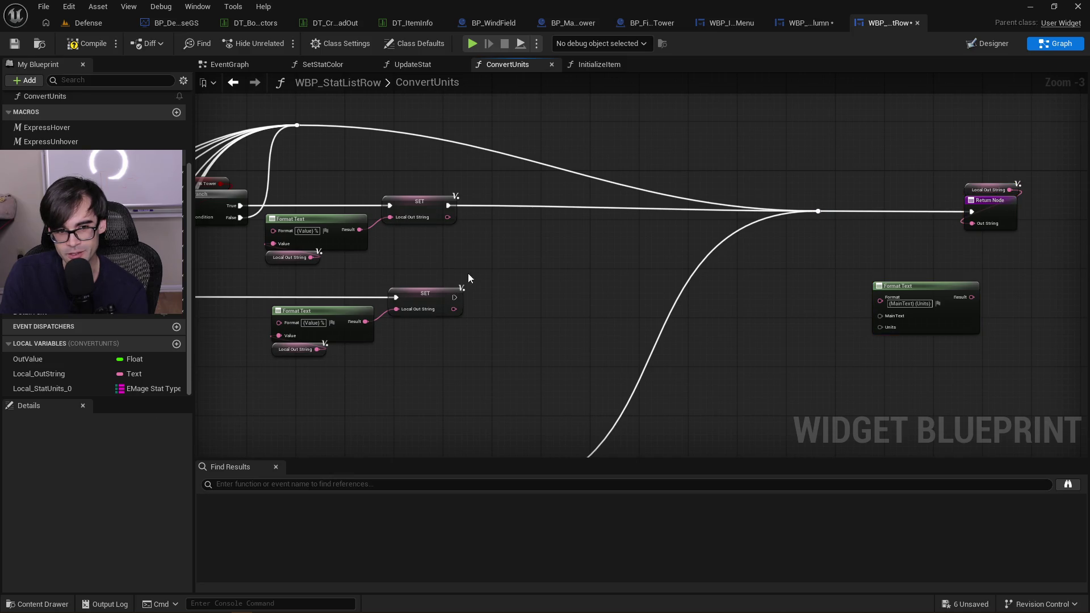
{"action": "left_click_drag", "start_coordinate": [461, 275], "coordinate": [634, 253]}
{"action": "mouse_move", "coordinate": [445, 340]}
{"action": "left_mouse_down"}
{"action": "mouse_move", "coordinate": [562, 191]}
{"action": "mouse_move", "coordinate": [730, 192]}
{"action": "left_mouse_up"}
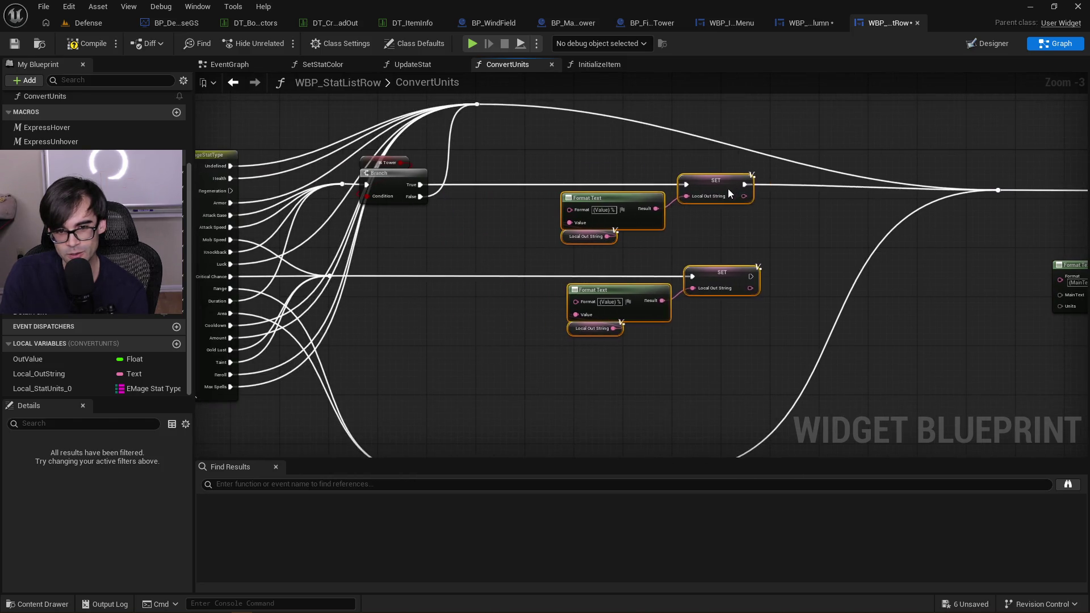
{"action": "left_click_drag", "start_coordinate": [516, 268], "coordinate": [581, 303]}
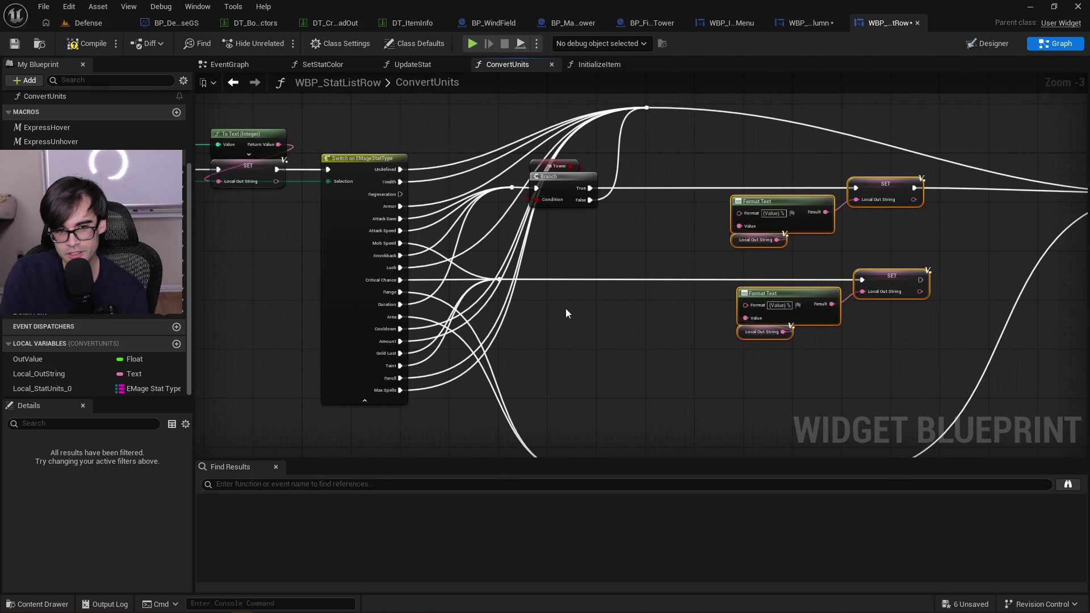
{"action": "scroll", "coordinate": [503, 403], "scroll_direction": "up", "scroll_amount": 2}
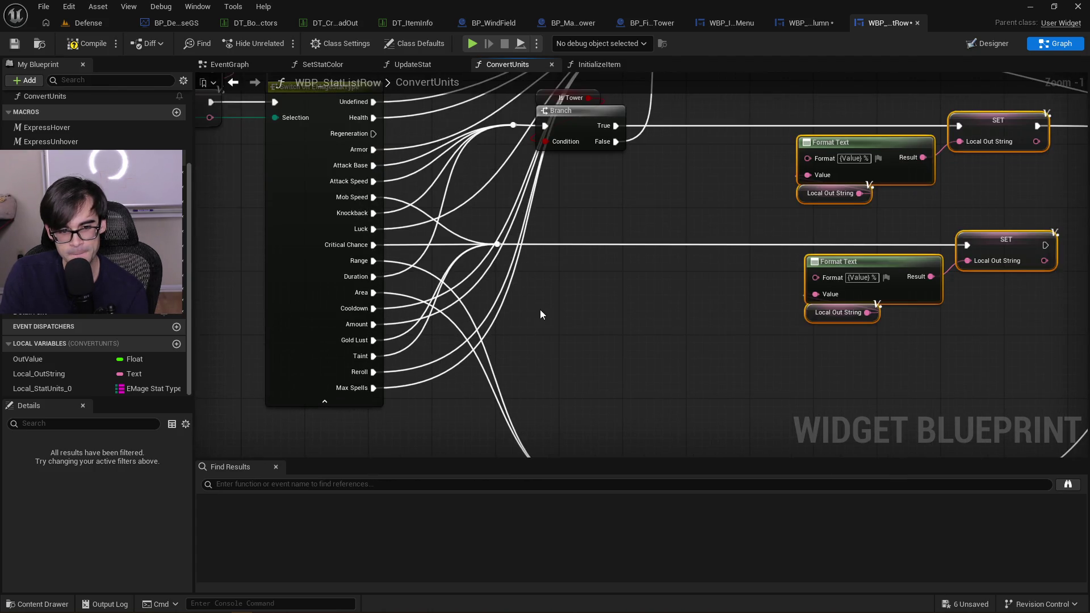
{"action": "left_click_drag", "start_coordinate": [554, 296], "coordinate": [557, 398]}
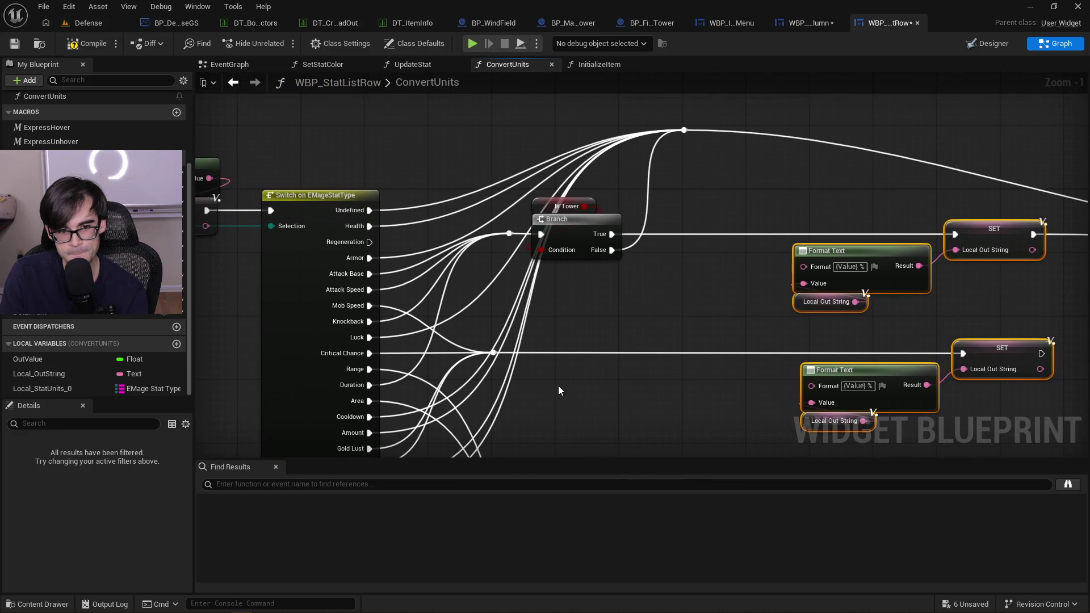
Add a reroute knot on the Undefined wire above the Switch and connect Health and Armor to it
{"action": "left_click", "coordinate": [683, 129]}
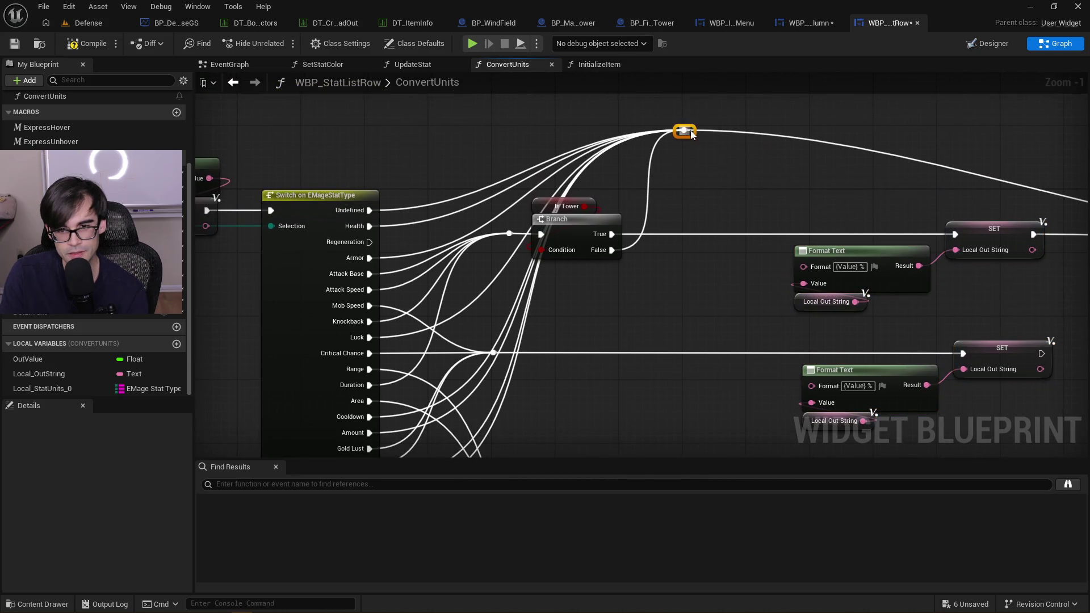
{"action": "left_click_drag", "start_coordinate": [684, 130], "coordinate": [771, 186]}
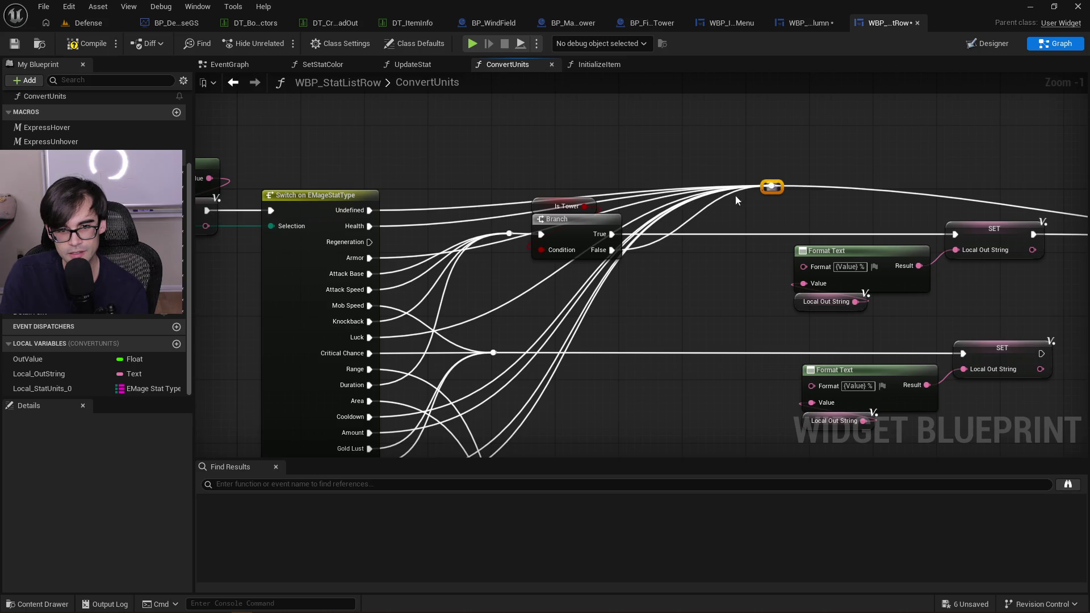
{"action": "double_click", "coordinate": [449, 205]}
{"action": "mouse_move", "coordinate": [451, 203]}
{"action": "left_mouse_down"}
{"action": "mouse_move", "coordinate": [471, 154]}
{"action": "mouse_move", "coordinate": [448, 144]}
{"action": "left_mouse_up"}
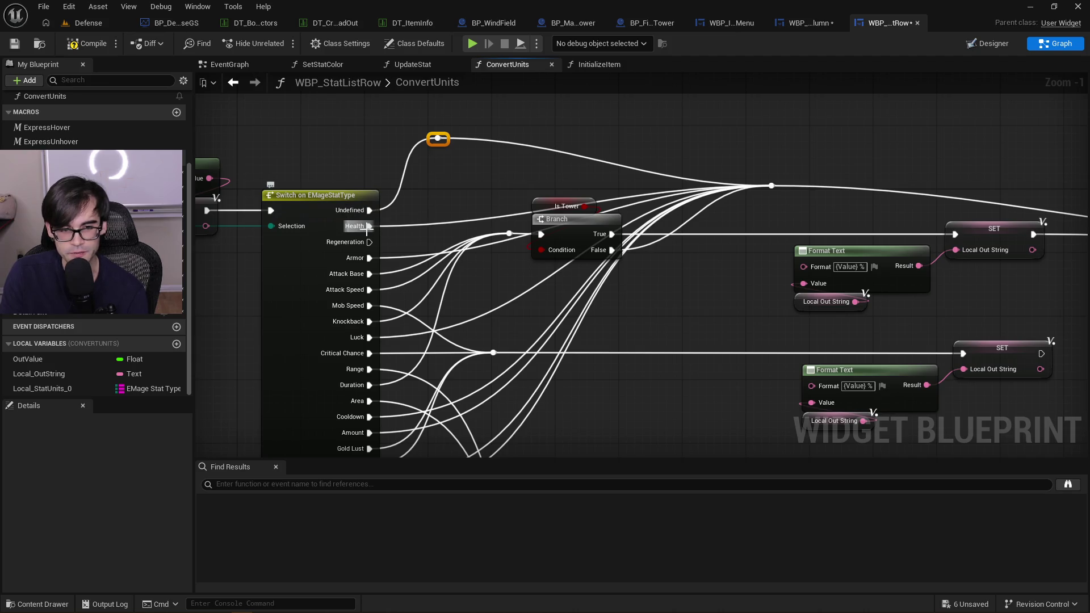
{"action": "left_click_drag", "start_coordinate": [369, 226], "coordinate": [451, 120]}
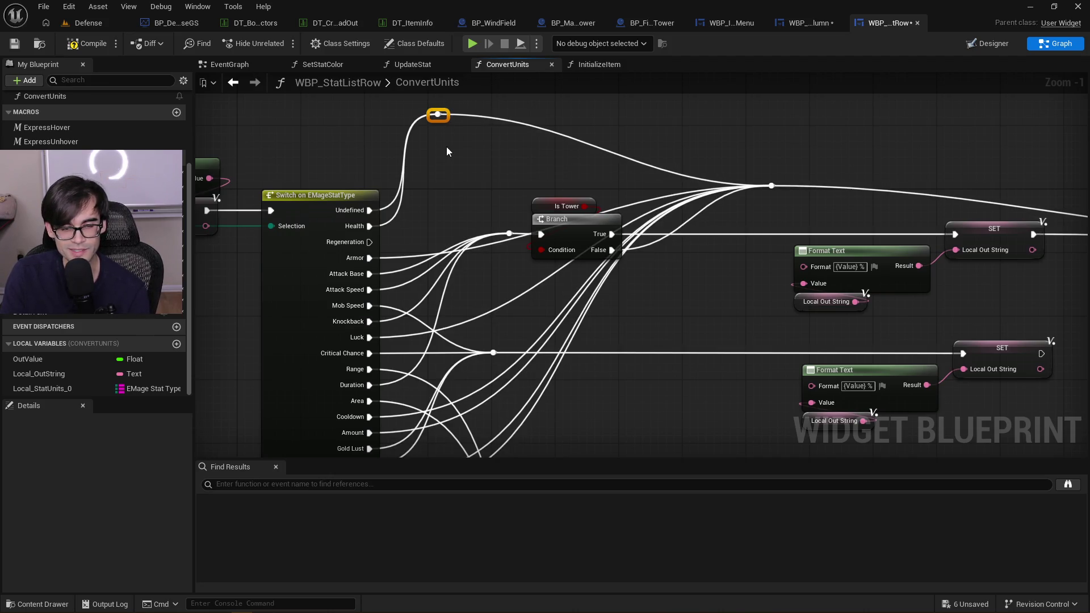
{"action": "left_click_drag", "start_coordinate": [353, 264], "coordinate": [437, 113]}
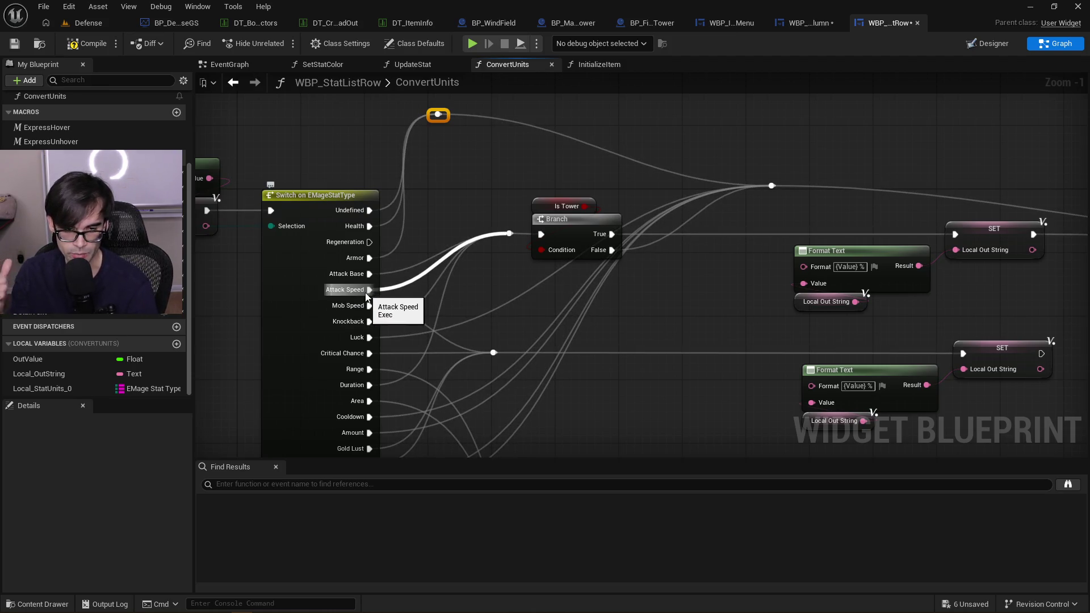
Move the lower Format Text and SET nodes left and the Is Tower Branch slightly right
{"action": "left_click", "coordinate": [752, 352]}
{"action": "mouse_move", "coordinate": [738, 392]}
{"action": "left_mouse_down"}
{"action": "mouse_move", "coordinate": [840, 363]}
{"action": "mouse_move", "coordinate": [964, 283]}
{"action": "mouse_move", "coordinate": [859, 297]}
{"action": "mouse_move", "coordinate": [889, 297]}
{"action": "left_mouse_up"}
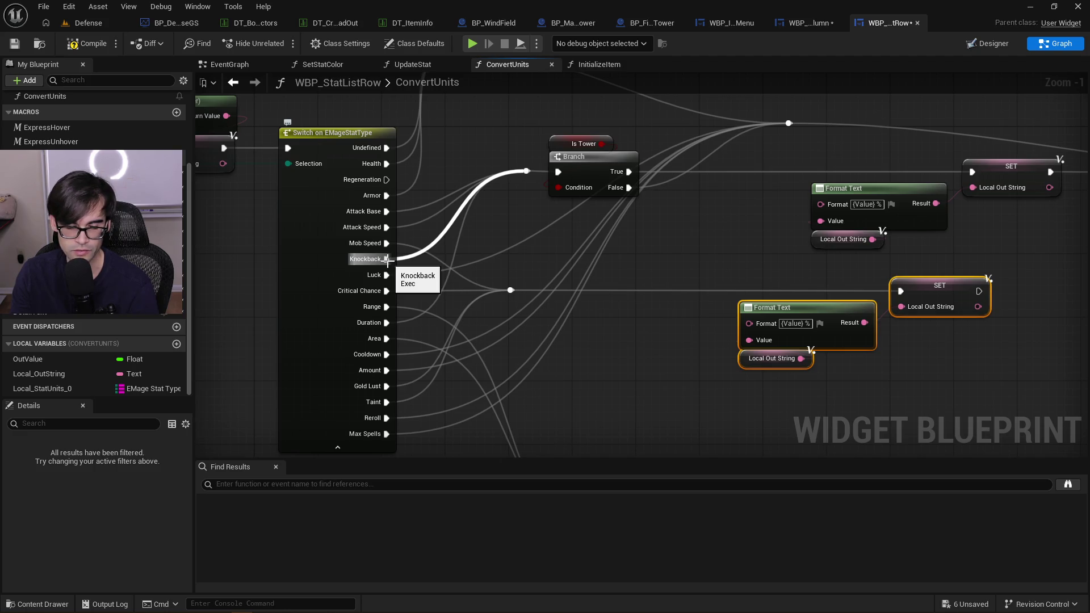
{"action": "mouse_move", "coordinate": [528, 130]}
{"action": "left_mouse_down"}
{"action": "mouse_move", "coordinate": [605, 193]}
{"action": "mouse_move", "coordinate": [606, 160]}
{"action": "left_mouse_up"}
{"action": "left_click", "coordinate": [526, 171]}
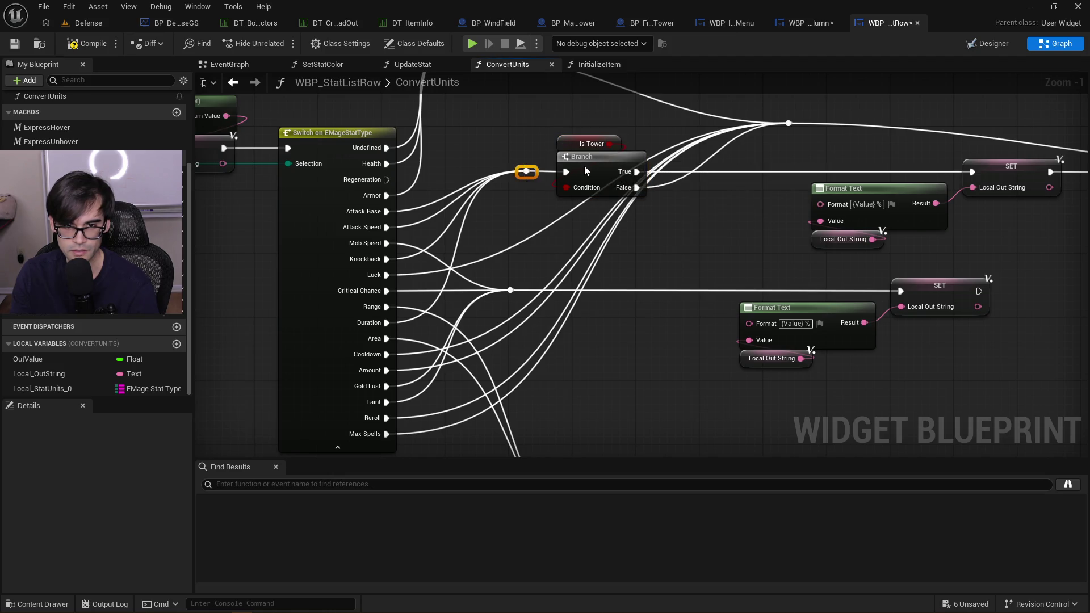
Survey the graph, then wire the Cooldown case into the Is Tower Branch input
{"action": "left_click", "coordinate": [514, 222]}
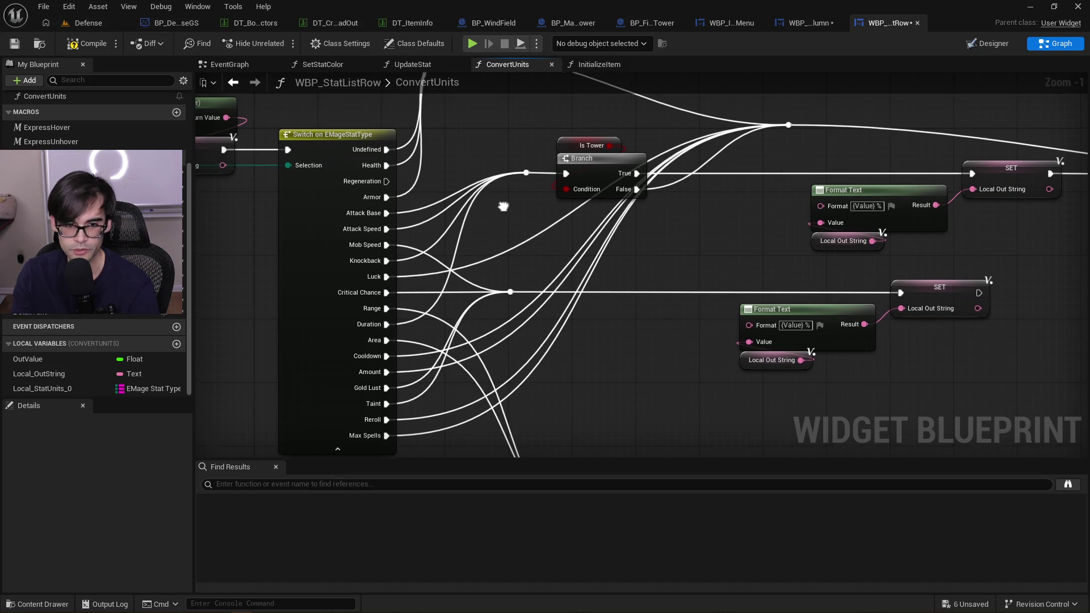
{"action": "left_click_drag", "start_coordinate": [466, 90], "coordinate": [476, 140]}
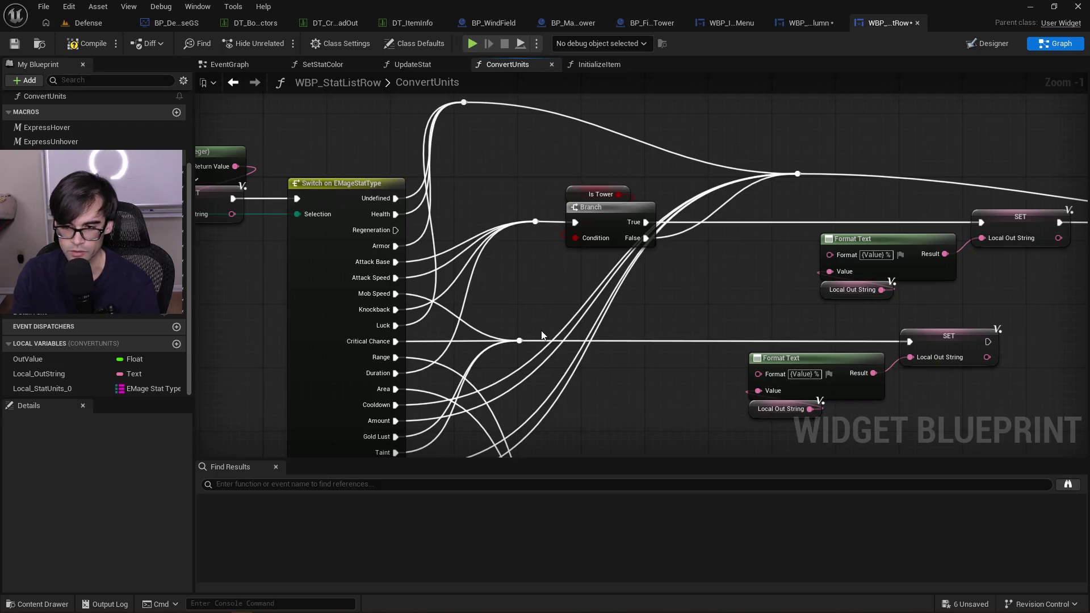
{"action": "left_click_drag", "start_coordinate": [586, 404], "coordinate": [579, 203]}
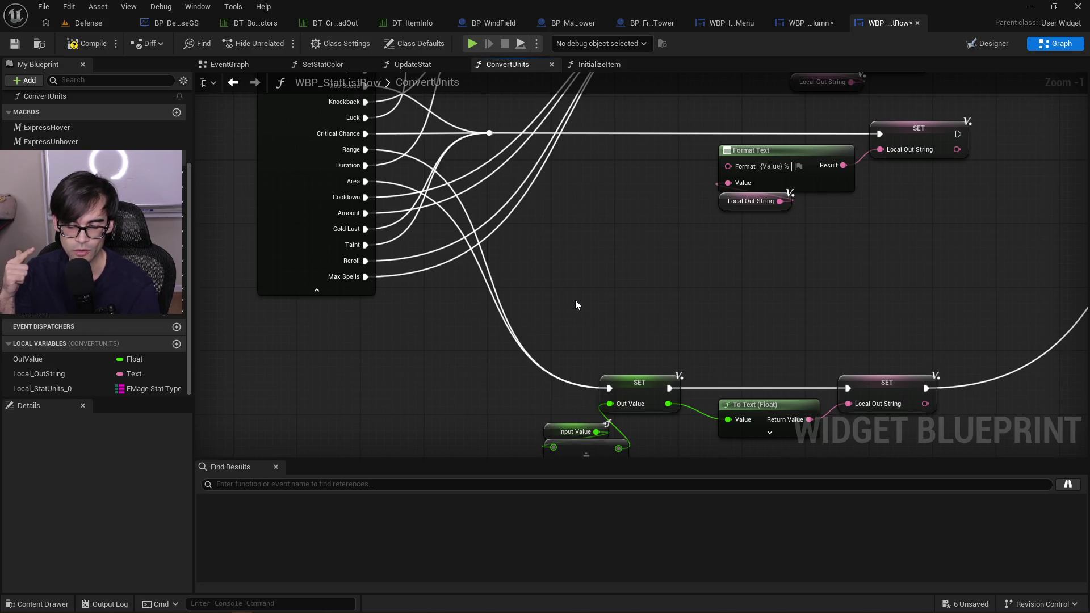
{"action": "left_click_drag", "start_coordinate": [612, 344], "coordinate": [633, 363]}
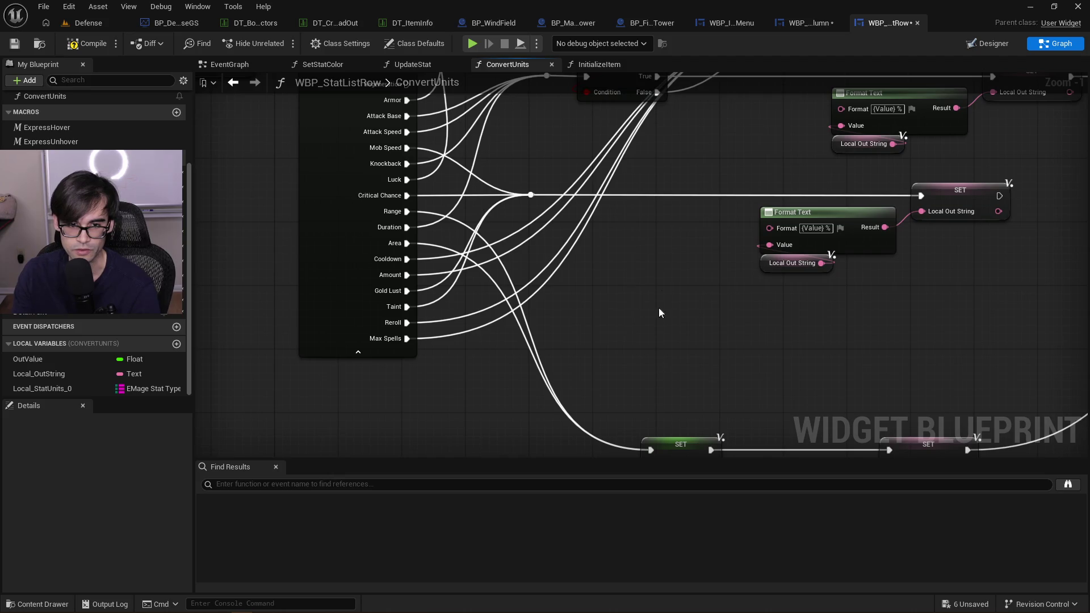
{"action": "mouse_move", "coordinate": [671, 274]}
{"action": "left_mouse_down"}
{"action": "mouse_move", "coordinate": [630, 218]}
{"action": "mouse_move", "coordinate": [640, 313]}
{"action": "mouse_move", "coordinate": [618, 217]}
{"action": "mouse_move", "coordinate": [652, 284]}
{"action": "mouse_move", "coordinate": [675, 297]}
{"action": "left_mouse_up"}
{"action": "mouse_move", "coordinate": [550, 125]}
{"action": "left_mouse_down"}
{"action": "mouse_move", "coordinate": [545, 216]}
{"action": "mouse_move", "coordinate": [572, 281]}
{"action": "left_mouse_up"}
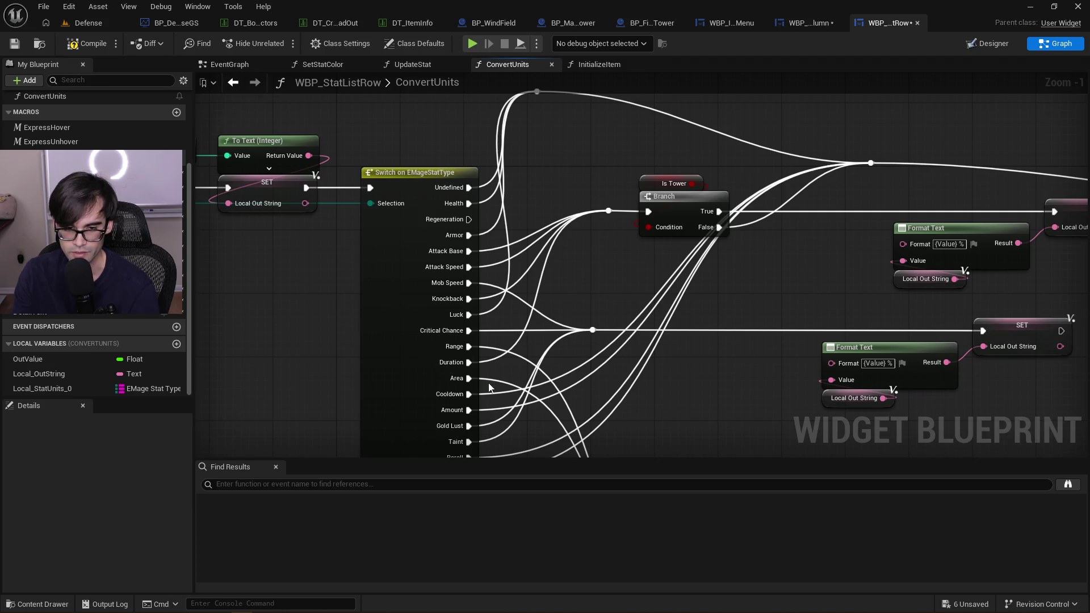
{"action": "left_click_drag", "start_coordinate": [635, 173], "coordinate": [655, 247]}
{"action": "left_click_drag", "start_coordinate": [606, 275], "coordinate": [591, 238]}
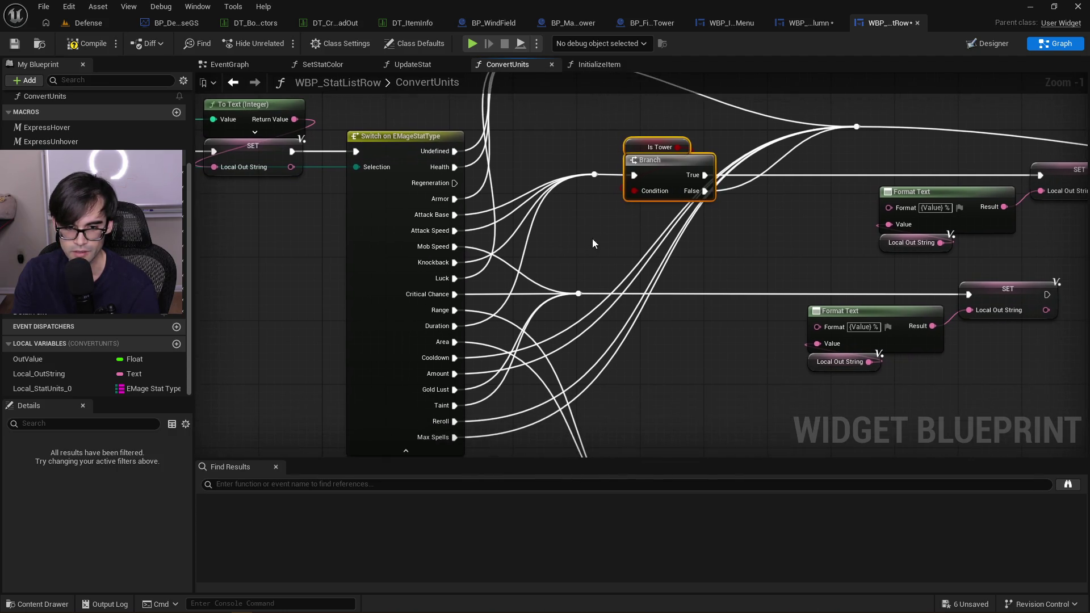
{"action": "mouse_move", "coordinate": [476, 359]}
{"action": "left_mouse_down"}
{"action": "mouse_move", "coordinate": [462, 254]}
{"action": "mouse_move", "coordinate": [620, 279]}
{"action": "left_mouse_up"}
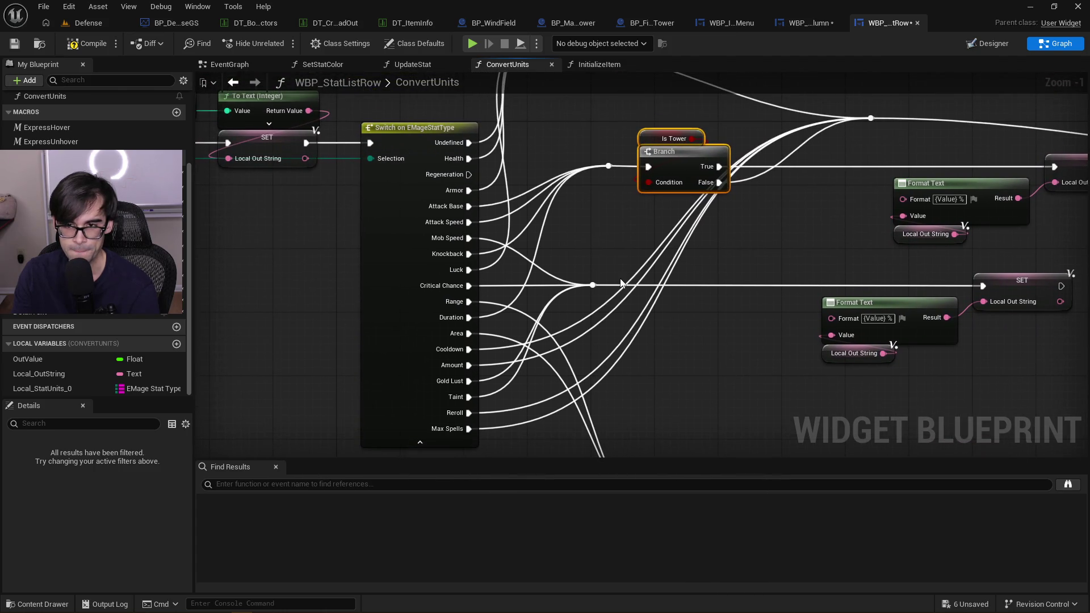
{"action": "left_click_drag", "start_coordinate": [460, 351], "coordinate": [611, 165]}
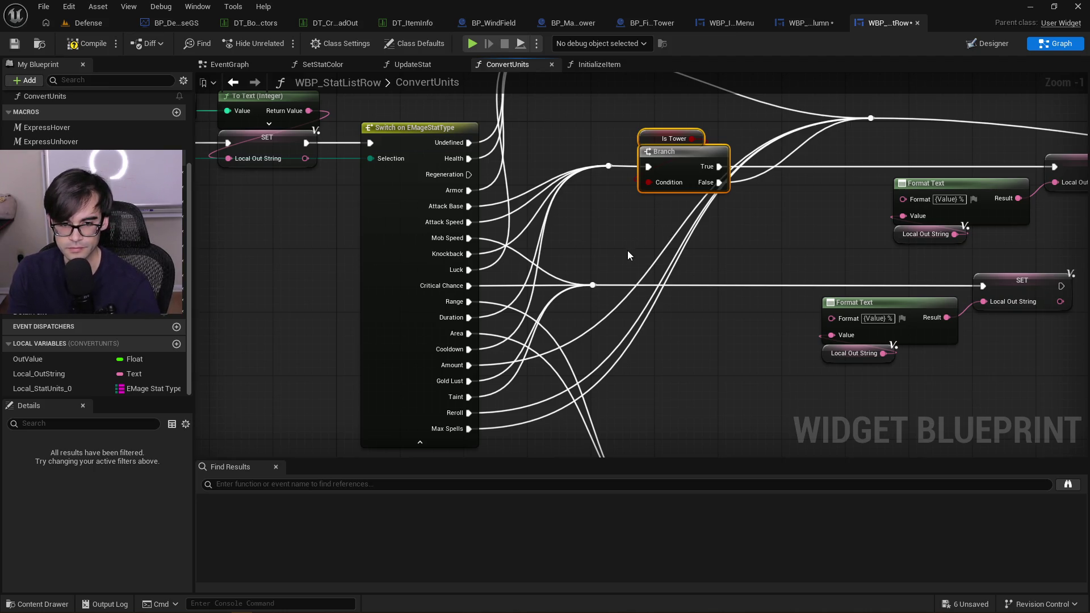
Wire the Amount case to the upper reroute and the Max Spells case to the reroute knot
{"action": "scroll", "coordinate": [471, 368], "scroll_direction": "down", "scroll_amount": 2}
{"action": "left_click_drag", "start_coordinate": [469, 369], "coordinate": [525, 123]}
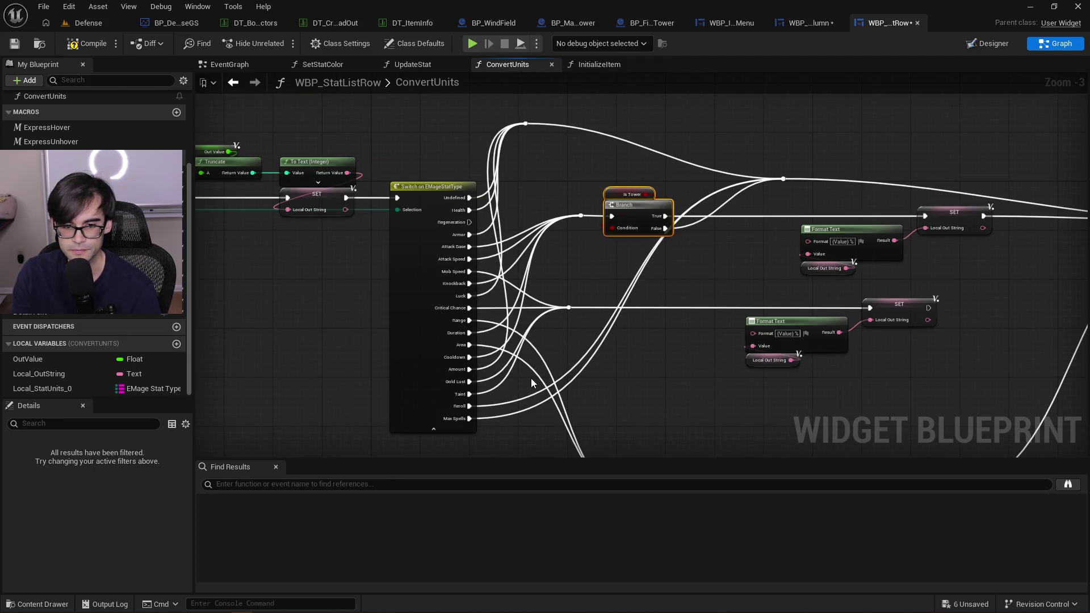
{"action": "scroll", "coordinate": [531, 379], "scroll_direction": "up", "scroll_amount": 2}
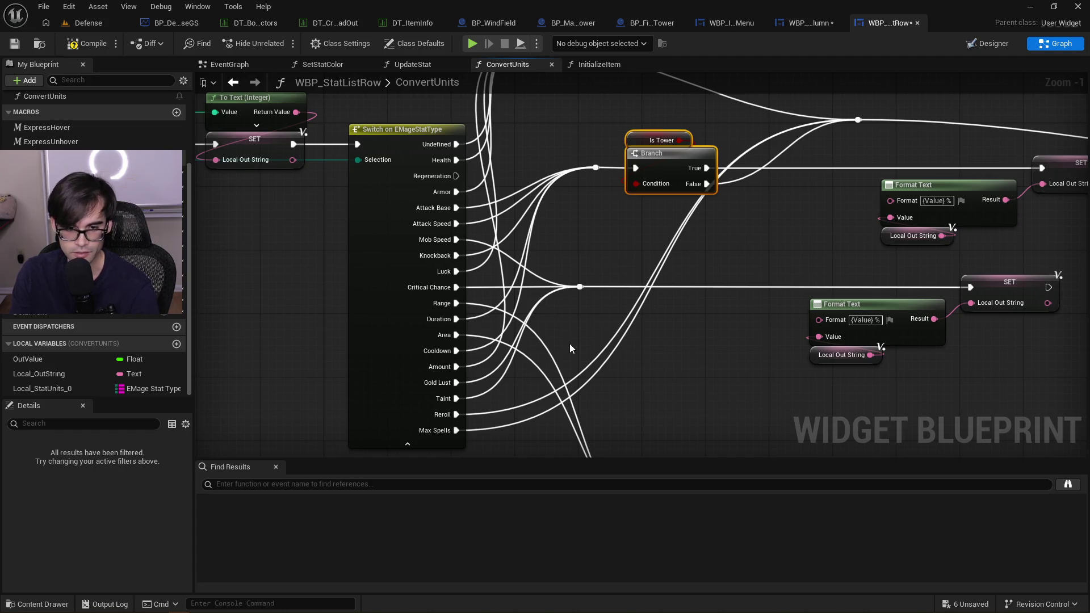
{"action": "left_click_drag", "start_coordinate": [570, 343], "coordinate": [559, 328]}
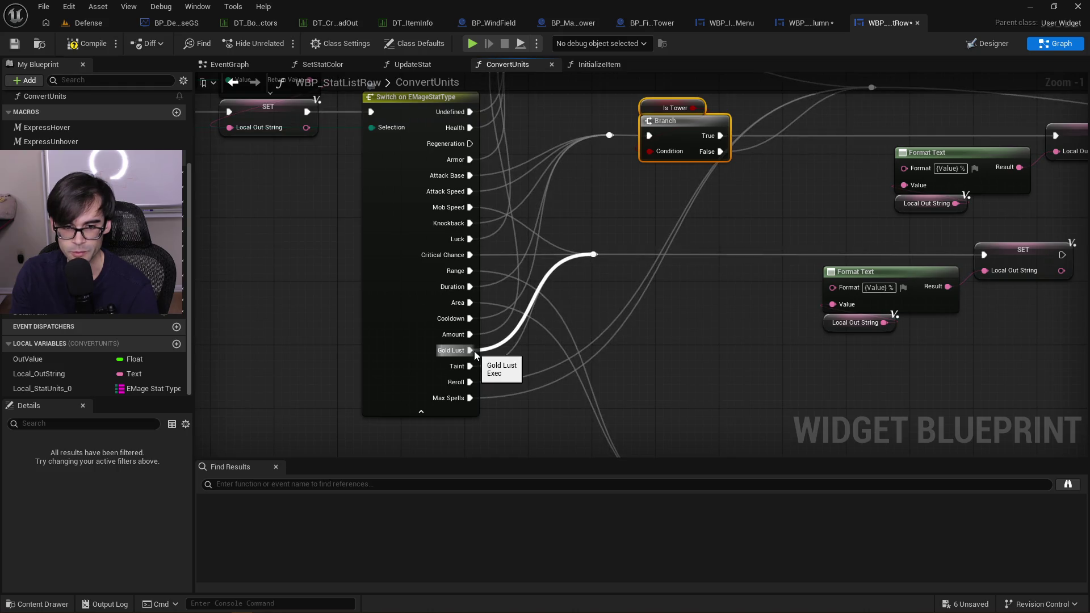
{"action": "mouse_move", "coordinate": [469, 379]}
{"action": "left_mouse_down"}
{"action": "mouse_move", "coordinate": [473, 389]}
{"action": "mouse_move", "coordinate": [543, 203]}
{"action": "mouse_move", "coordinate": [495, 196]}
{"action": "mouse_move", "coordinate": [510, 189]}
{"action": "left_mouse_up"}
{"action": "scroll", "coordinate": [543, 202], "scroll_direction": "down", "scroll_amount": 1}
{"action": "scroll", "coordinate": [453, 364], "scroll_direction": "up", "scroll_amount": 1}
{"action": "mouse_move", "coordinate": [452, 365]}
{"action": "left_mouse_down"}
{"action": "mouse_move", "coordinate": [503, 261]}
{"action": "mouse_move", "coordinate": [437, 301]}
{"action": "mouse_move", "coordinate": [440, 281]}
{"action": "left_mouse_up"}
{"action": "scroll", "coordinate": [503, 260], "scroll_direction": "down", "scroll_amount": 4}
{"action": "scroll", "coordinate": [502, 260], "scroll_direction": "up", "scroll_amount": 2}
{"action": "scroll", "coordinate": [497, 220], "scroll_direction": "down", "scroll_amount": 1}
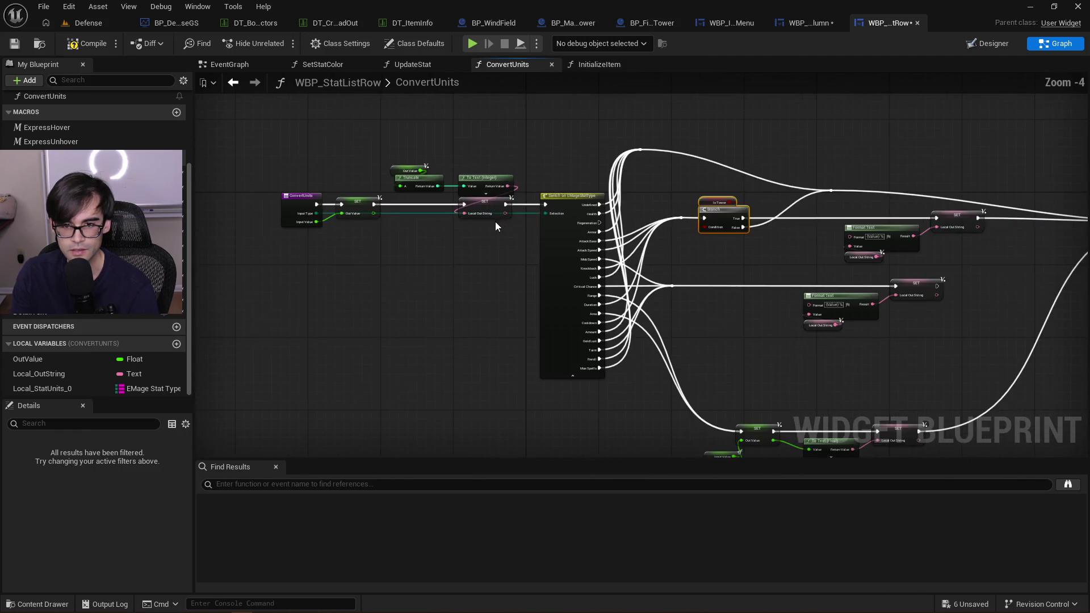
Move the entry, SET, Truncate and Switch nodes further left as one group
{"action": "left_click_drag", "start_coordinate": [578, 276], "coordinate": [370, 166]}
{"action": "left_click", "coordinate": [615, 239], "text": "ctrl"}
{"action": "left_click", "coordinate": [702, 233], "text": "ctrl"}
{"action": "mouse_move", "coordinate": [709, 238]}
{"action": "left_mouse_down"}
{"action": "mouse_move", "coordinate": [534, 233]}
{"action": "mouse_move", "coordinate": [584, 233]}
{"action": "left_mouse_up"}
{"action": "left_click", "coordinate": [751, 268]}
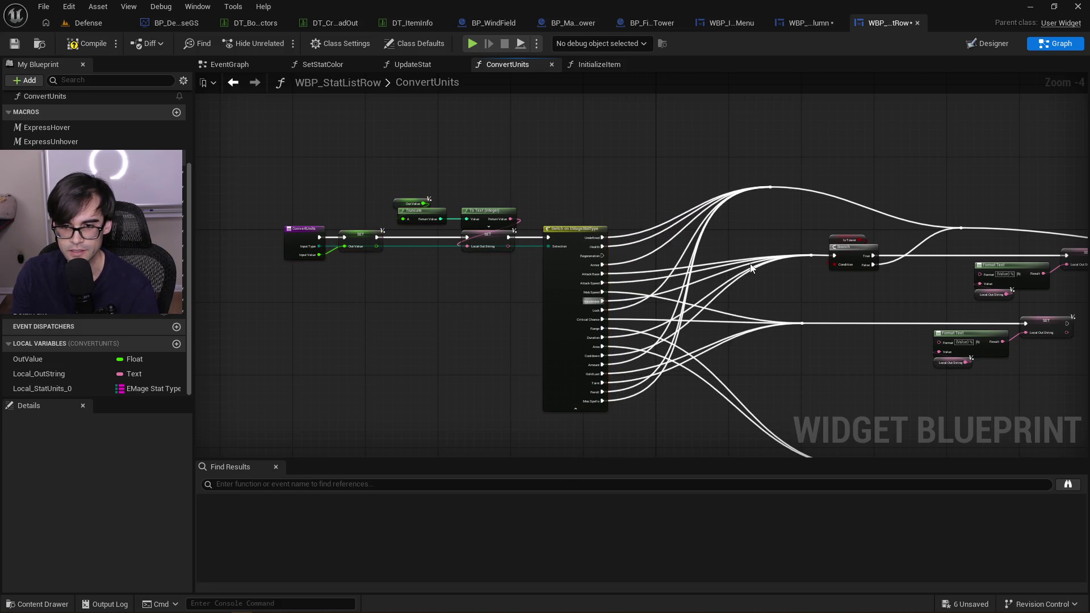
{"action": "left_click_drag", "start_coordinate": [751, 268], "coordinate": [610, 209]}
Reposition the reroute knots and move the Branch right, raising a knot above it
{"action": "scroll", "coordinate": [666, 257], "scroll_direction": "up", "scroll_amount": 1}
{"action": "mouse_move", "coordinate": [677, 181]}
{"action": "left_mouse_down"}
{"action": "mouse_move", "coordinate": [772, 258]}
{"action": "mouse_move", "coordinate": [723, 240]}
{"action": "mouse_move", "coordinate": [728, 253]}
{"action": "left_mouse_up"}
{"action": "left_click", "coordinate": [663, 139]}
{"action": "mouse_move", "coordinate": [663, 141]}
{"action": "left_mouse_down"}
{"action": "mouse_move", "coordinate": [557, 114]}
{"action": "mouse_move", "coordinate": [560, 102]}
{"action": "mouse_move", "coordinate": [600, 100]}
{"action": "mouse_move", "coordinate": [599, 110]}
{"action": "left_mouse_up"}
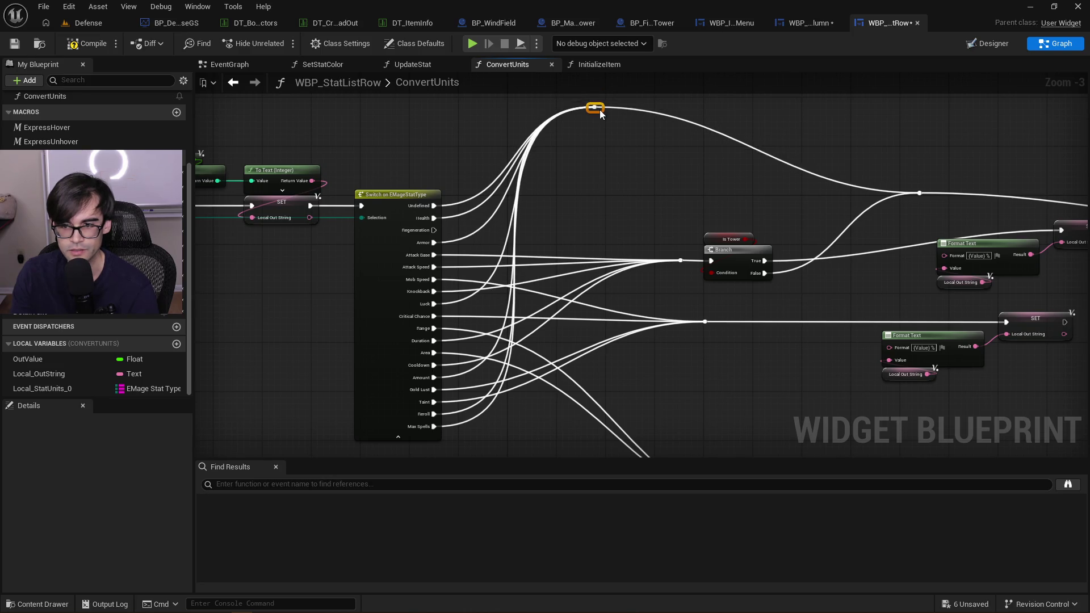
{"action": "mouse_move", "coordinate": [684, 264]}
{"action": "left_mouse_down"}
{"action": "mouse_move", "coordinate": [488, 267]}
{"action": "mouse_move", "coordinate": [559, 264]}
{"action": "left_mouse_up"}
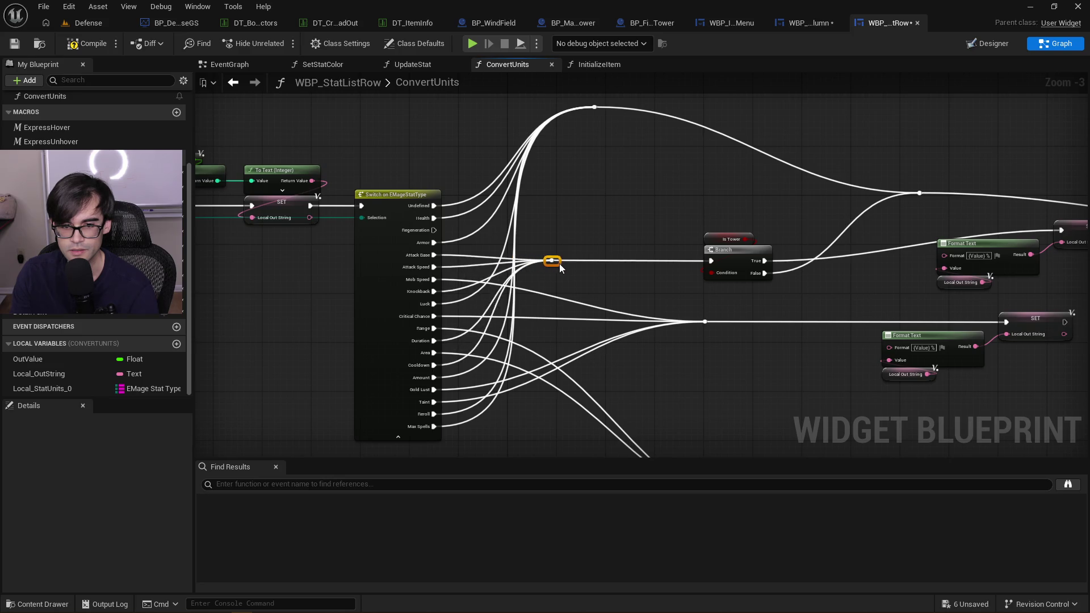
{"action": "mouse_move", "coordinate": [680, 290]}
{"action": "left_mouse_down"}
{"action": "mouse_move", "coordinate": [729, 355]}
{"action": "mouse_move", "coordinate": [606, 321]}
{"action": "mouse_move", "coordinate": [550, 323]}
{"action": "mouse_move", "coordinate": [669, 320]}
{"action": "mouse_move", "coordinate": [569, 315]}
{"action": "mouse_move", "coordinate": [619, 315]}
{"action": "mouse_move", "coordinate": [348, 254]}
{"action": "left_mouse_up"}
{"action": "mouse_move", "coordinate": [579, 333]}
{"action": "left_mouse_down"}
{"action": "mouse_move", "coordinate": [766, 261]}
{"action": "mouse_move", "coordinate": [519, 246]}
{"action": "mouse_move", "coordinate": [529, 240]}
{"action": "left_mouse_up"}
{"action": "mouse_move", "coordinate": [511, 187]}
{"action": "left_mouse_down"}
{"action": "mouse_move", "coordinate": [565, 280]}
{"action": "mouse_move", "coordinate": [532, 282]}
{"action": "mouse_move", "coordinate": [625, 281]}
{"action": "mouse_move", "coordinate": [570, 283]}
{"action": "left_mouse_up"}
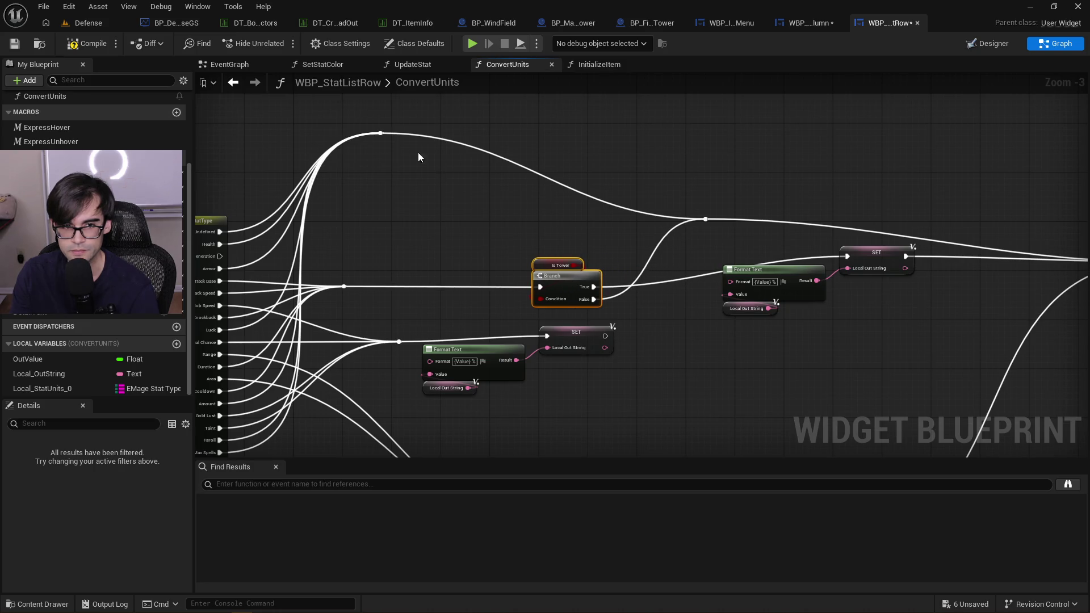
{"action": "left_click", "coordinate": [366, 114]}
{"action": "left_click_drag", "start_coordinate": [708, 222], "coordinate": [699, 135]}
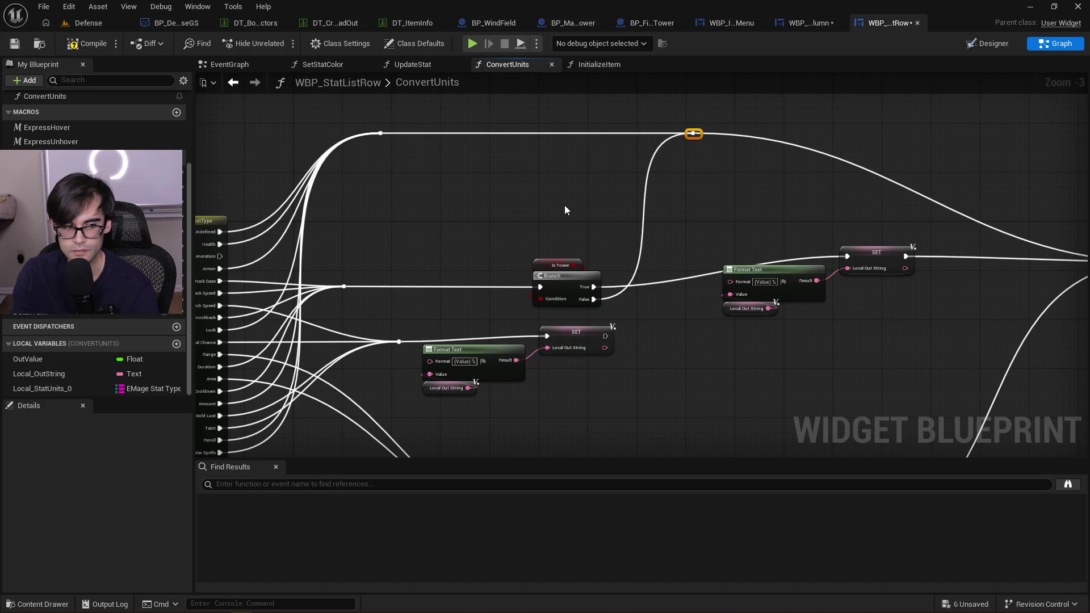
Move the Format Text and SET group down-left and wire Regeneration to the upper reroute
{"action": "scroll", "coordinate": [793, 281], "scroll_direction": "down", "scroll_amount": 2}
{"action": "scroll", "coordinate": [592, 308], "scroll_direction": "up", "scroll_amount": 2}
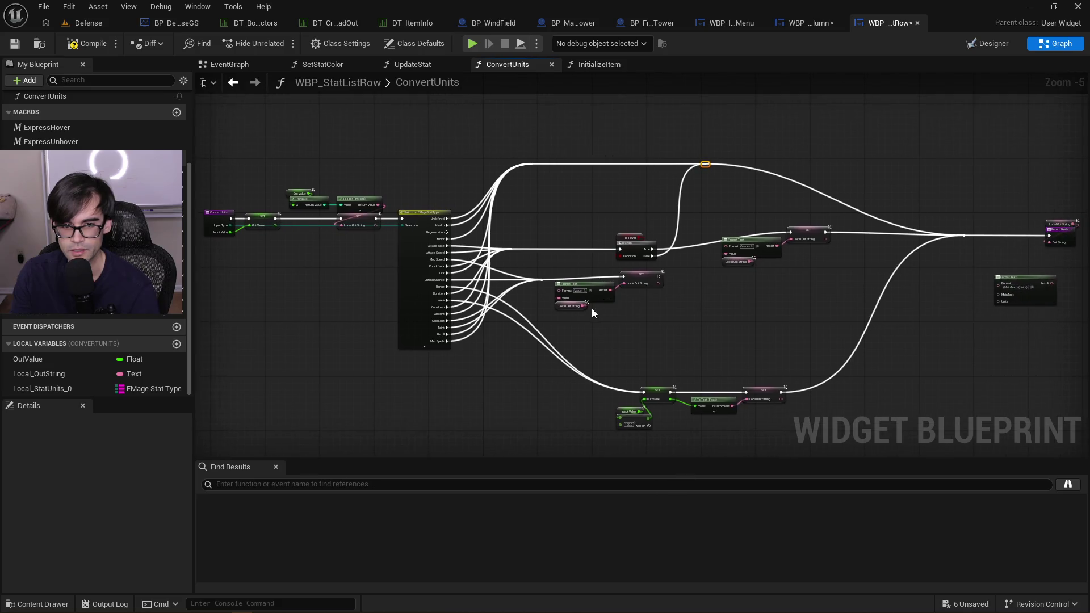
{"action": "left_click_drag", "start_coordinate": [629, 151], "coordinate": [784, 305]}
{"action": "mouse_move", "coordinate": [770, 197]}
{"action": "left_mouse_down"}
{"action": "mouse_move", "coordinate": [757, 232]}
{"action": "mouse_move", "coordinate": [727, 234]}
{"action": "mouse_move", "coordinate": [748, 224]}
{"action": "mouse_move", "coordinate": [731, 189]}
{"action": "mouse_move", "coordinate": [675, 175]}
{"action": "left_mouse_up"}
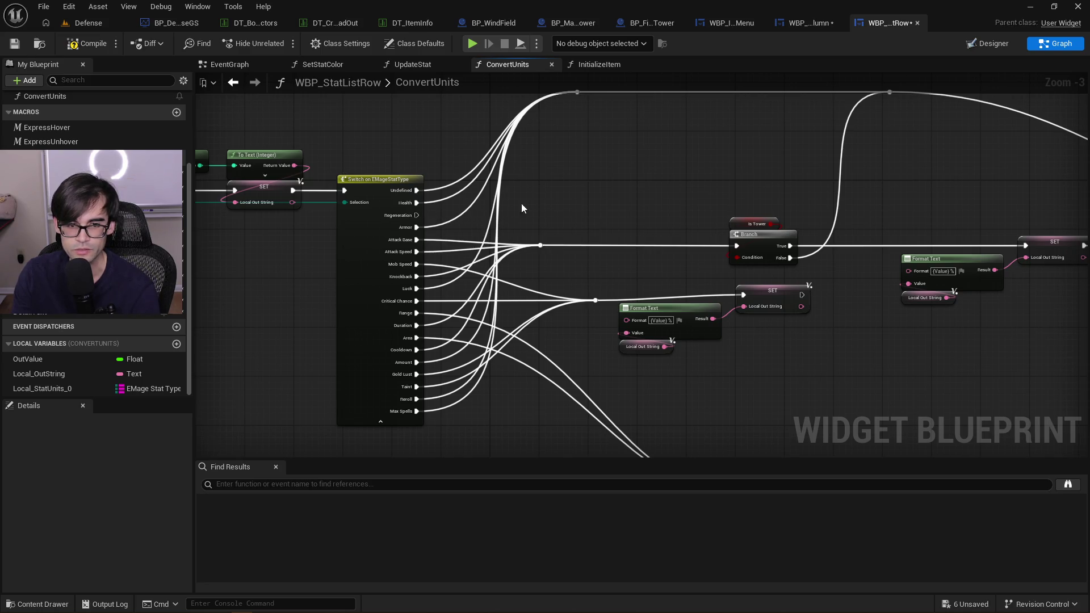
{"action": "mouse_move", "coordinate": [417, 215]}
{"action": "left_mouse_down"}
{"action": "mouse_move", "coordinate": [468, 229]}
{"action": "mouse_move", "coordinate": [537, 112]}
{"action": "left_mouse_up"}
Nudge the reroute knot down-left and shift the Format Text and SET group right
{"action": "scroll", "coordinate": [516, 153], "scroll_direction": "up", "scroll_amount": 1}
{"action": "scroll", "coordinate": [389, 247], "scroll_direction": "down", "scroll_amount": 3}
{"action": "scroll", "coordinate": [574, 309], "scroll_direction": "up", "scroll_amount": 3}
{"action": "mouse_move", "coordinate": [632, 190]}
{"action": "left_mouse_down"}
{"action": "mouse_move", "coordinate": [596, 212]}
{"action": "mouse_move", "coordinate": [475, 219]}
{"action": "mouse_move", "coordinate": [625, 171]}
{"action": "left_mouse_up"}
{"action": "scroll", "coordinate": [475, 220], "scroll_direction": "down", "scroll_amount": 1}
{"action": "left_click_drag", "start_coordinate": [452, 185], "coordinate": [579, 195]}
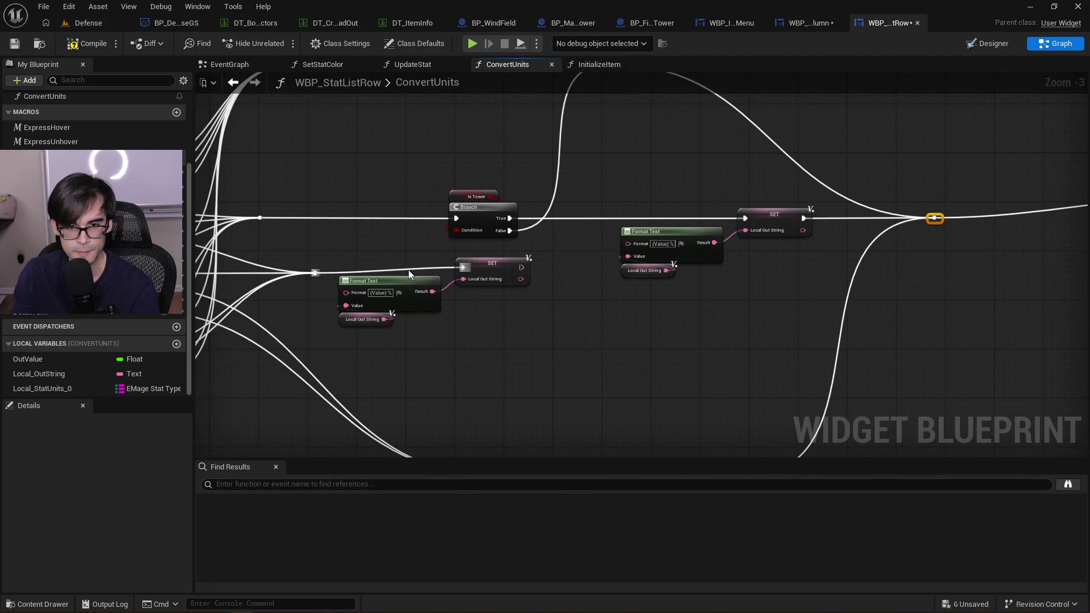
{"action": "mouse_move", "coordinate": [513, 282]}
{"action": "left_mouse_down"}
{"action": "mouse_move", "coordinate": [517, 332]}
{"action": "mouse_move", "coordinate": [786, 322]}
{"action": "left_mouse_up"}
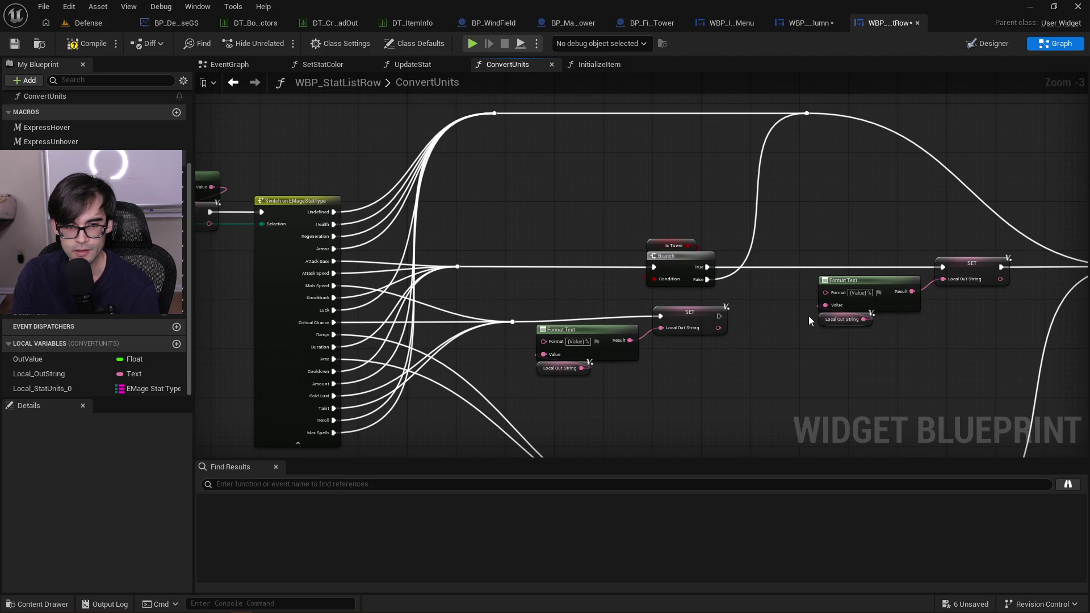
{"action": "scroll", "coordinate": [805, 316], "scroll_direction": "up", "scroll_amount": 2}
{"action": "left_click_drag", "start_coordinate": [806, 316], "coordinate": [581, 292]}
{"action": "left_click_drag", "start_coordinate": [633, 203], "coordinate": [814, 381]}
{"action": "left_click_drag", "start_coordinate": [791, 239], "coordinate": [836, 238]}
{"action": "left_click", "coordinate": [665, 212]}
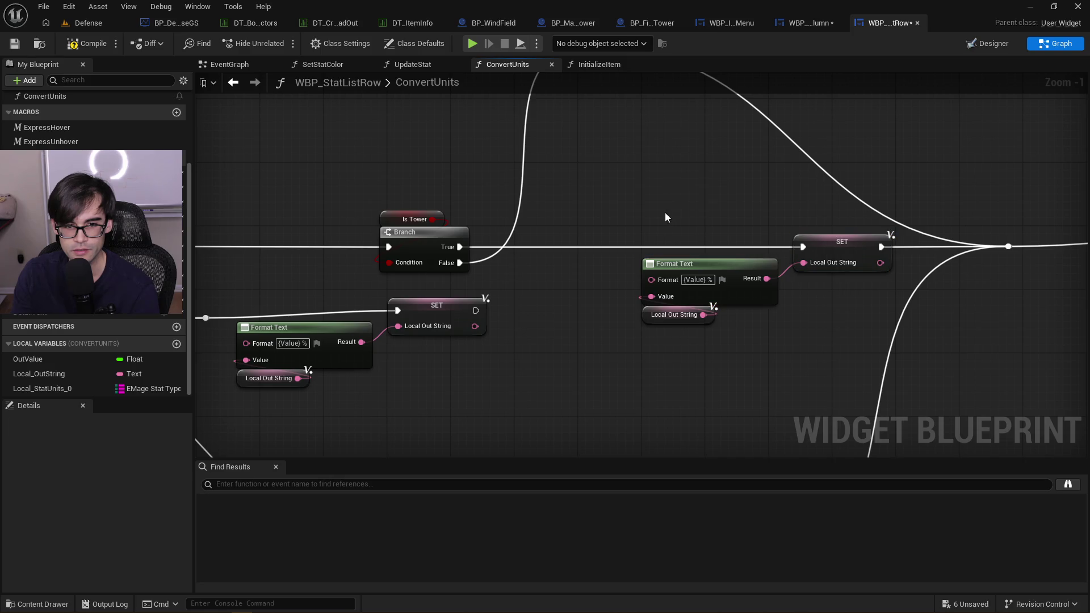
Route Branch False into the right-hand SET and move that Format Text group left and down
{"action": "left_click_drag", "start_coordinate": [386, 178], "coordinate": [488, 184]}
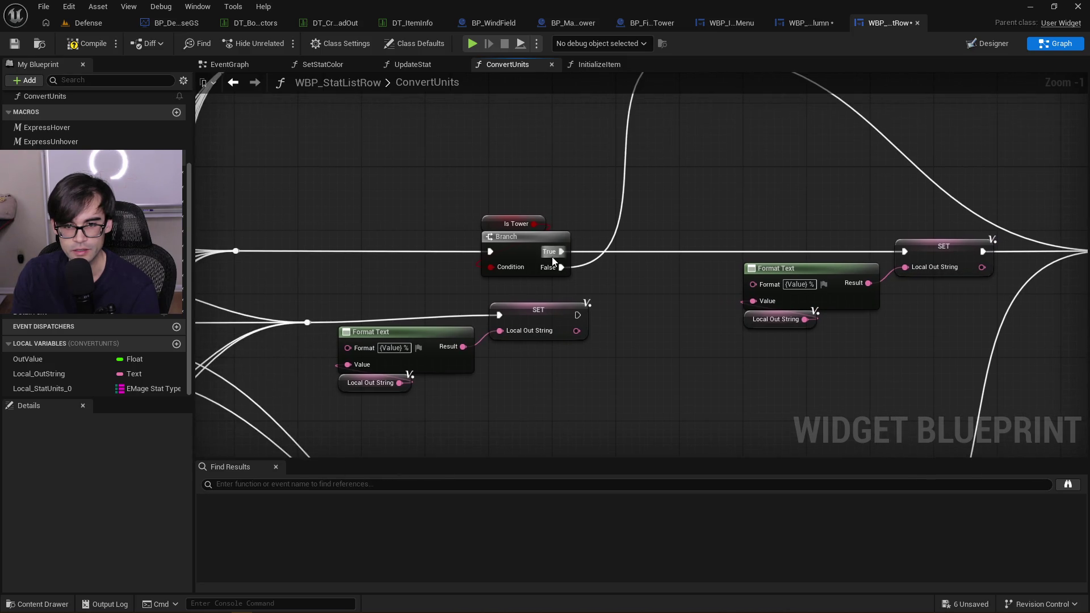
{"action": "mouse_move", "coordinate": [561, 268]}
{"action": "left_mouse_down"}
{"action": "mouse_move", "coordinate": [924, 267]}
{"action": "mouse_move", "coordinate": [906, 253]}
{"action": "left_mouse_up"}
{"action": "mouse_move", "coordinate": [567, 234]}
{"action": "left_mouse_down"}
{"action": "mouse_move", "coordinate": [538, 324]}
{"action": "mouse_move", "coordinate": [629, 159]}
{"action": "mouse_move", "coordinate": [662, 140]}
{"action": "left_mouse_up"}
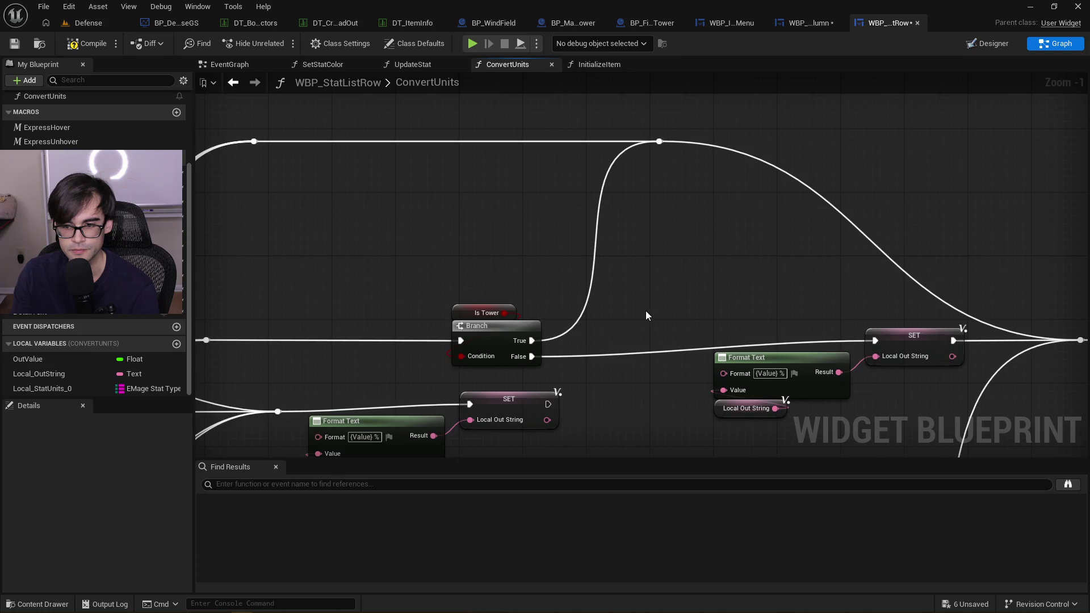
{"action": "left_click_drag", "start_coordinate": [704, 249], "coordinate": [864, 363]}
{"action": "left_click", "coordinate": [868, 260], "text": "shift"}
{"action": "left_click_drag", "start_coordinate": [868, 260], "coordinate": [754, 263]}
{"action": "left_click", "coordinate": [753, 263]}
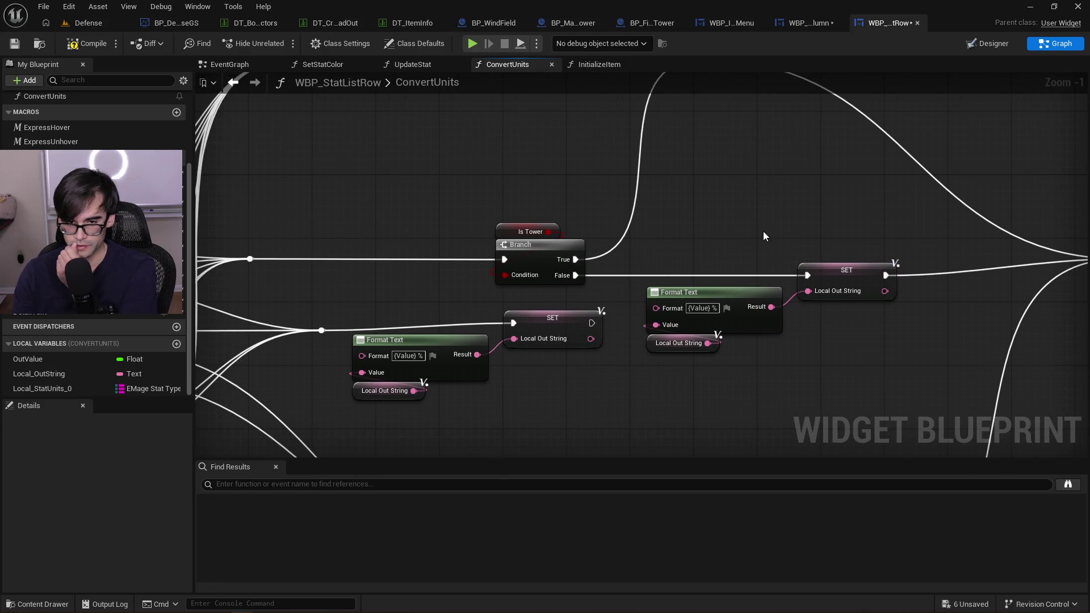
{"action": "scroll", "coordinate": [689, 248], "scroll_direction": "down", "scroll_amount": 2}
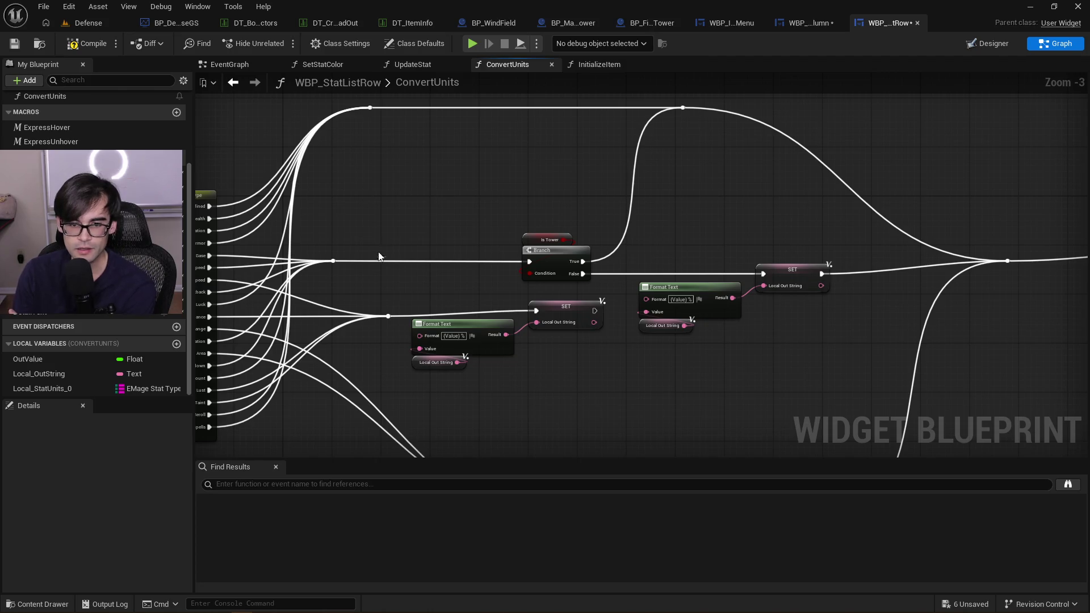
{"action": "left_click_drag", "start_coordinate": [376, 242], "coordinate": [611, 258]}
{"action": "scroll", "coordinate": [610, 258], "scroll_direction": "up", "scroll_amount": 2}
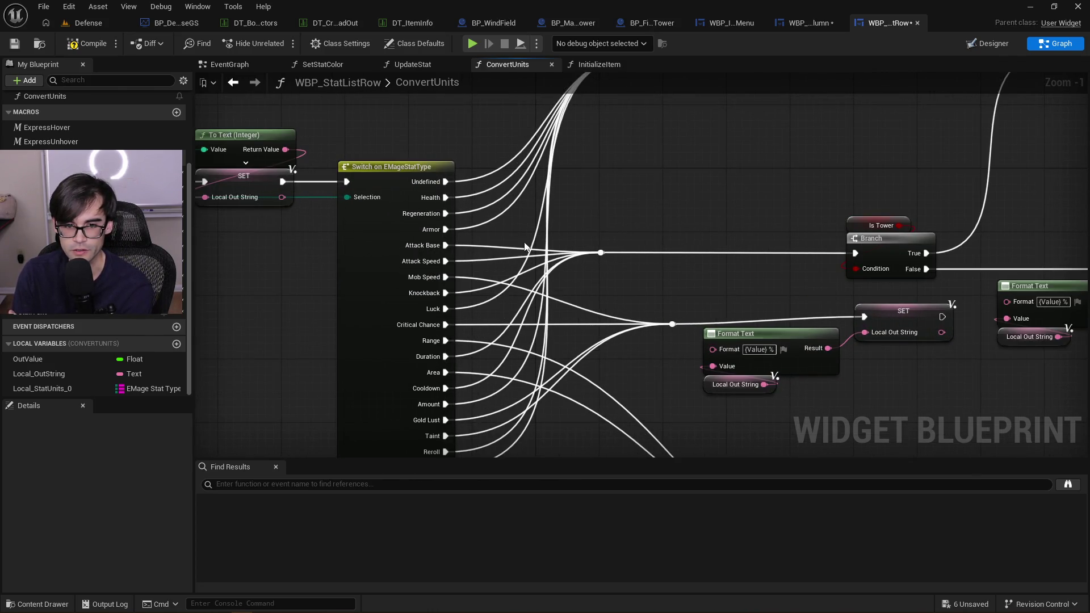
Straighten the reroute knot, Branch and right SET so they line up with their wires
{"action": "key", "text": "q"}
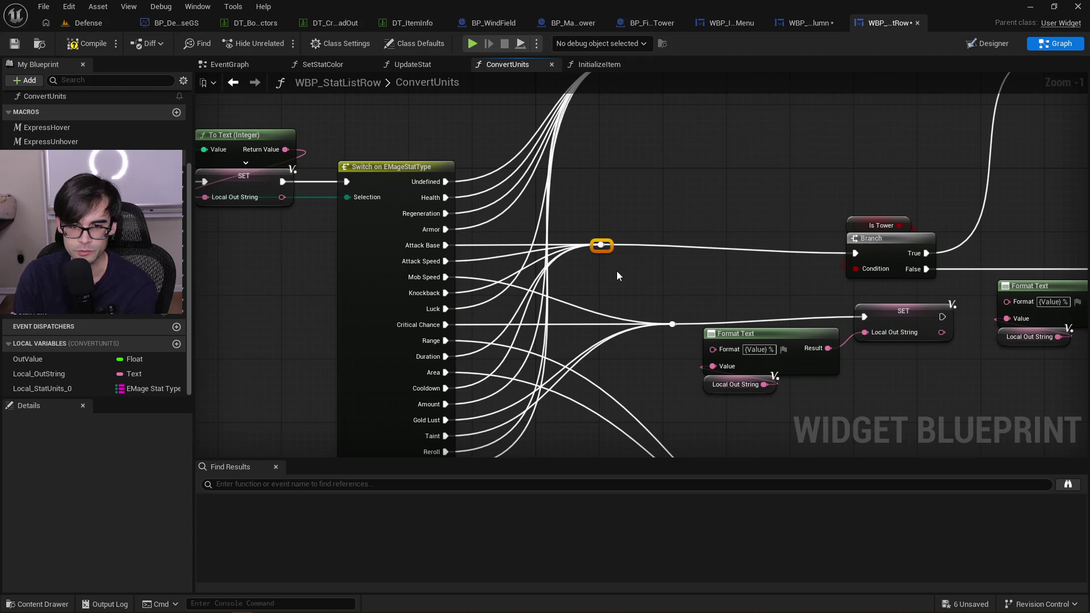
{"action": "left_click", "coordinate": [700, 230]}
{"action": "left_click_drag", "start_coordinate": [841, 208], "coordinate": [883, 227]}
{"action": "left_click_drag", "start_coordinate": [781, 192], "coordinate": [670, 182]}
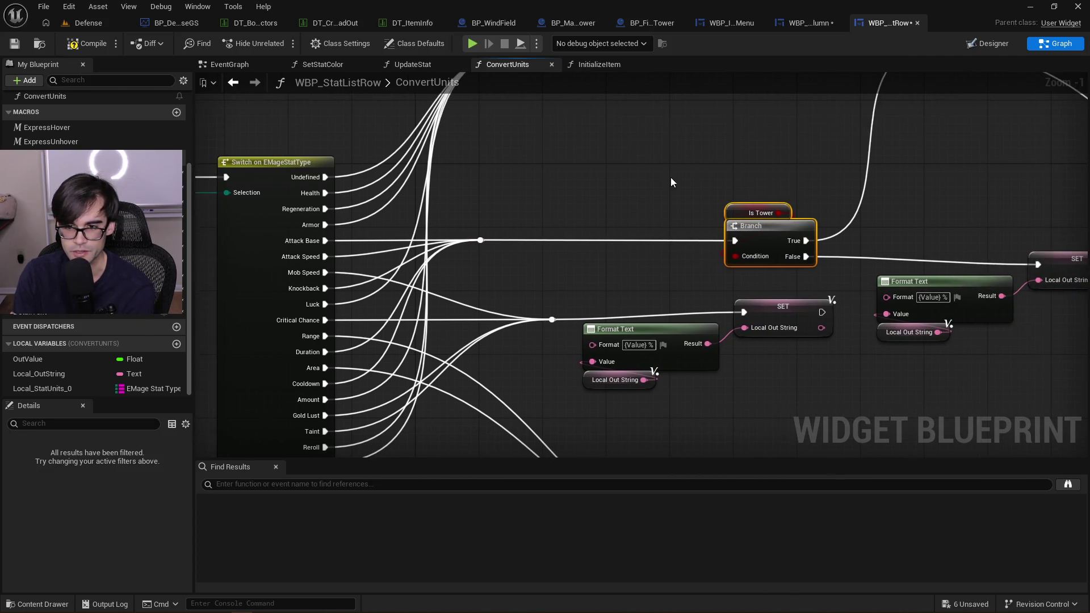
{"action": "left_click_drag", "start_coordinate": [957, 255], "coordinate": [740, 307]}
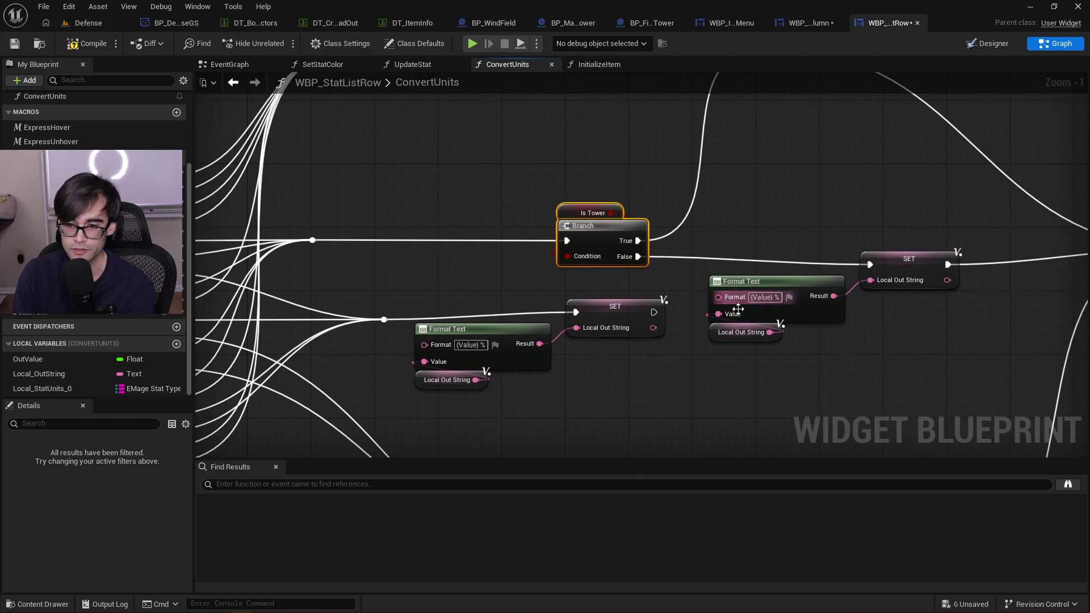
{"action": "left_click_drag", "start_coordinate": [746, 370], "coordinate": [987, 247]}
{"action": "key", "text": "q"}
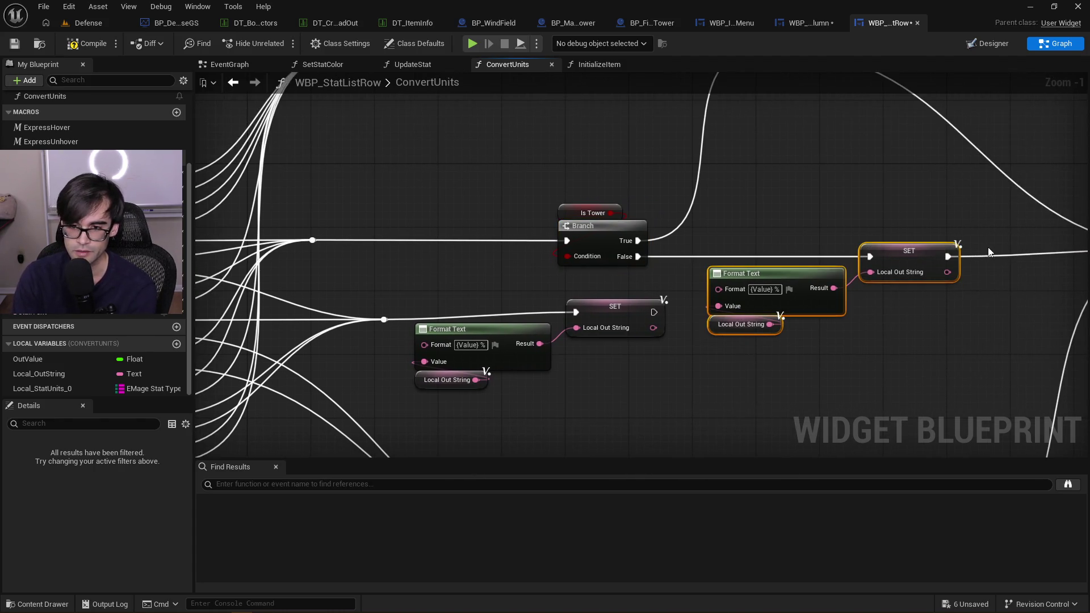
{"action": "left_click", "coordinate": [878, 338]}
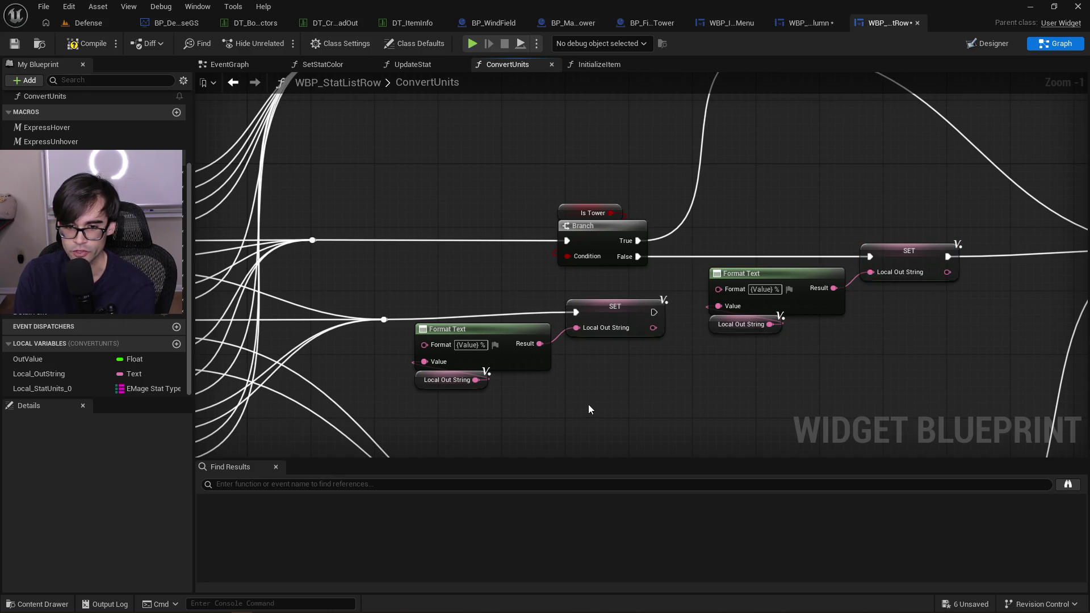
Move the lower Format Text and SET group left and wire its SET output to the merge knot
{"action": "mouse_move", "coordinate": [437, 409]}
{"action": "left_mouse_down"}
{"action": "mouse_move", "coordinate": [672, 301]}
{"action": "mouse_move", "coordinate": [607, 323]}
{"action": "mouse_move", "coordinate": [608, 314]}
{"action": "mouse_move", "coordinate": [572, 318]}
{"action": "mouse_move", "coordinate": [588, 314]}
{"action": "left_mouse_up"}
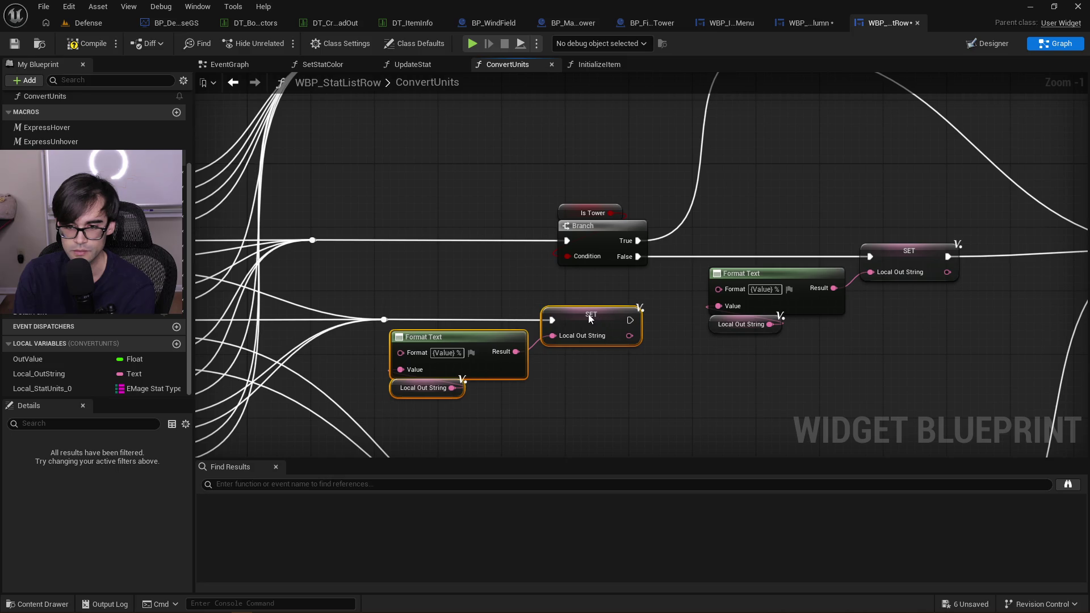
{"action": "left_click", "coordinate": [697, 310]}
{"action": "scroll", "coordinate": [647, 295], "scroll_direction": "down", "scroll_amount": 3}
{"action": "scroll", "coordinate": [655, 321], "scroll_direction": "up", "scroll_amount": 2}
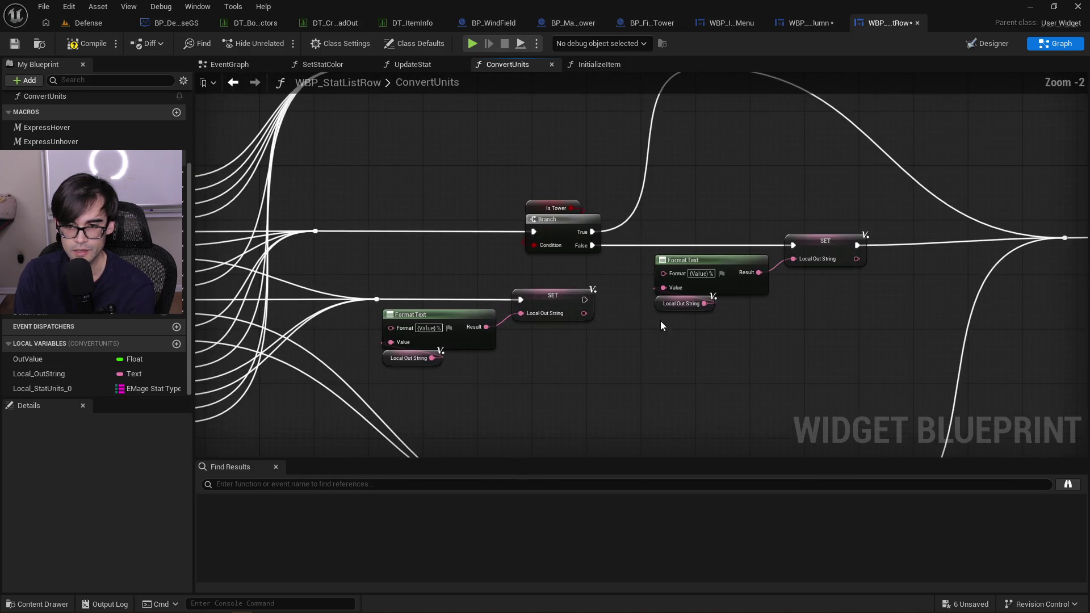
{"action": "mouse_move", "coordinate": [413, 300]}
{"action": "left_mouse_down"}
{"action": "mouse_move", "coordinate": [589, 318]}
{"action": "mouse_move", "coordinate": [895, 237]}
{"action": "left_mouse_up"}
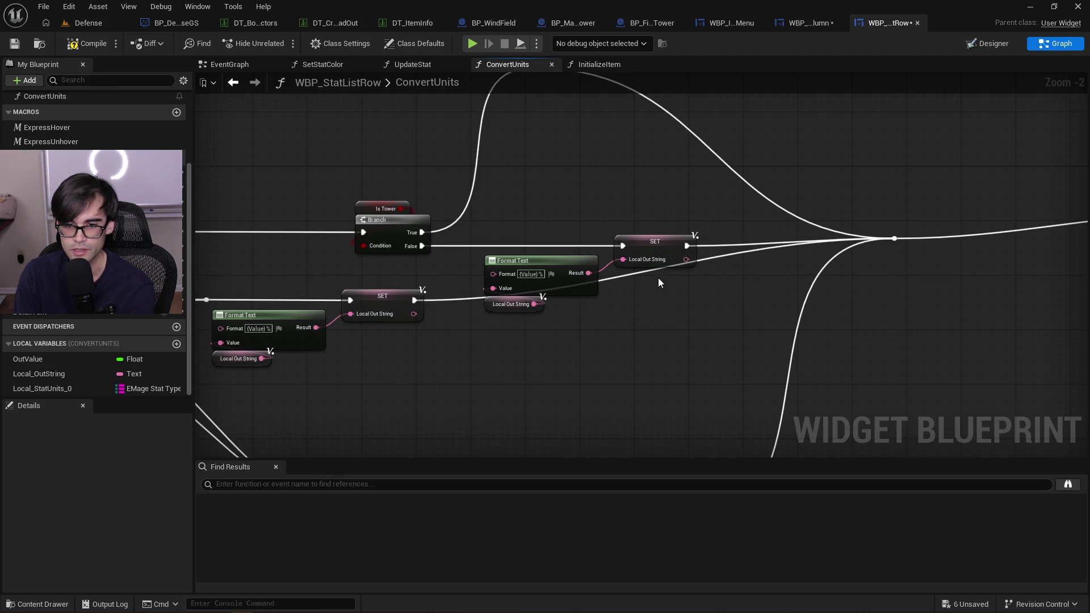
Add two reroute knots on the exec wire and position them below the SET node
{"action": "double_click", "coordinate": [634, 274]}
{"action": "mouse_move", "coordinate": [636, 274]}
{"action": "left_mouse_down"}
{"action": "mouse_move", "coordinate": [476, 342]}
{"action": "mouse_move", "coordinate": [452, 329]}
{"action": "left_mouse_up"}
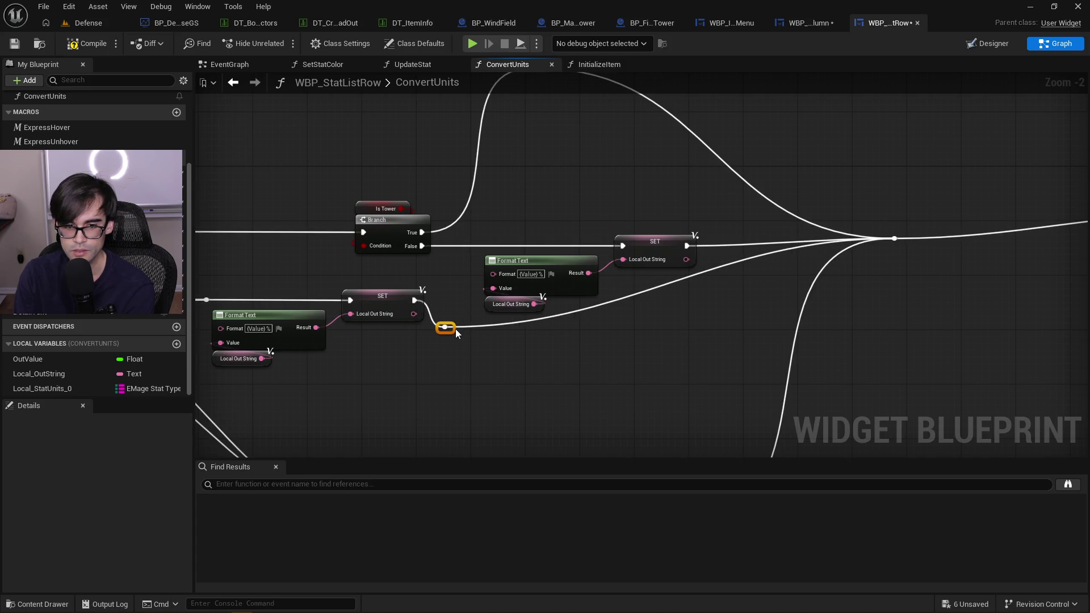
{"action": "double_click", "coordinate": [527, 321]}
{"action": "mouse_move", "coordinate": [531, 322]}
{"action": "left_mouse_down"}
{"action": "mouse_move", "coordinate": [594, 349]}
{"action": "mouse_move", "coordinate": [755, 338]}
{"action": "mouse_move", "coordinate": [551, 336]}
{"action": "mouse_move", "coordinate": [535, 352]}
{"action": "left_mouse_up"}
{"action": "scroll", "coordinate": [595, 349], "scroll_direction": "down", "scroll_amount": 4}
{"action": "scroll", "coordinate": [755, 339], "scroll_direction": "up", "scroll_amount": 4}
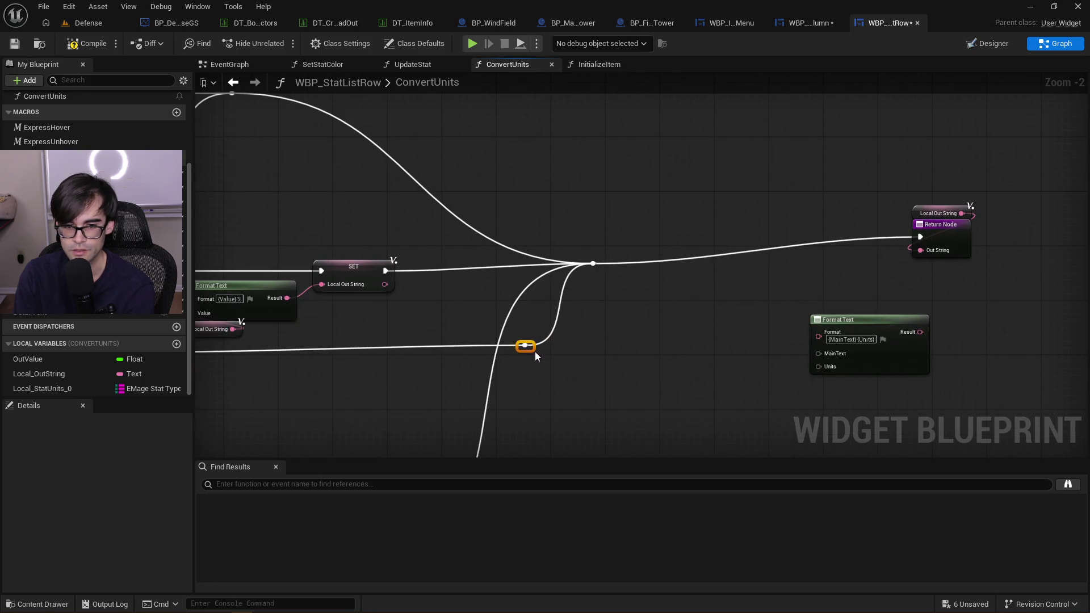
Review the Branch wiring, then move the Return Node and Local Out String node down-left
{"action": "left_click_drag", "start_coordinate": [431, 329], "coordinate": [706, 302]}
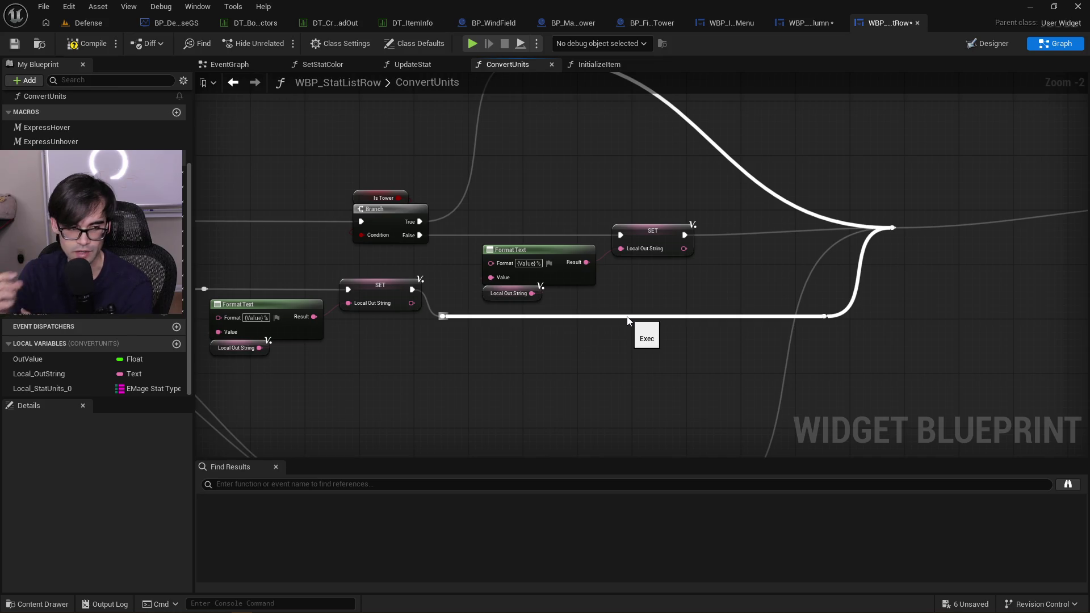
{"action": "left_click_drag", "start_coordinate": [668, 282], "coordinate": [767, 284]}
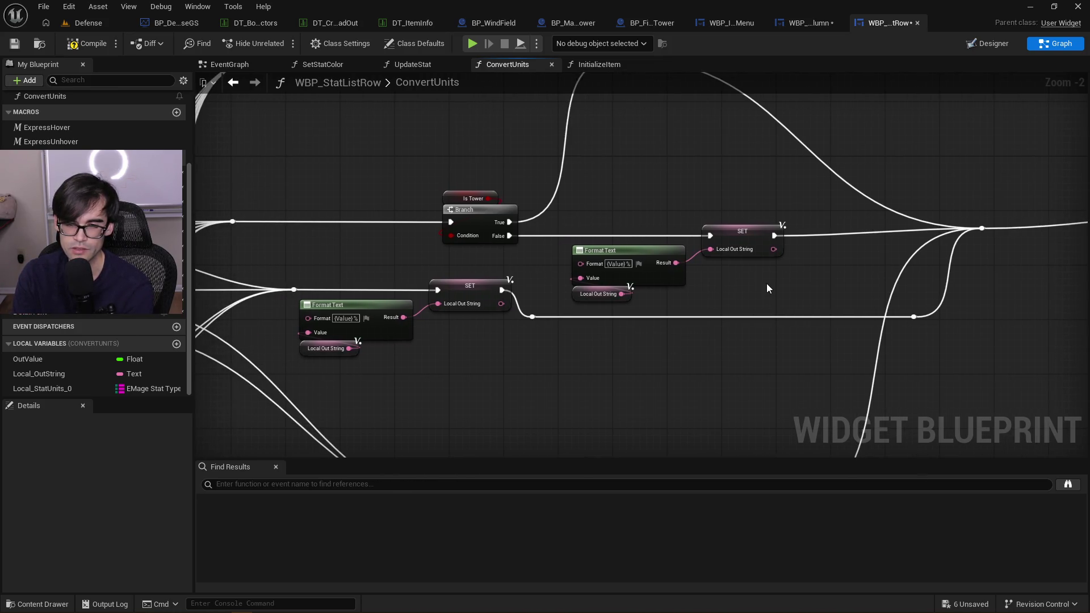
{"action": "left_click_drag", "start_coordinate": [307, 223], "coordinate": [618, 261]}
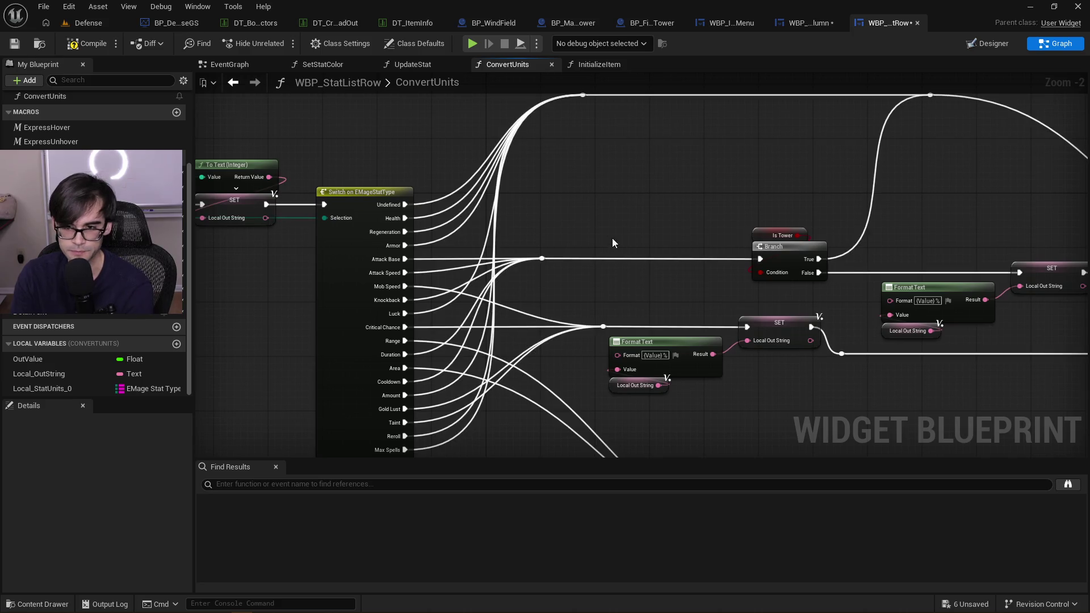
{"action": "mouse_move", "coordinate": [711, 241]}
{"action": "left_mouse_down"}
{"action": "mouse_move", "coordinate": [651, 246]}
{"action": "mouse_move", "coordinate": [768, 273]}
{"action": "mouse_move", "coordinate": [916, 241]}
{"action": "mouse_move", "coordinate": [315, 159]}
{"action": "left_mouse_up"}
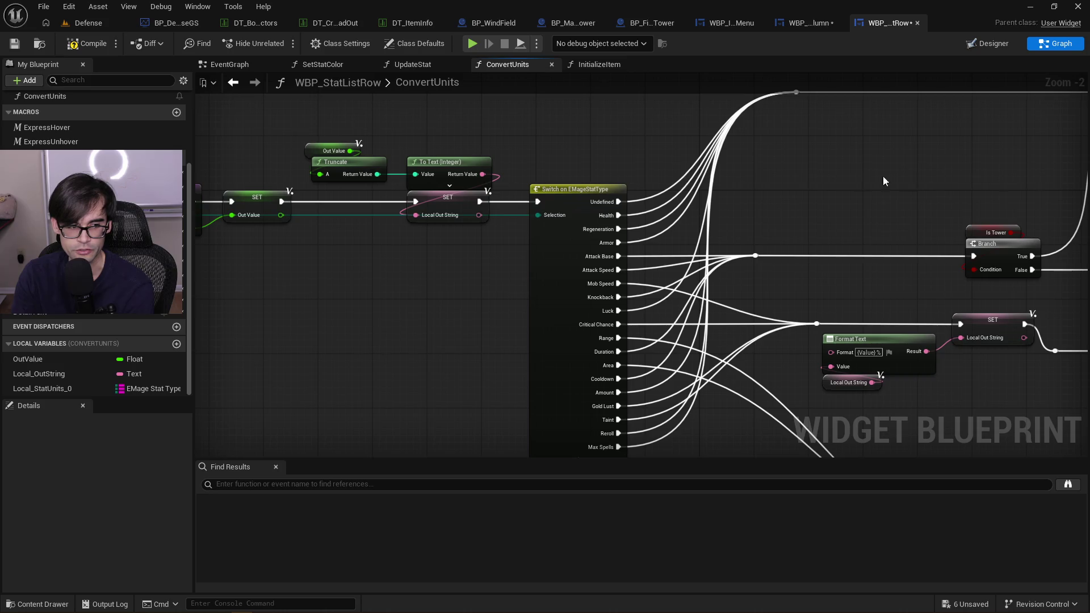
{"action": "left_click_drag", "start_coordinate": [859, 180], "coordinate": [596, 214]}
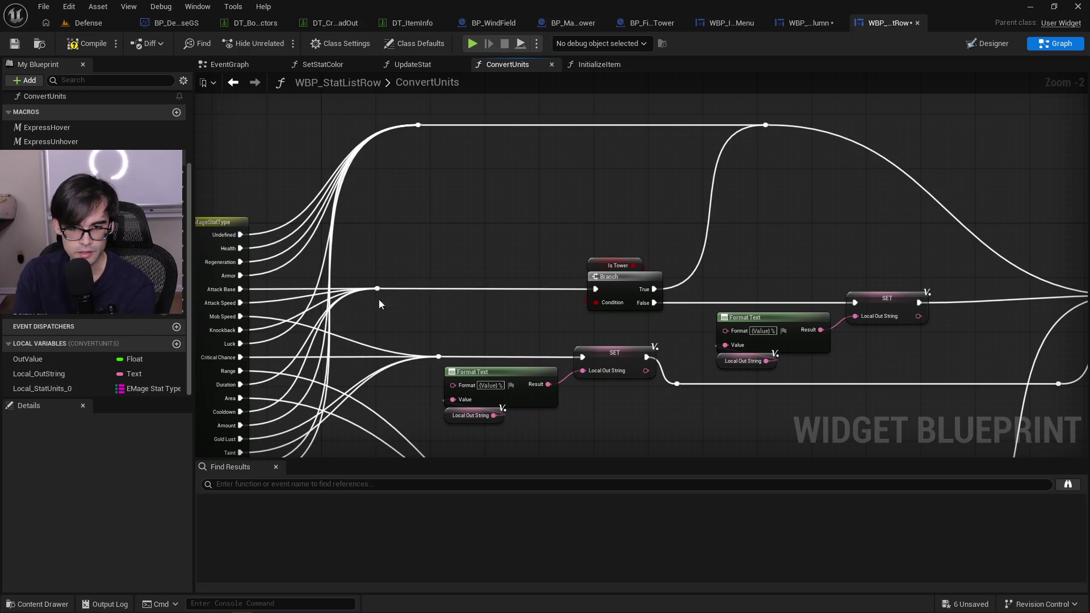
{"action": "left_click_drag", "start_coordinate": [845, 276], "coordinate": [768, 269]}
{"action": "mouse_move", "coordinate": [658, 374]}
{"action": "left_mouse_down"}
{"action": "mouse_move", "coordinate": [773, 303]}
{"action": "mouse_move", "coordinate": [851, 292]}
{"action": "left_mouse_up"}
{"action": "left_click_drag", "start_coordinate": [912, 318], "coordinate": [421, 313]}
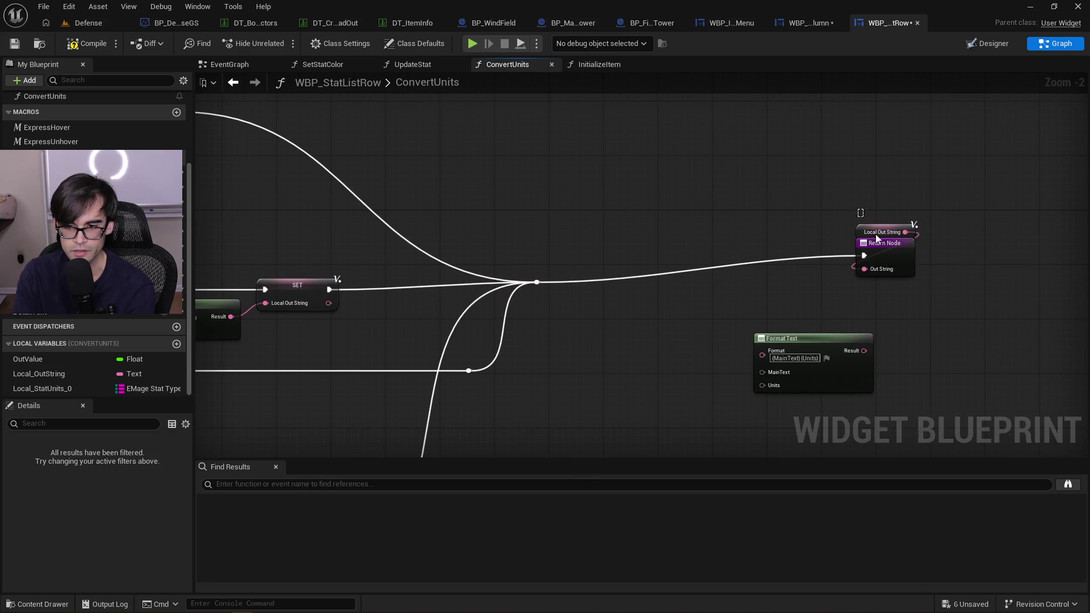
{"action": "left_click_drag", "start_coordinate": [900, 245], "coordinate": [735, 273]}
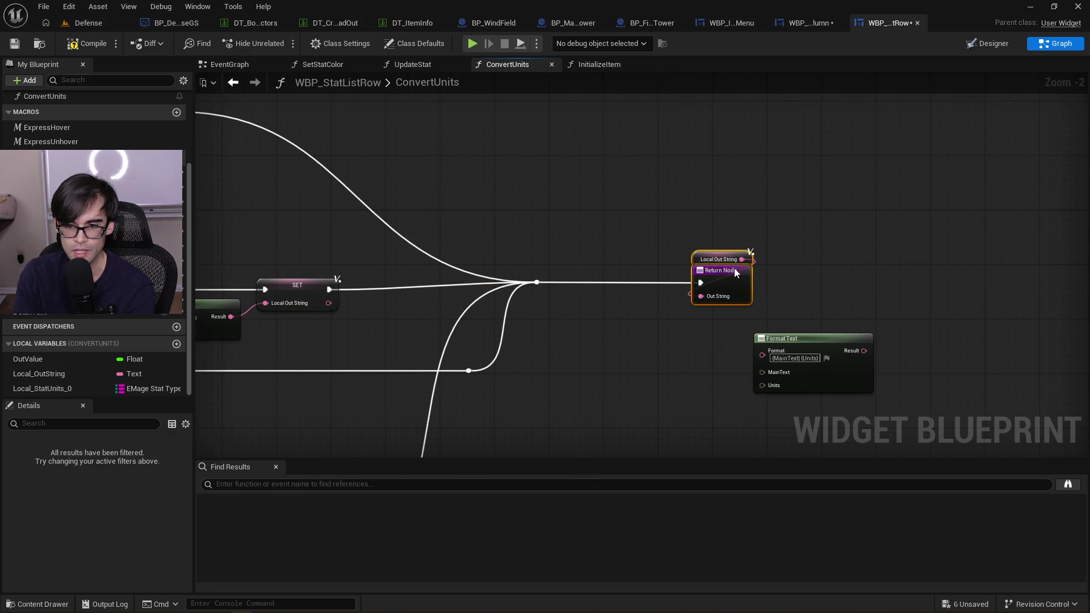
Move the {MainText}{Units} Format Text node down-left beside the Return Node
{"action": "scroll", "coordinate": [736, 273], "scroll_direction": "down", "scroll_amount": 1}
{"action": "scroll", "coordinate": [452, 363], "scroll_direction": "down", "scroll_amount": 2}
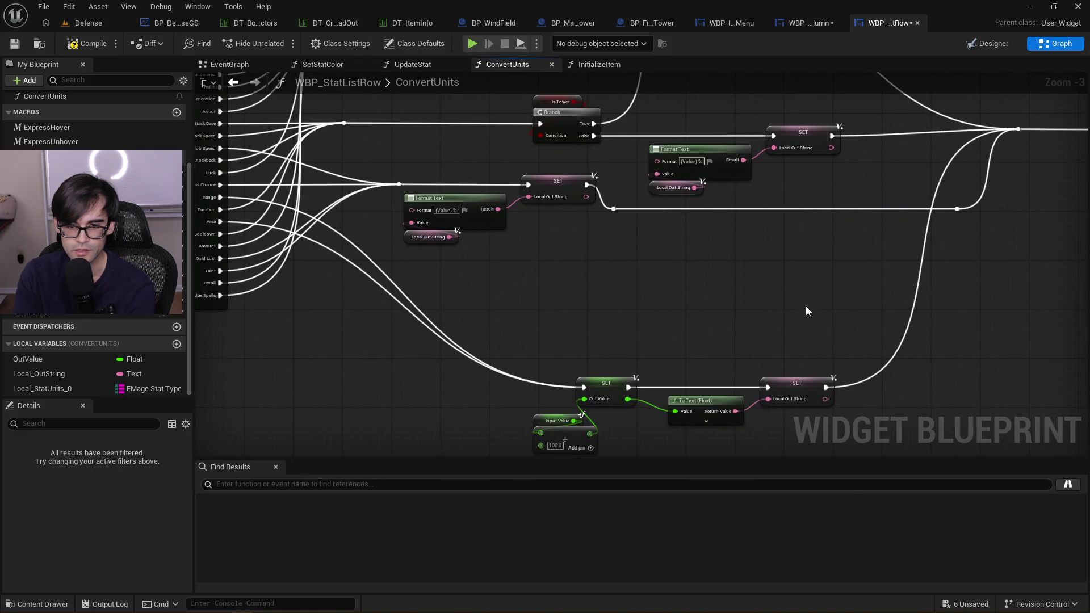
{"action": "scroll", "coordinate": [626, 253], "scroll_direction": "up", "scroll_amount": 2}
{"action": "left_click_drag", "start_coordinate": [890, 172], "coordinate": [817, 199]}
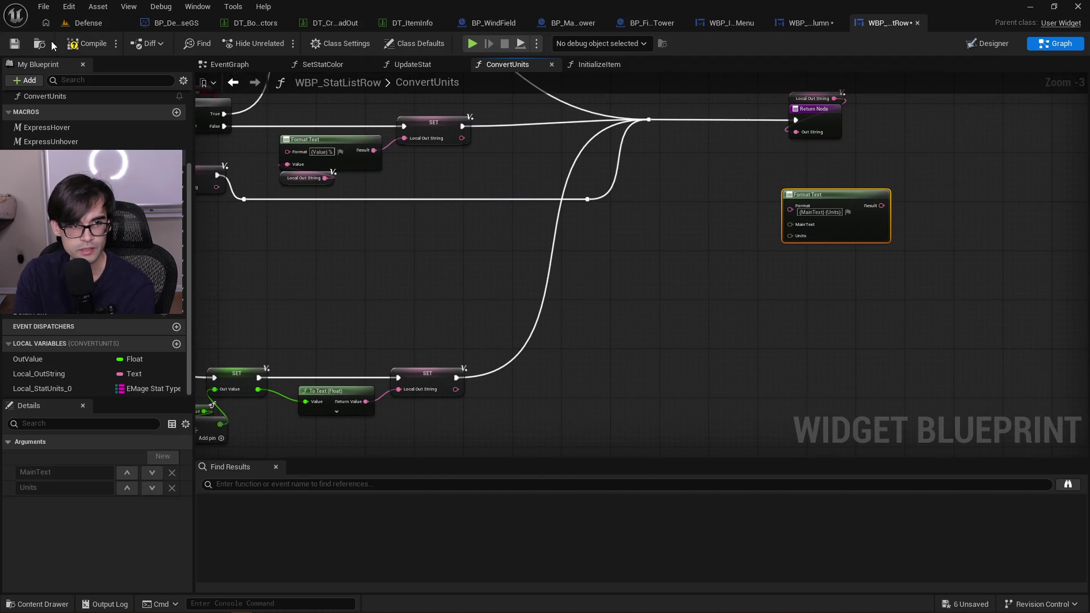
Start the Defense level in play mode, briefly entering and cancelling tower placement
{"action": "left_click", "coordinate": [94, 24]}
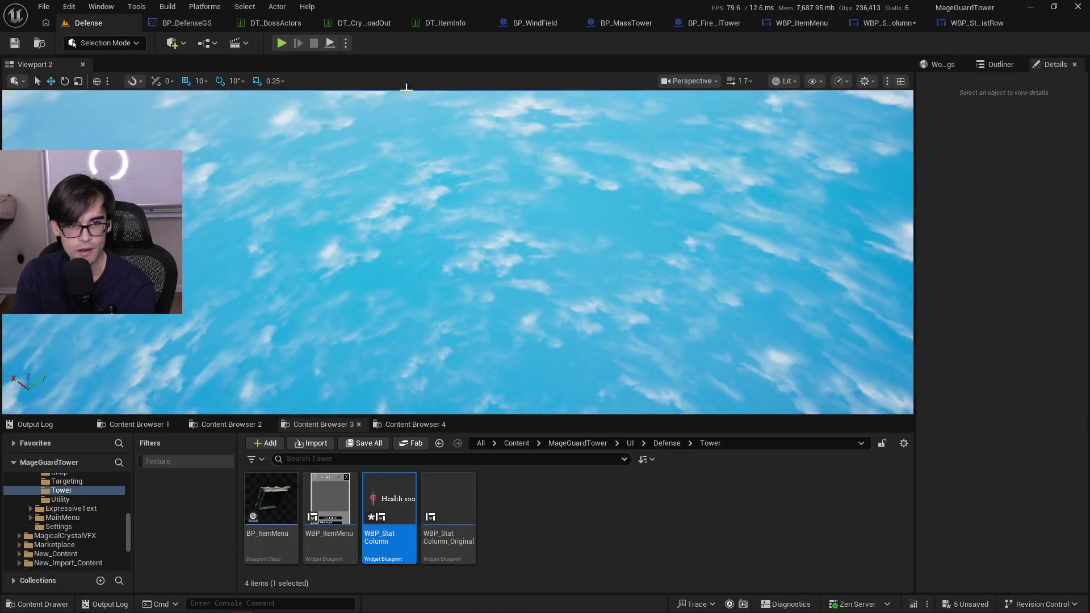
{"action": "left_click", "coordinate": [278, 44]}
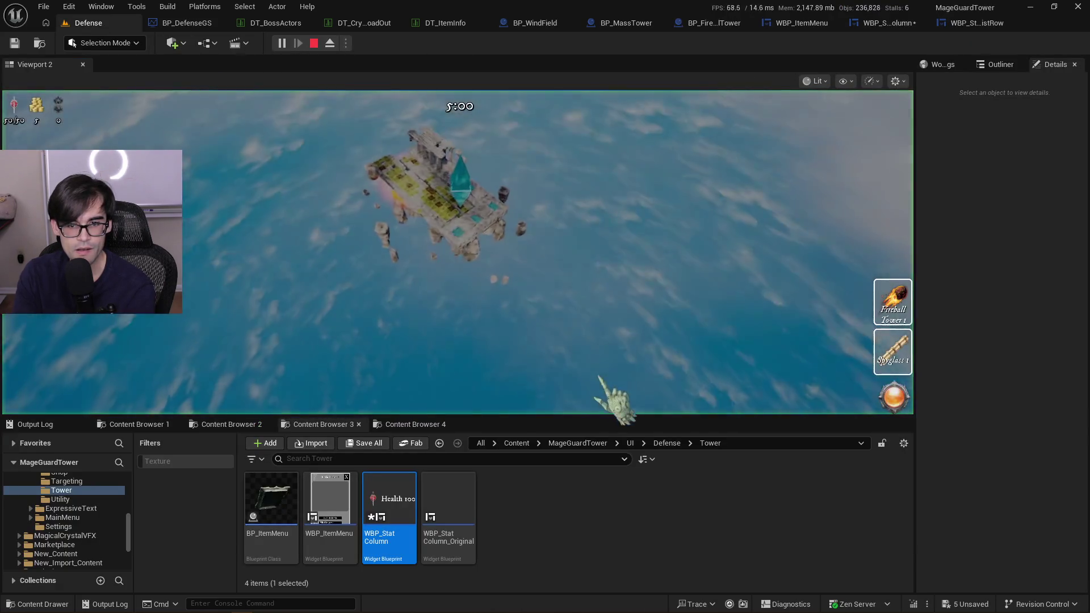
{"action": "key", "text": "1"}
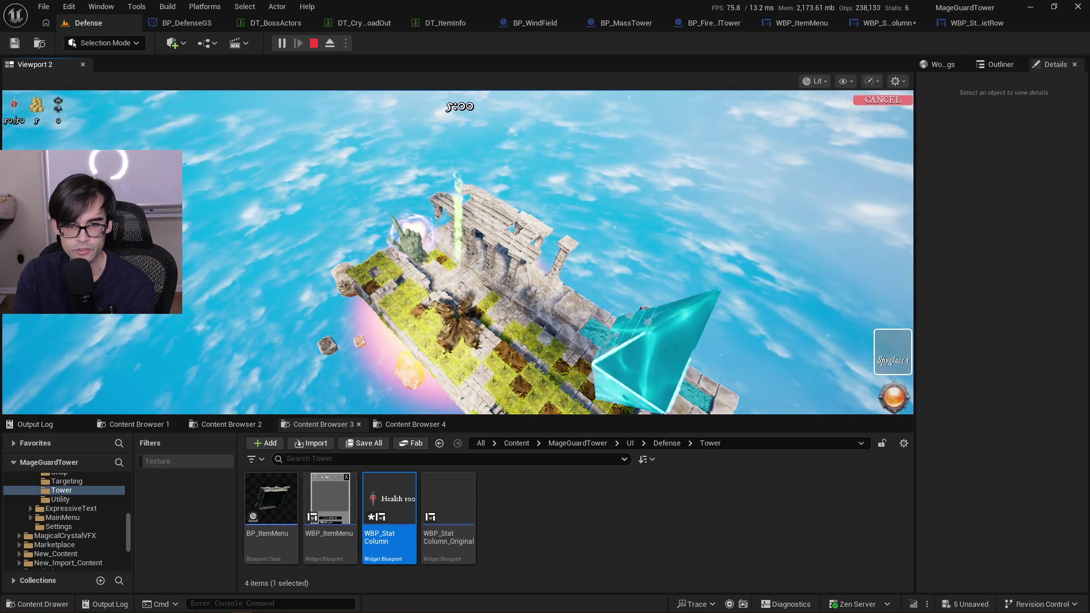
{"action": "key", "text": "1"}
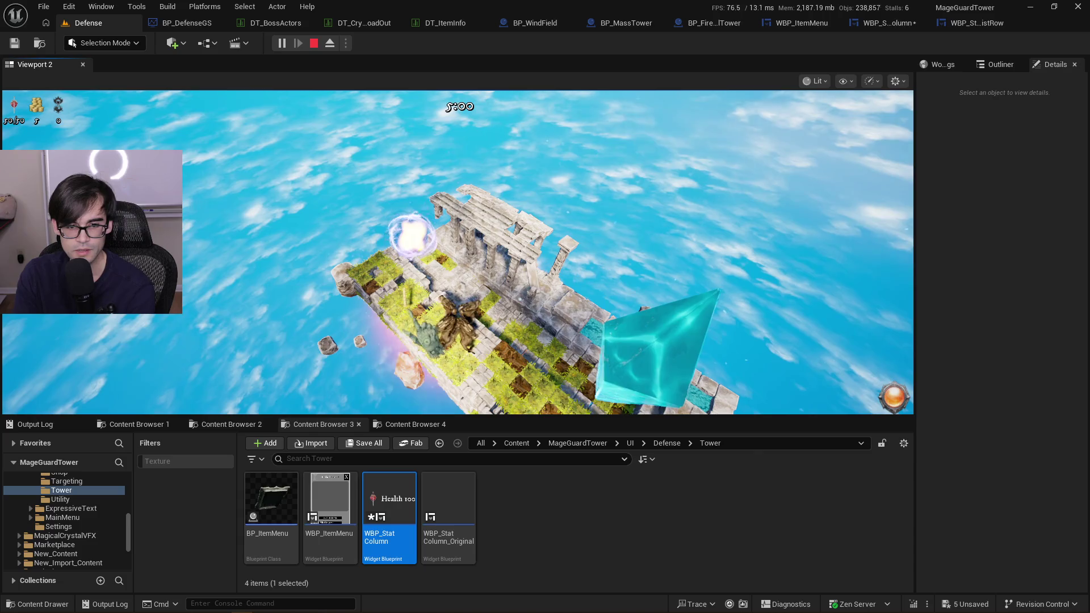
Open the Spyglass tower's stats panel and enlarge the game viewport over the content browser
{"action": "left_click", "coordinate": [411, 236]}
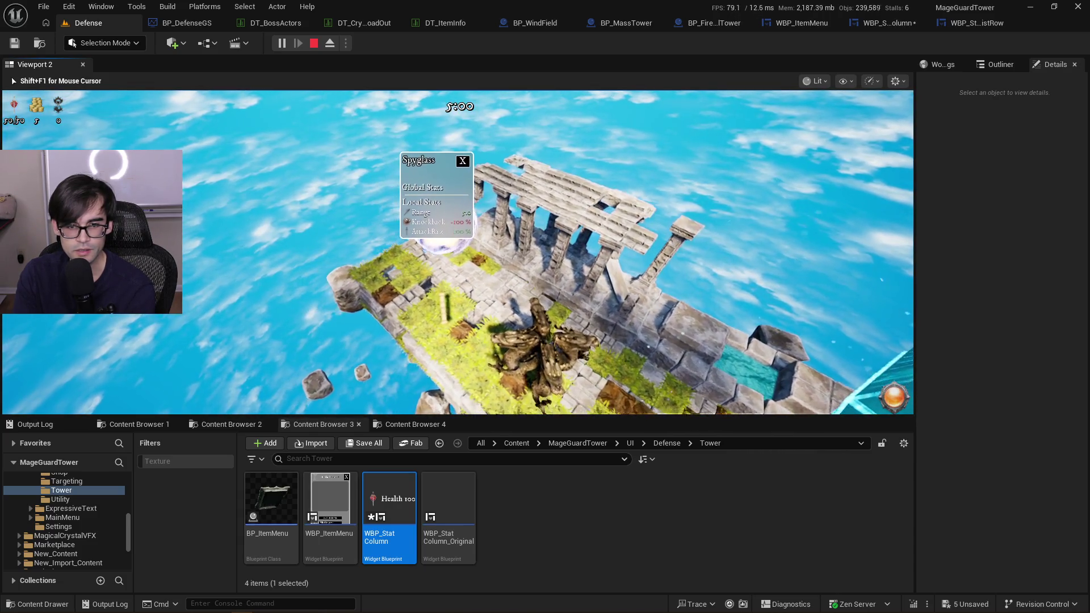
{"action": "key", "text": "shift+F1"}
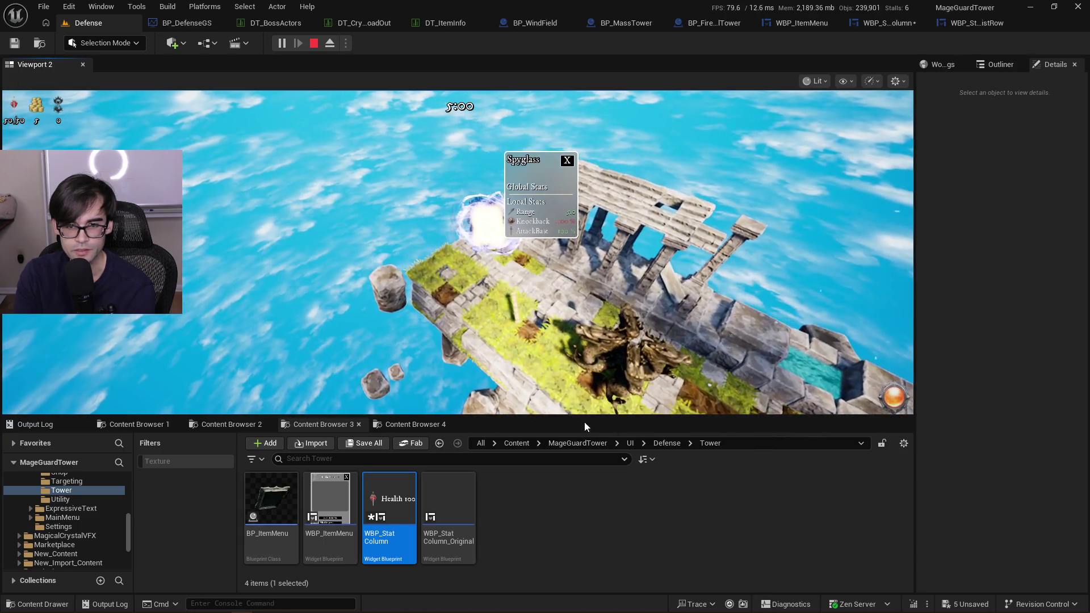
{"action": "left_click_drag", "start_coordinate": [590, 417], "coordinate": [591, 512]}
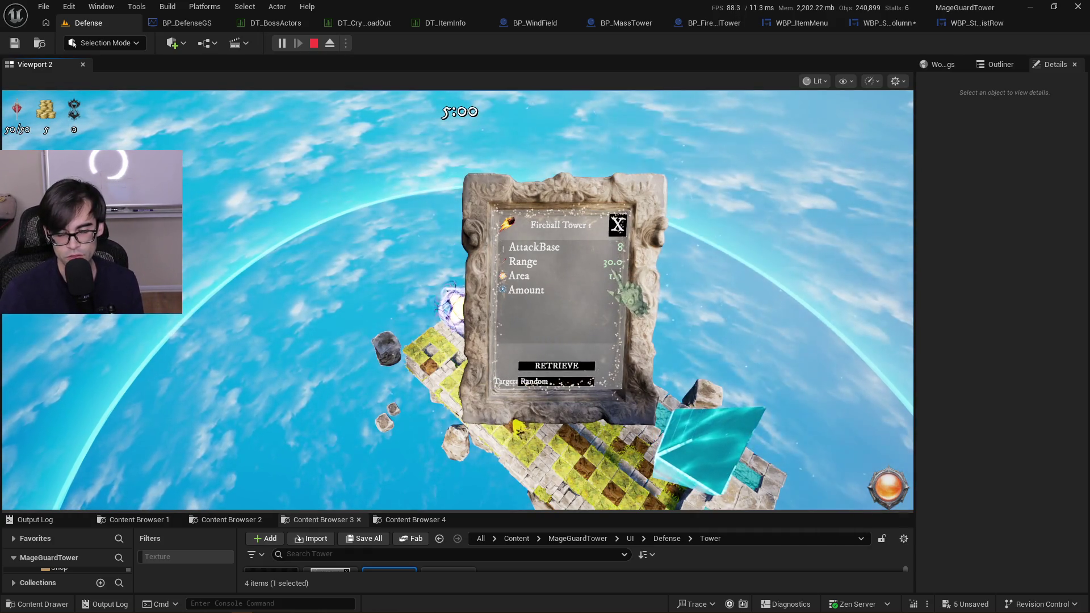
{"action": "scroll", "coordinate": [458, 300], "scroll_direction": "down", "scroll_amount": 3}
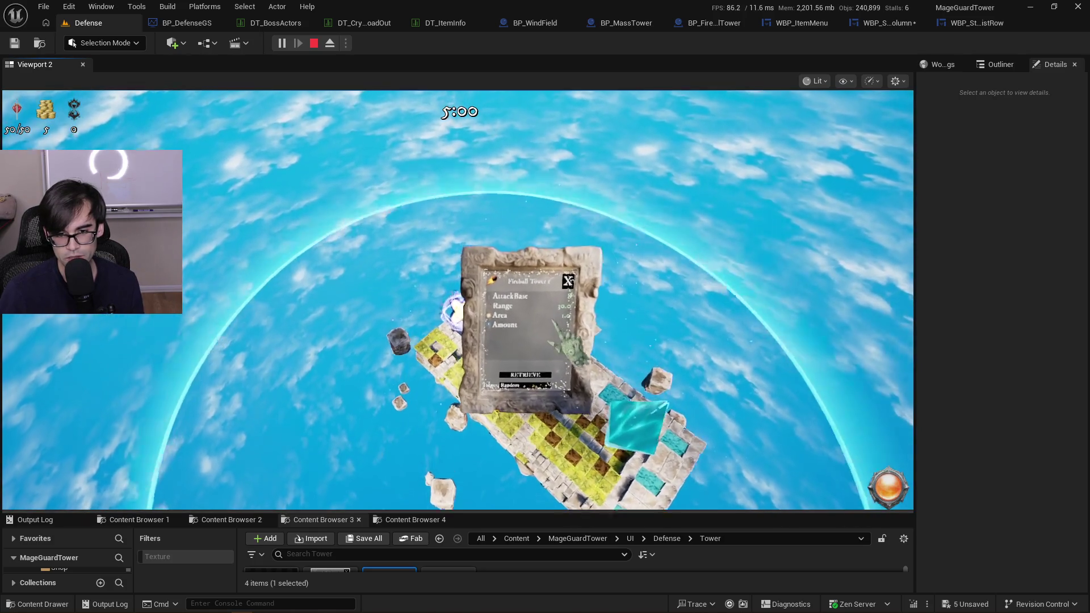
{"action": "scroll", "coordinate": [458, 300], "scroll_direction": "up", "scroll_amount": 3}
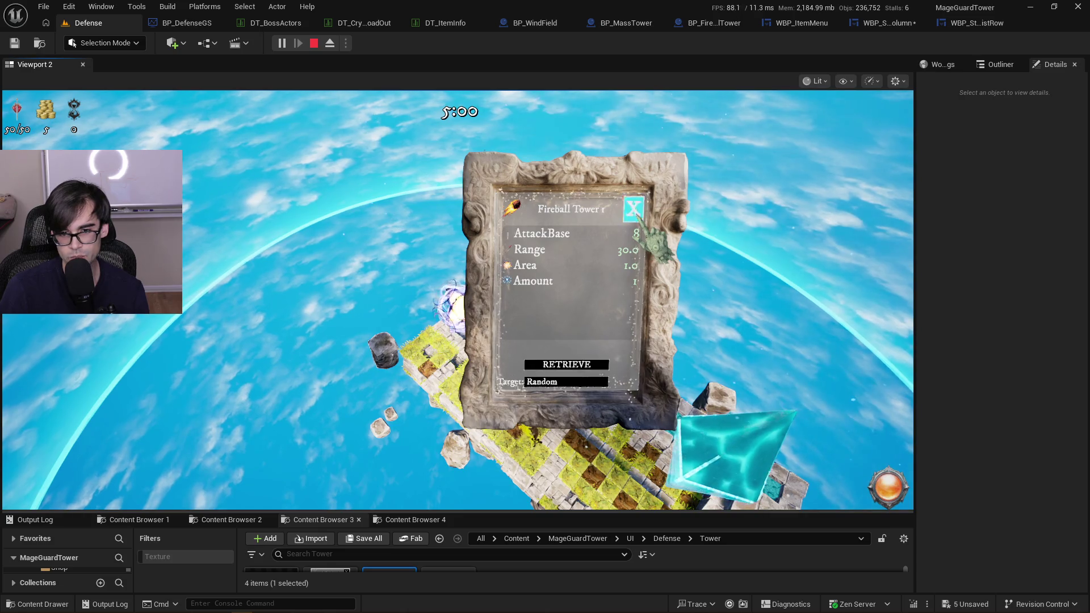
Inspect the Spyglass, Block and Fireball Tower stats panels in turn
{"action": "left_click", "coordinate": [633, 208]}
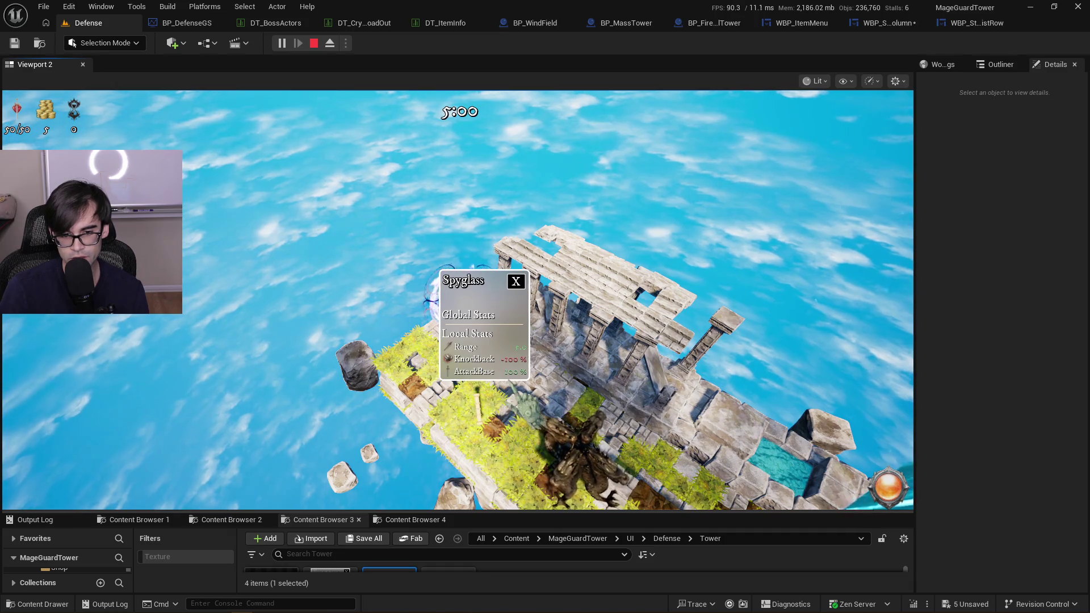
{"action": "left_click", "coordinate": [505, 287]}
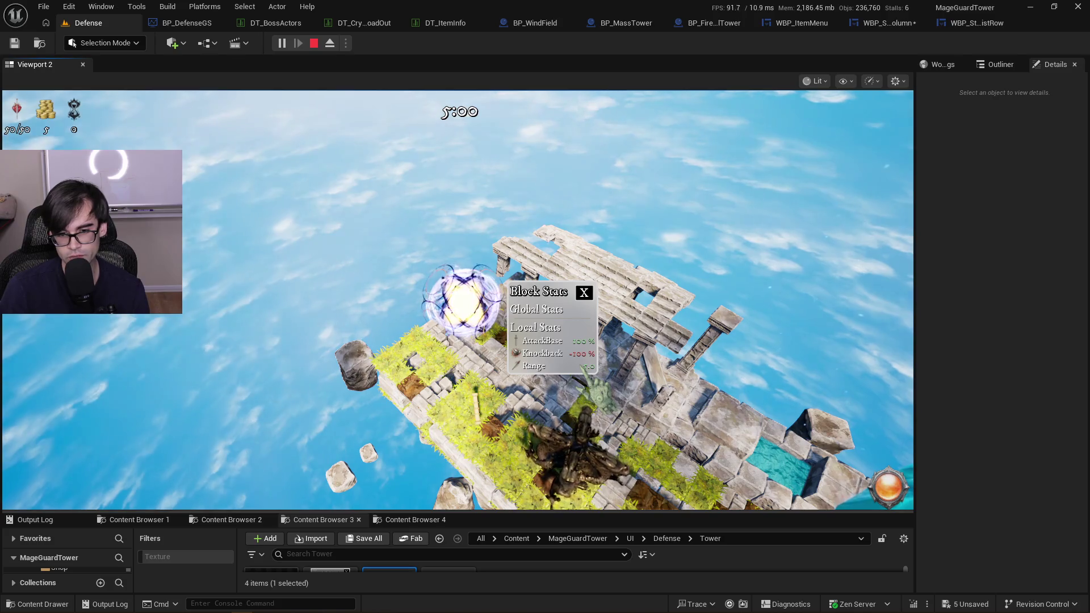
{"action": "left_click", "coordinate": [584, 293]}
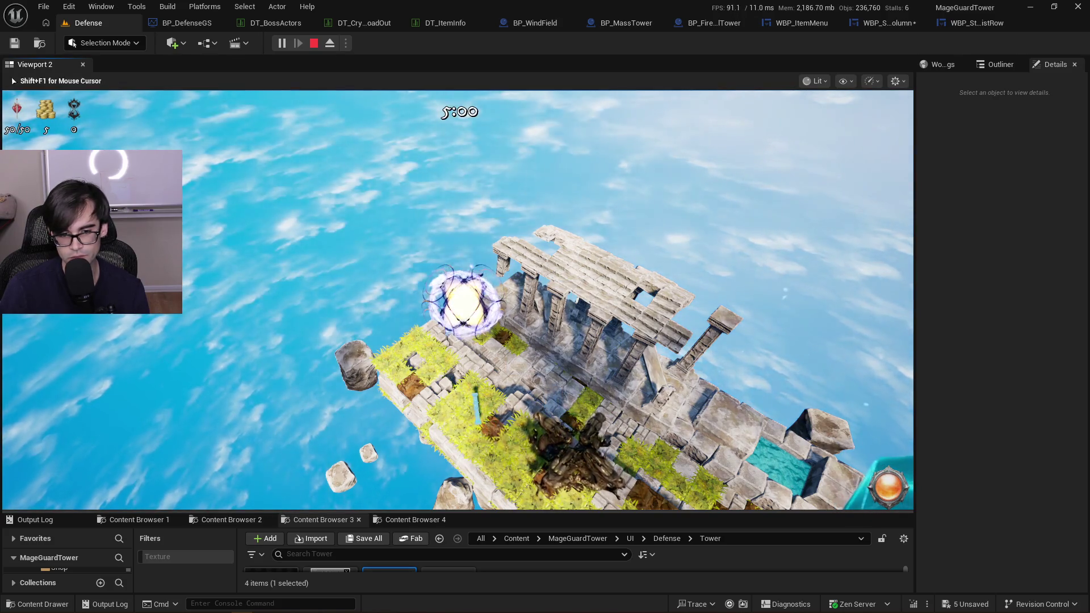
{"action": "left_click", "coordinate": [463, 299]}
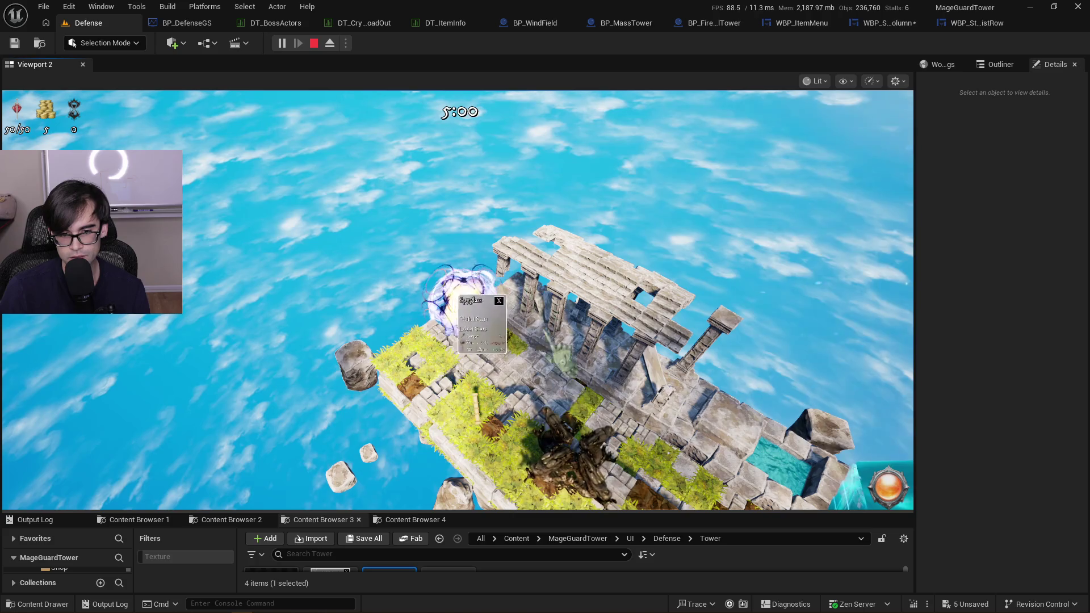
{"action": "left_click", "coordinate": [463, 300]}
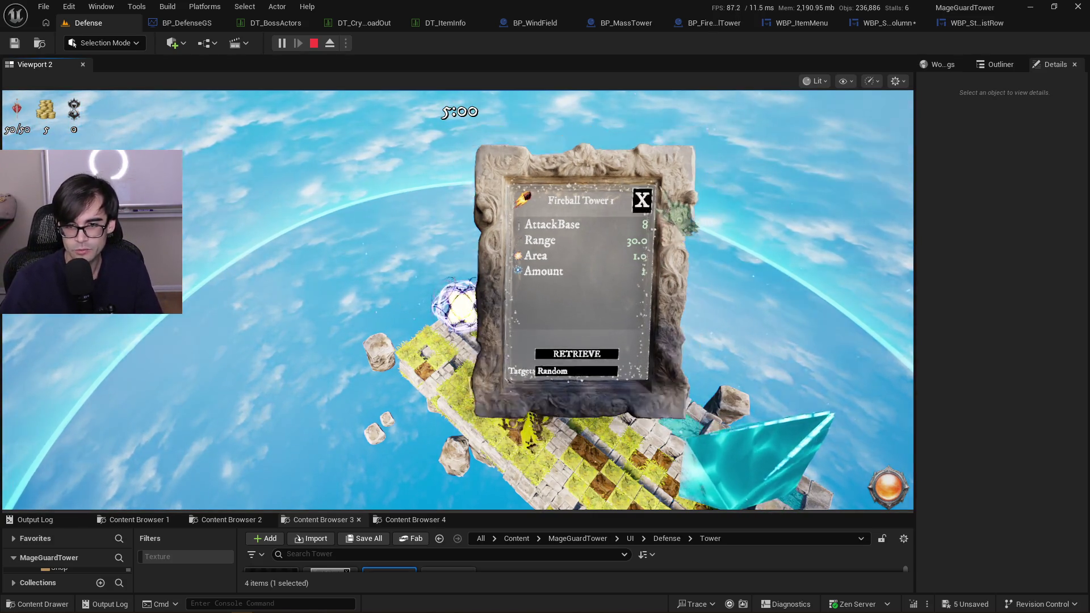
Open and close the Spyglass, Fireball Tower and Block Stats panels around the orb
{"action": "left_click", "coordinate": [474, 410]}
{"action": "left_click", "coordinate": [462, 307]}
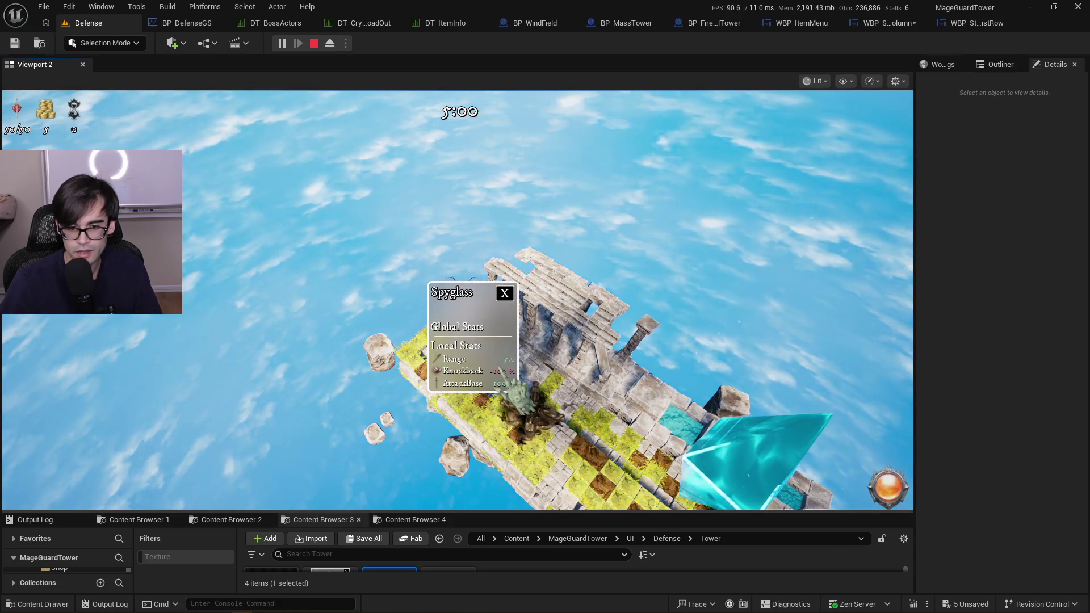
{"action": "left_click", "coordinate": [510, 298]}
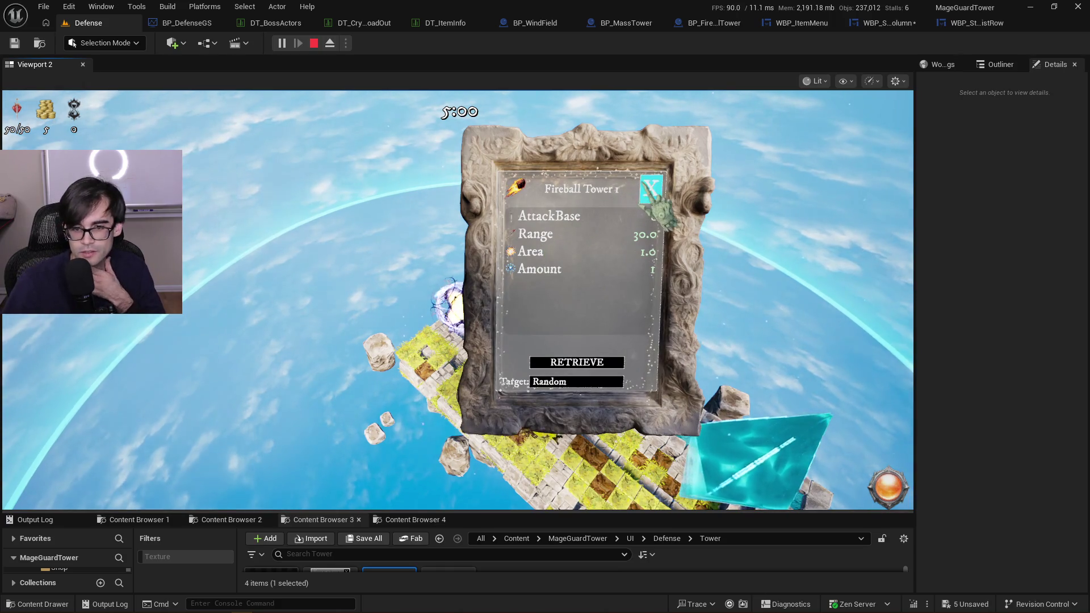
{"action": "scroll", "coordinate": [629, 267], "scroll_direction": "down", "scroll_amount": 3}
{"action": "left_click", "coordinate": [618, 231]}
{"action": "left_click", "coordinate": [481, 290]}
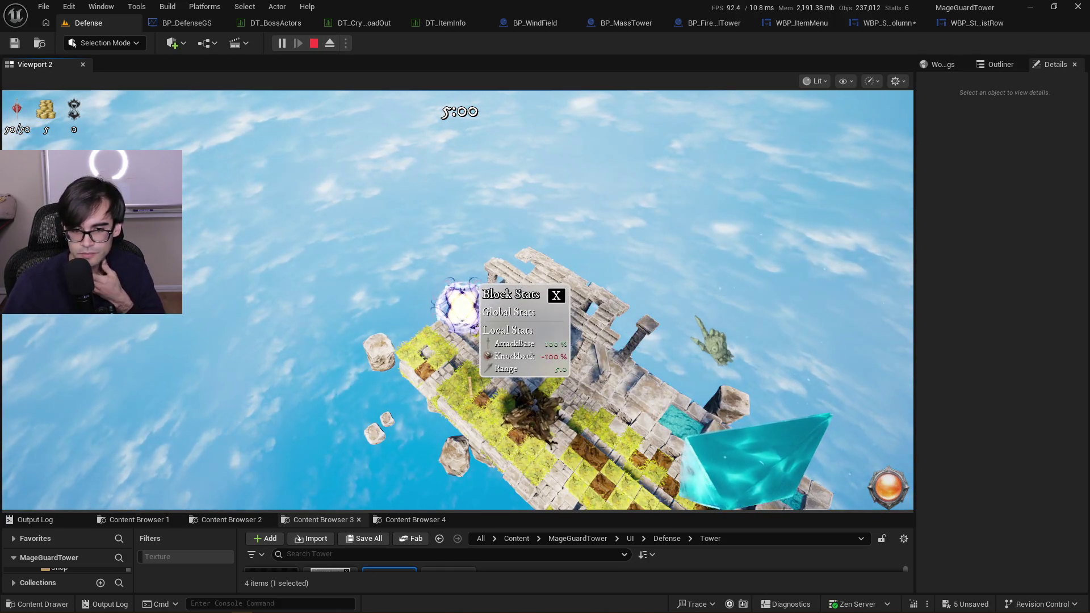
{"action": "left_click", "coordinate": [556, 295]}
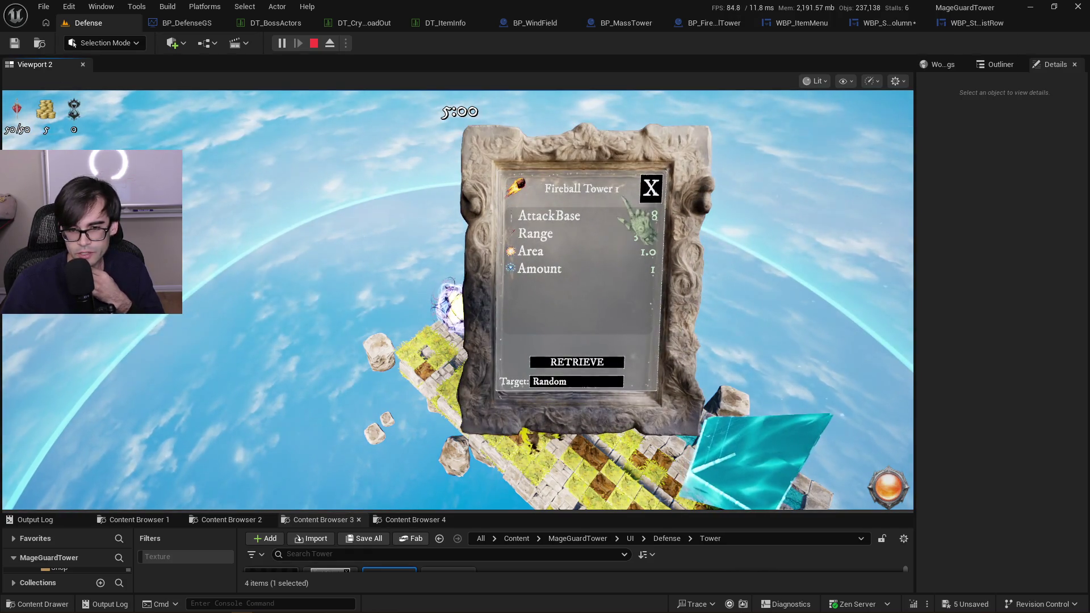
{"action": "left_click", "coordinate": [652, 198]}
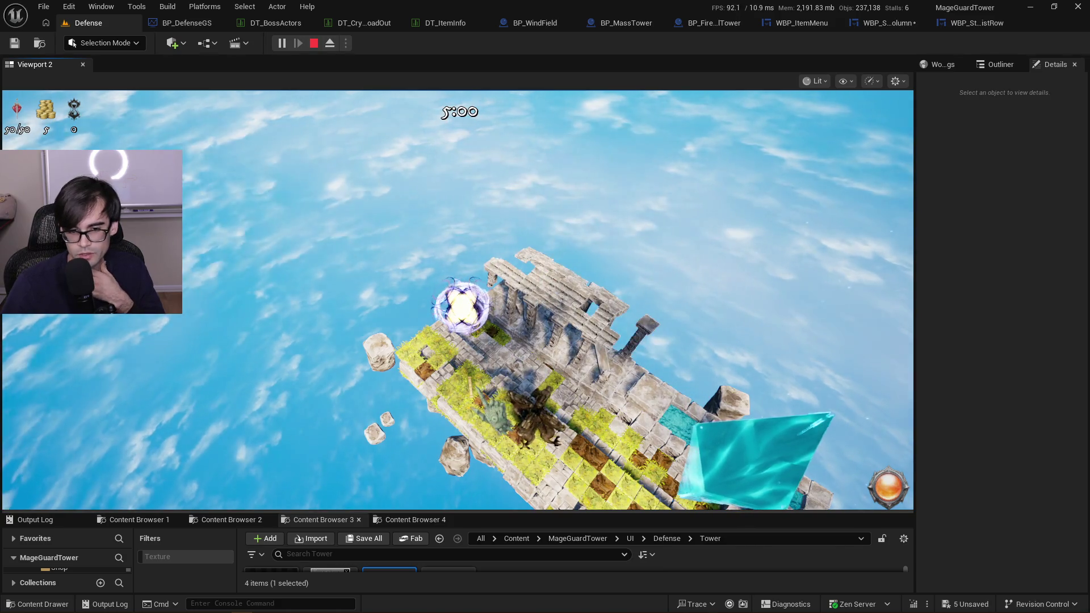
{"action": "left_click", "coordinate": [462, 306]}
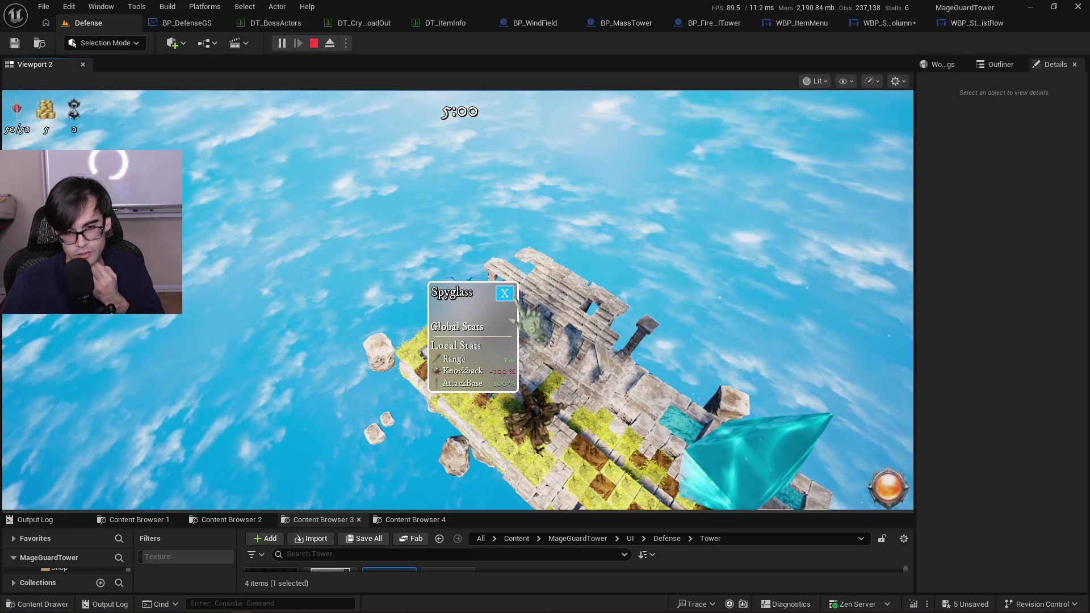
{"action": "left_click", "coordinate": [504, 293]}
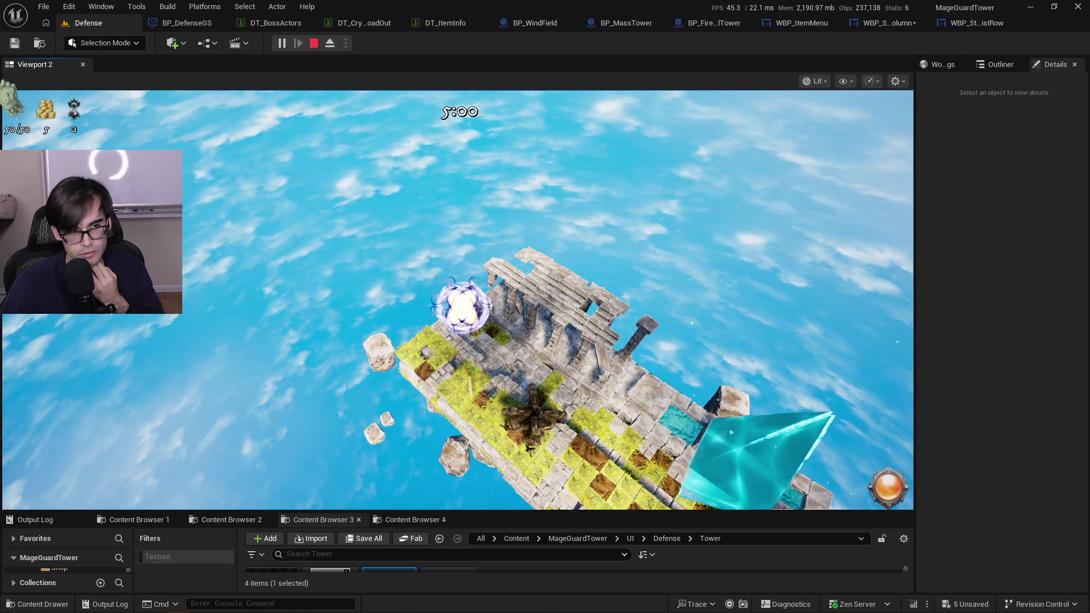
Rotate the camera, check Fireball Tower 1 and a Block Stats panel, then switch to VS Code
{"action": "key", "text": "e"}
{"action": "key", "text": "e"}
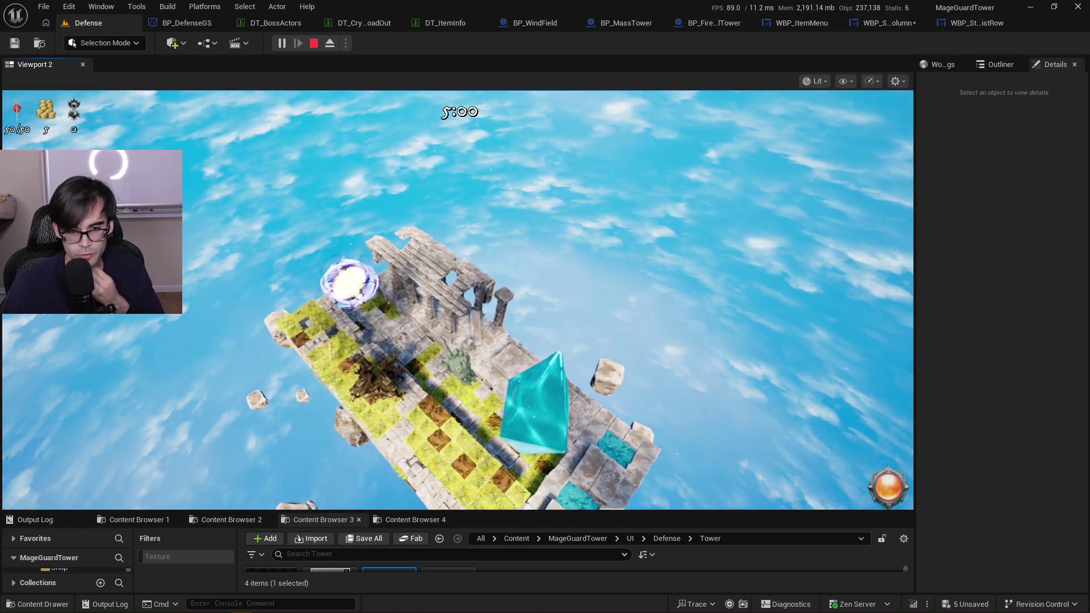
{"action": "key", "text": "e"}
{"action": "left_click", "coordinate": [377, 287]}
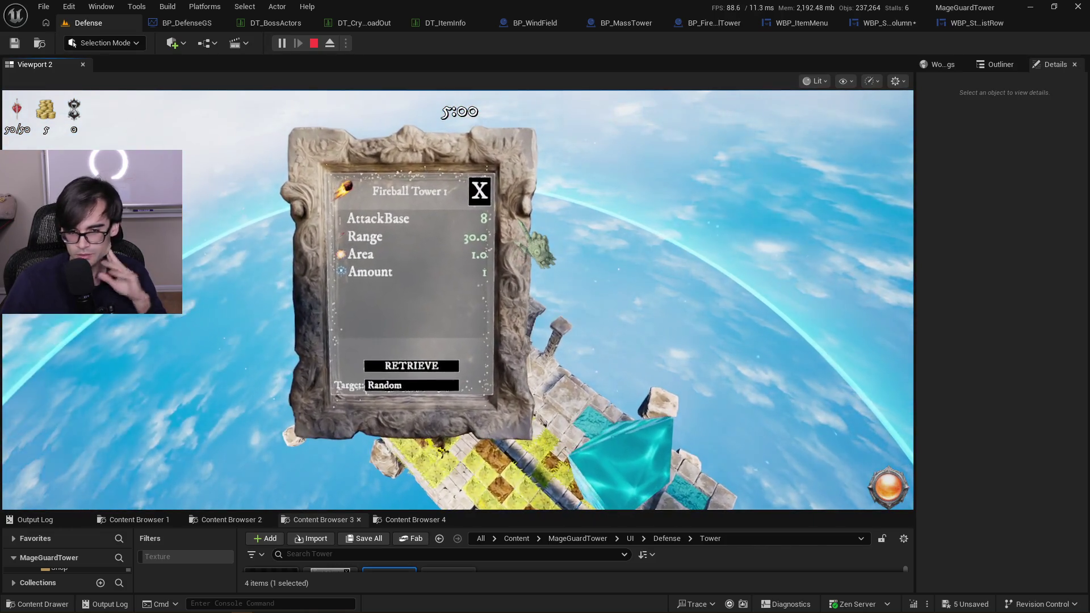
{"action": "scroll", "coordinate": [458, 300], "scroll_direction": "down", "scroll_amount": 3}
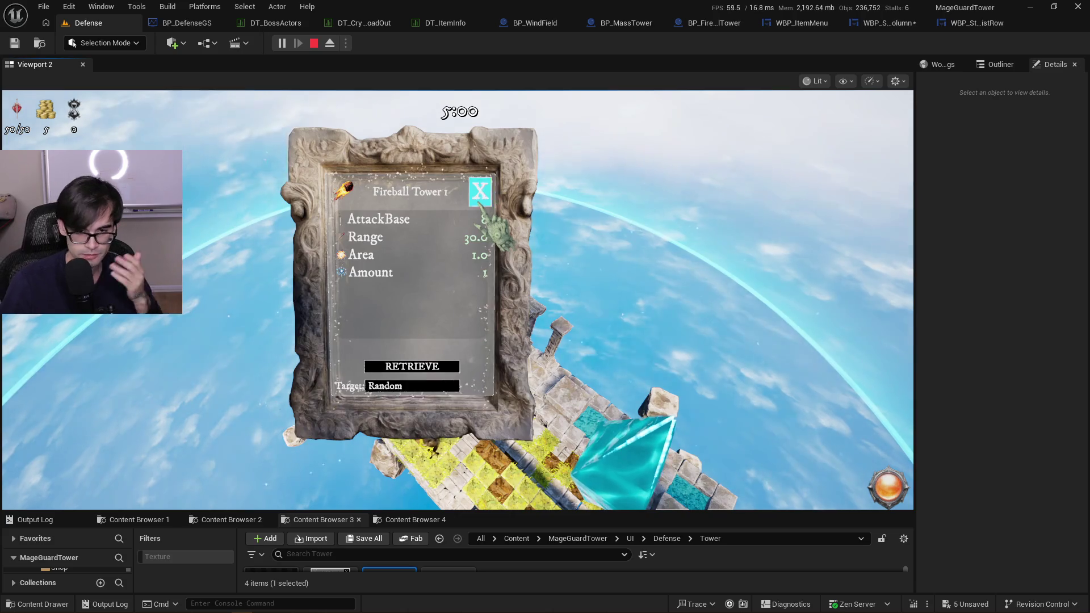
{"action": "left_click", "coordinate": [397, 295]}
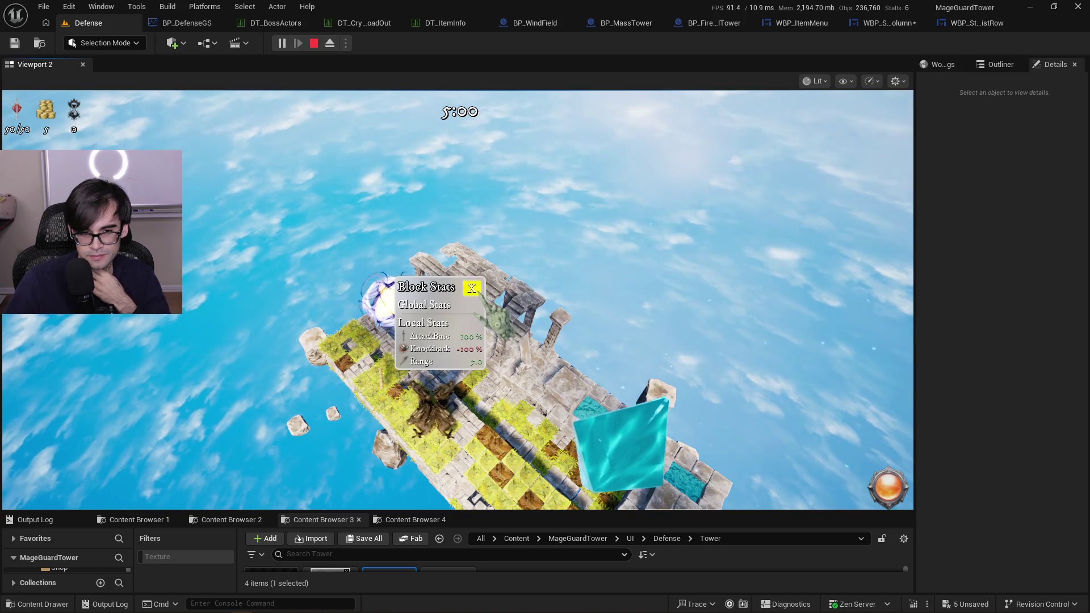
{"action": "left_click", "coordinate": [440, 320]}
{"action": "left_click", "coordinate": [392, 299]}
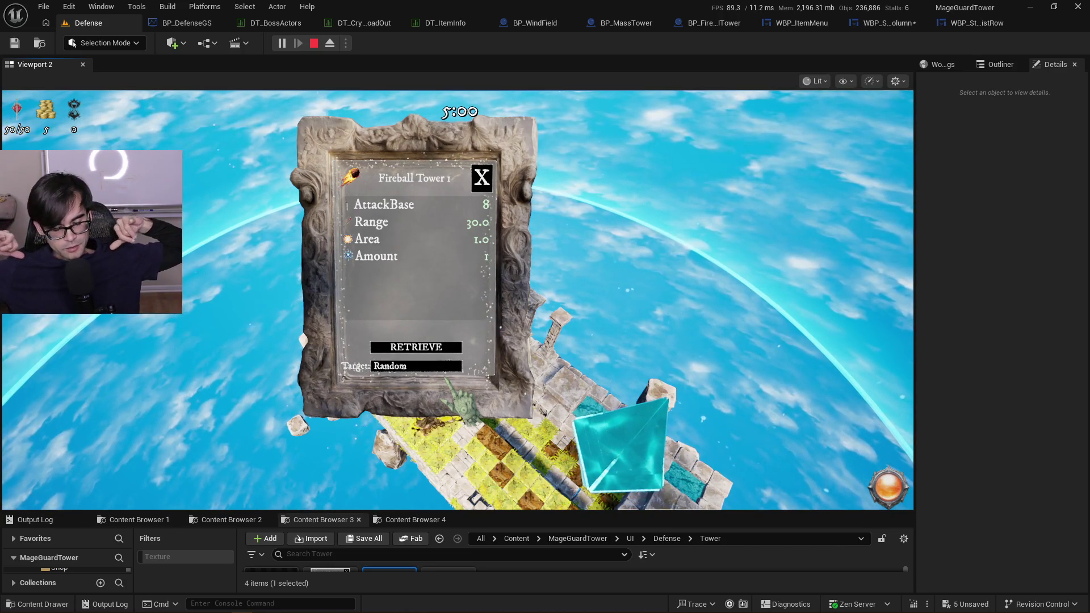
{"action": "key", "text": "alt+Tab"}
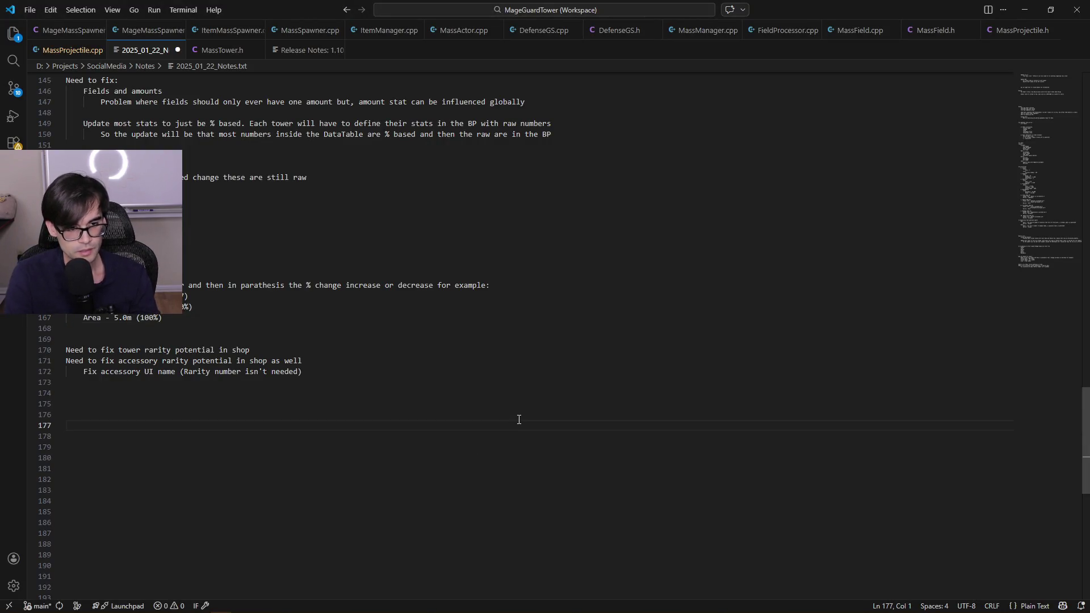
Type 'Coming back' with indented items 'add units' and 'Add % change next to the stat for towers only'
{"action": "type", "text": "Coming back"}
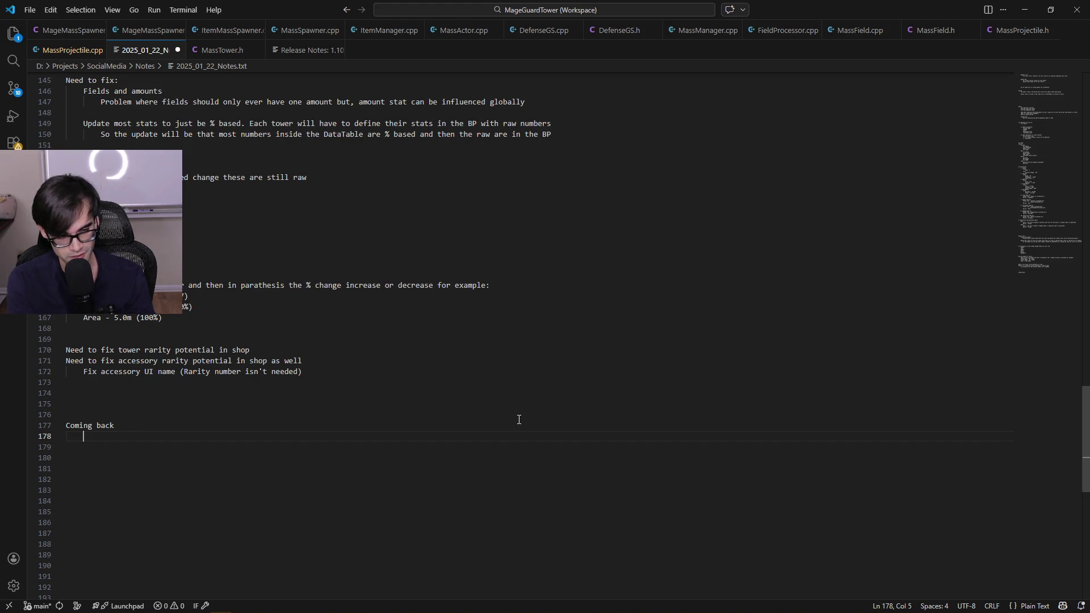
{"action": "type", "text": "add units"}
{"action": "key", "text": "Return"}
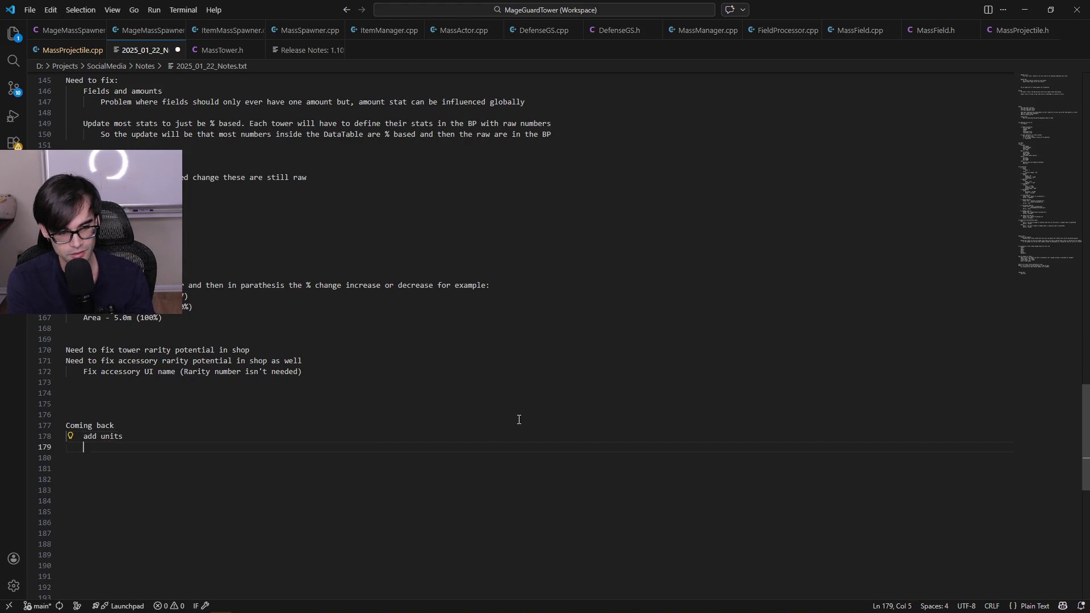
{"action": "type", "text": "Add "}
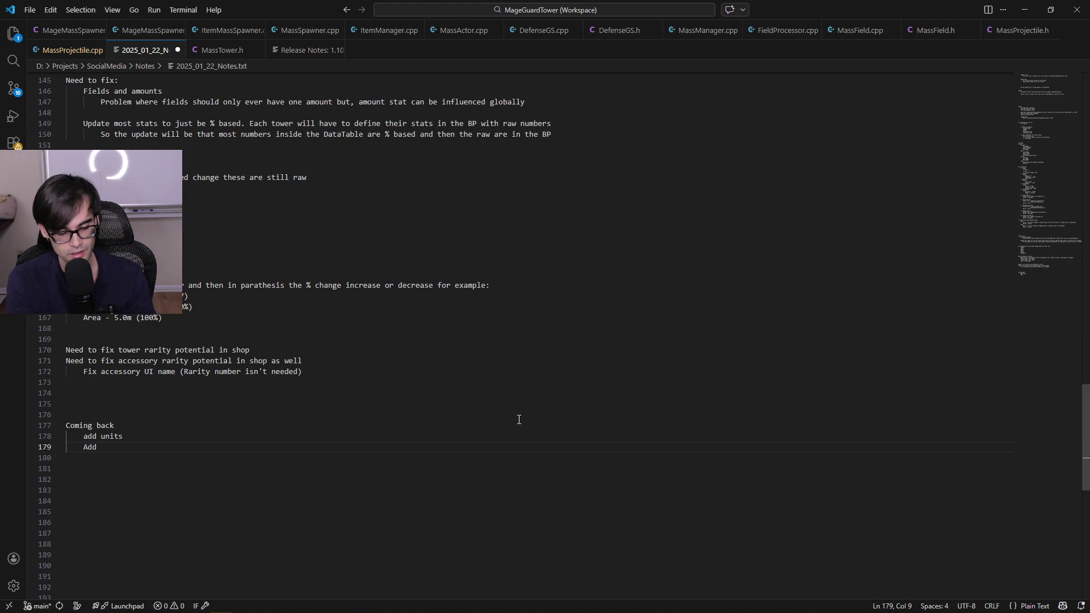
{"action": "type", "text": "% chantenext to the stat"}
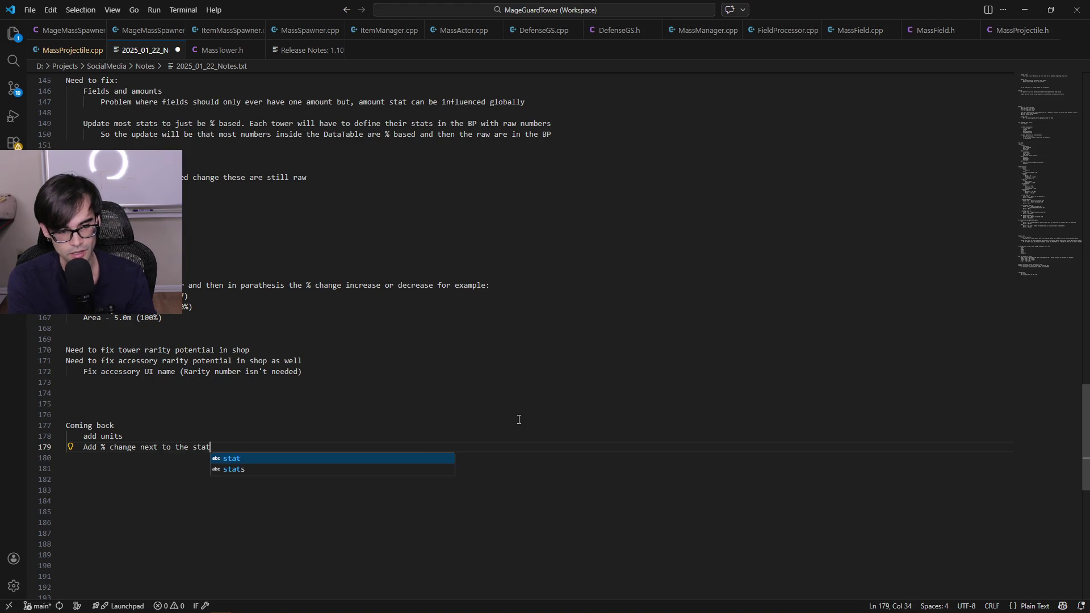
{"action": "type", "text": " for towers"}
{"action": "key", "text": "BackSpace"}
{"action": "key", "text": "BackSpace"}
{"action": "type", "text": "nly"}
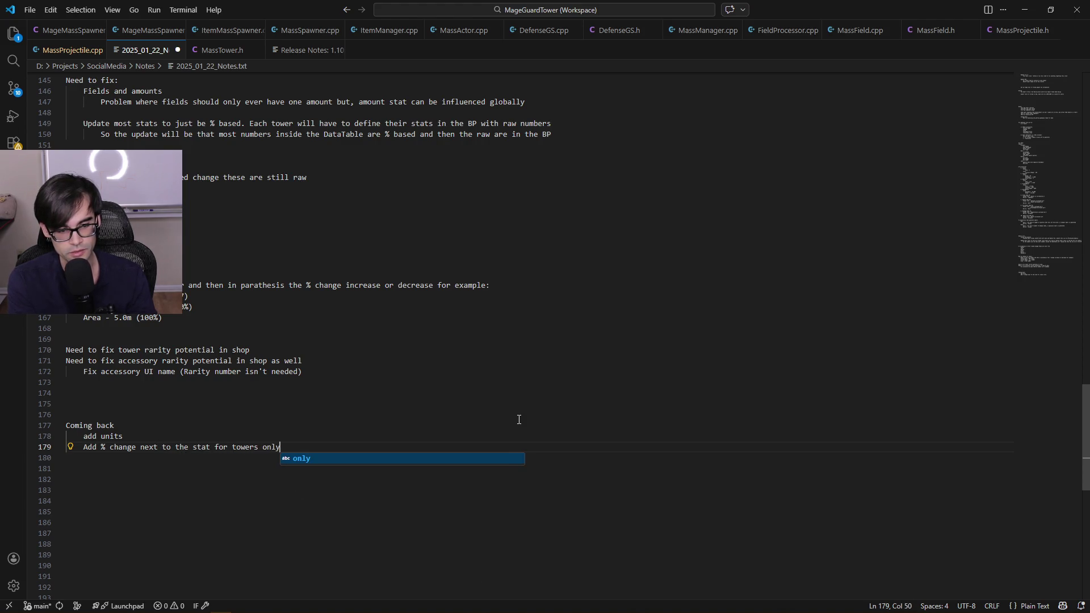
{"action": "key", "text": "Escape"}
{"action": "key", "text": "Down"}
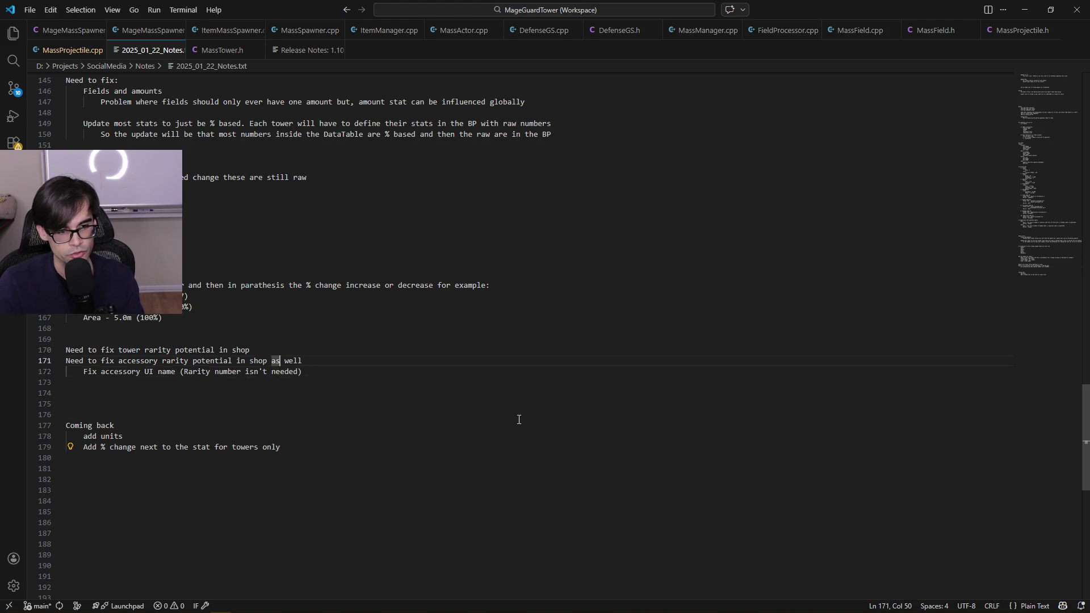
{"action": "key", "text": "shift+Up"}
{"action": "key", "text": "shift+Up"}
{"action": "key", "text": "shift+Up"}
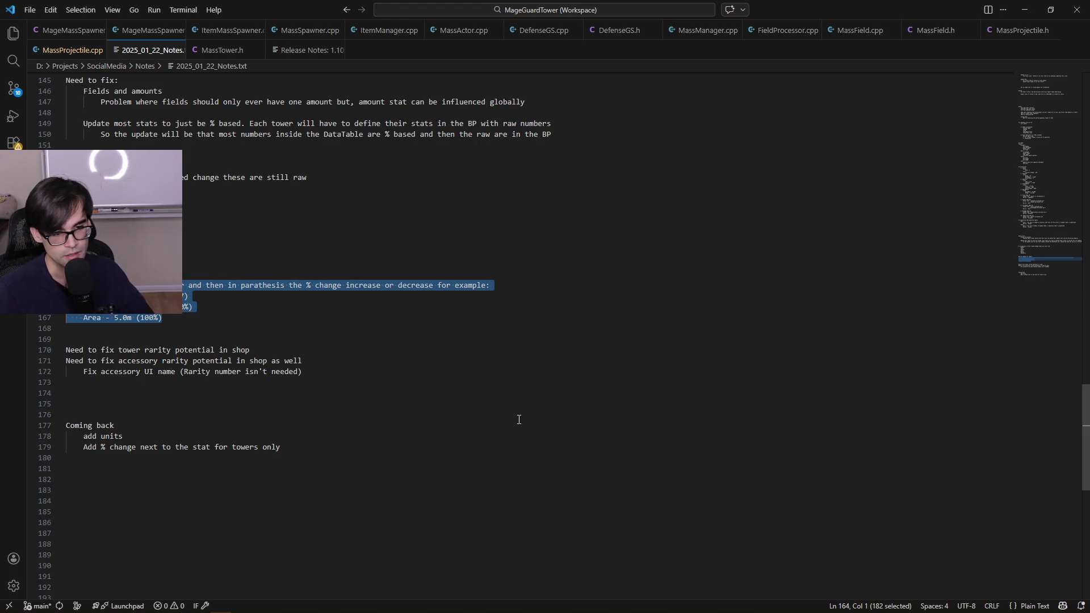
{"action": "key", "text": "Right"}
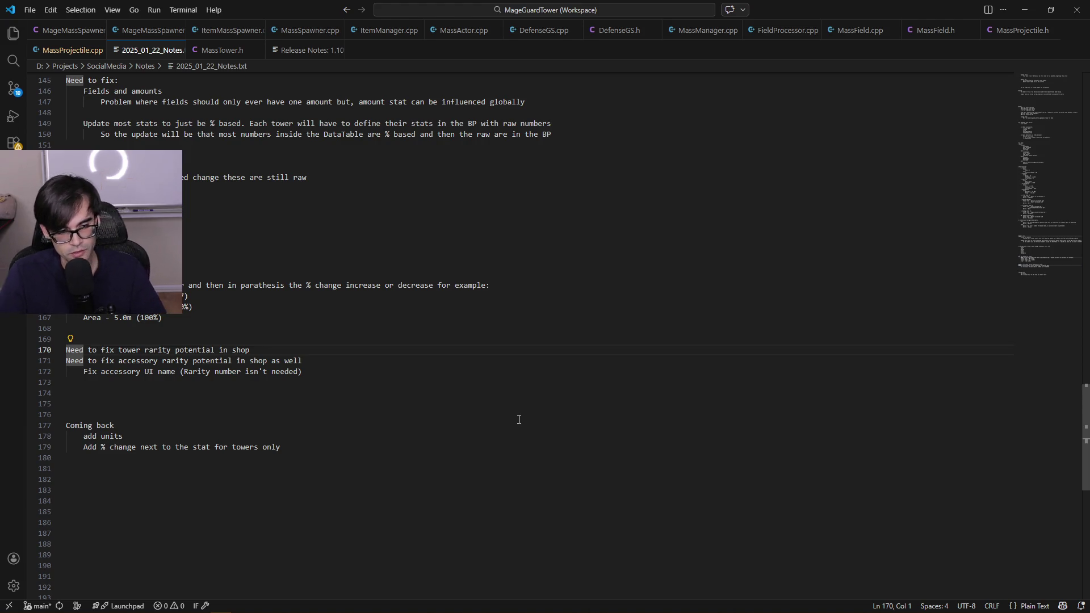
{"action": "key", "text": "shift+Down"}
{"action": "key", "text": "shift+Down"}
{"action": "key", "text": "shift+Down"}
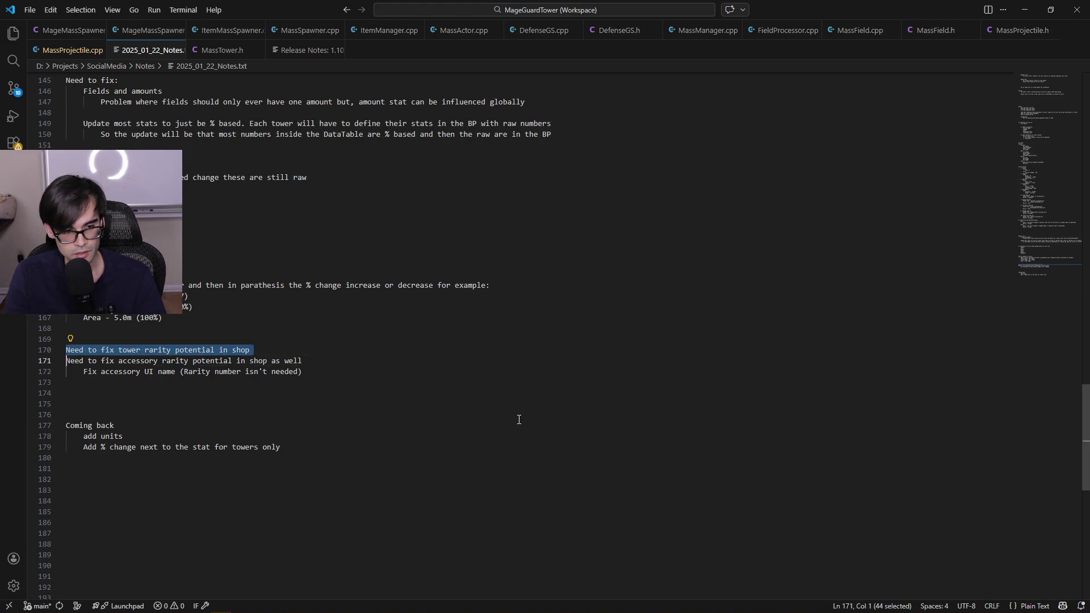
{"action": "key", "text": "Left"}
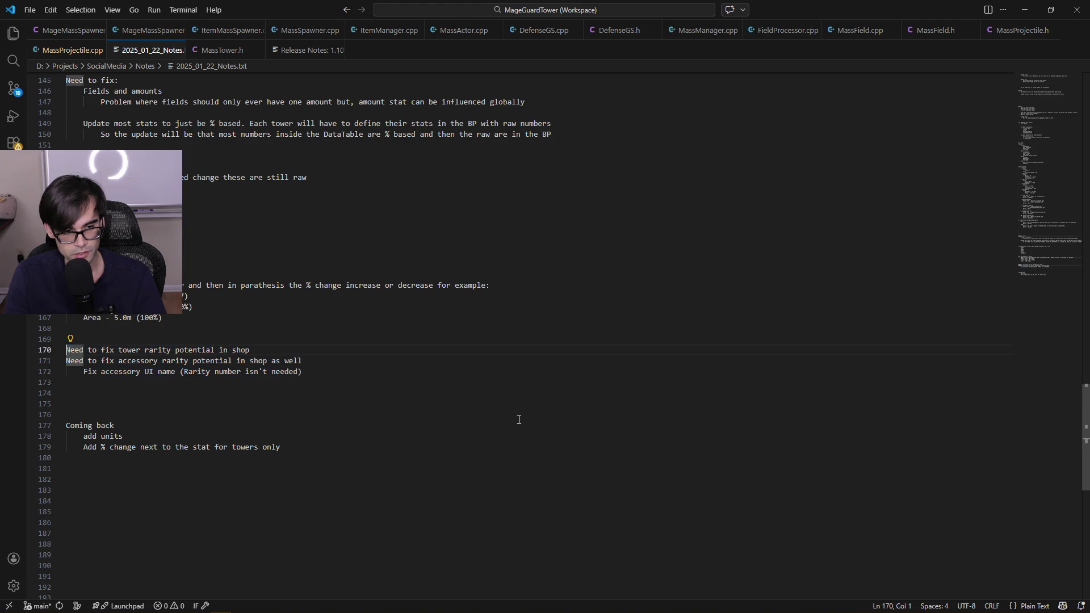
{"action": "key", "text": "shift+Down"}
{"action": "key", "text": "shift+Down"}
{"action": "key", "text": "shift+Down"}
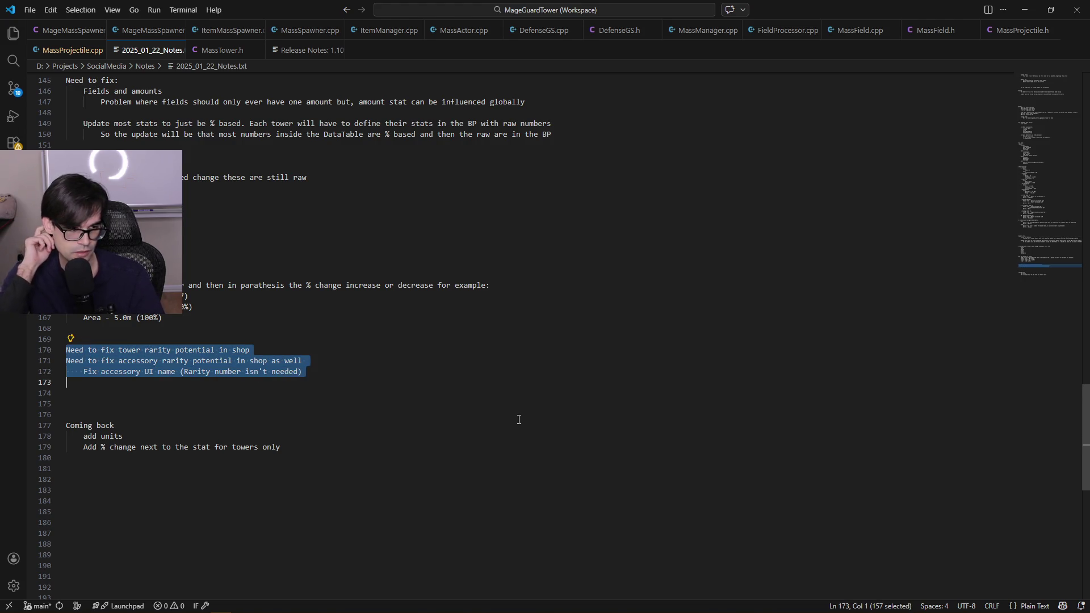
{"action": "key", "text": "Up"}
{"action": "key", "text": "Left"}
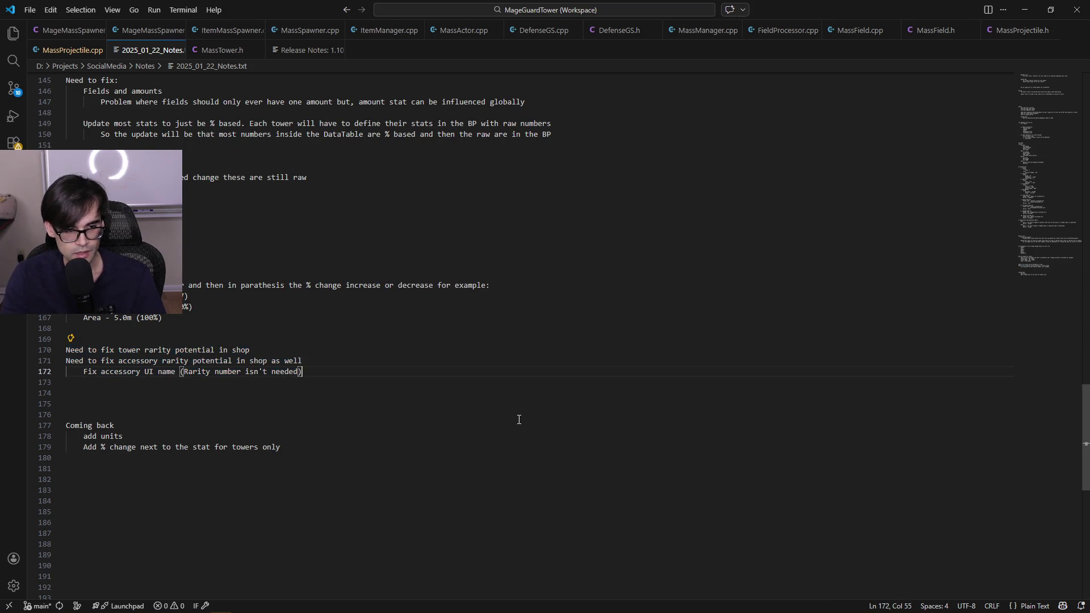
{"action": "key", "text": "Up"}
{"action": "key", "text": "Home"}
{"action": "key", "text": "shift+Down"}
{"action": "key", "text": "shift+Down"}
{"action": "key", "text": "shift+Down"}
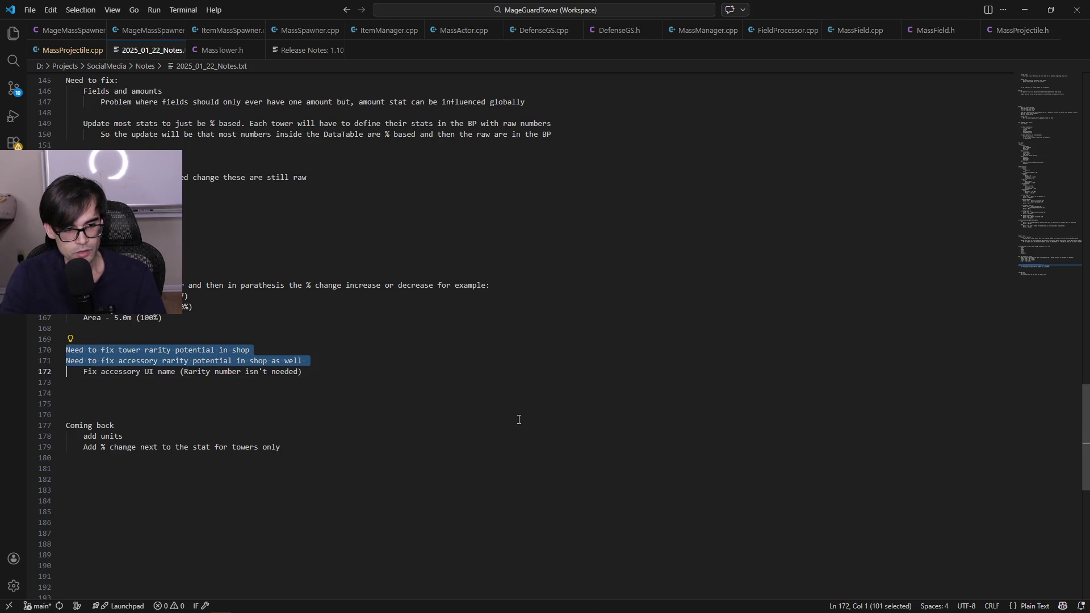
{"action": "key", "text": "shift+Up"}
{"action": "key", "text": "shift+Up"}
{"action": "key", "text": "shift+Up"}
{"action": "key", "text": "Up"}
{"action": "key", "text": "Up"}
{"action": "key", "text": "Up"}
{"action": "key", "text": "Up"}
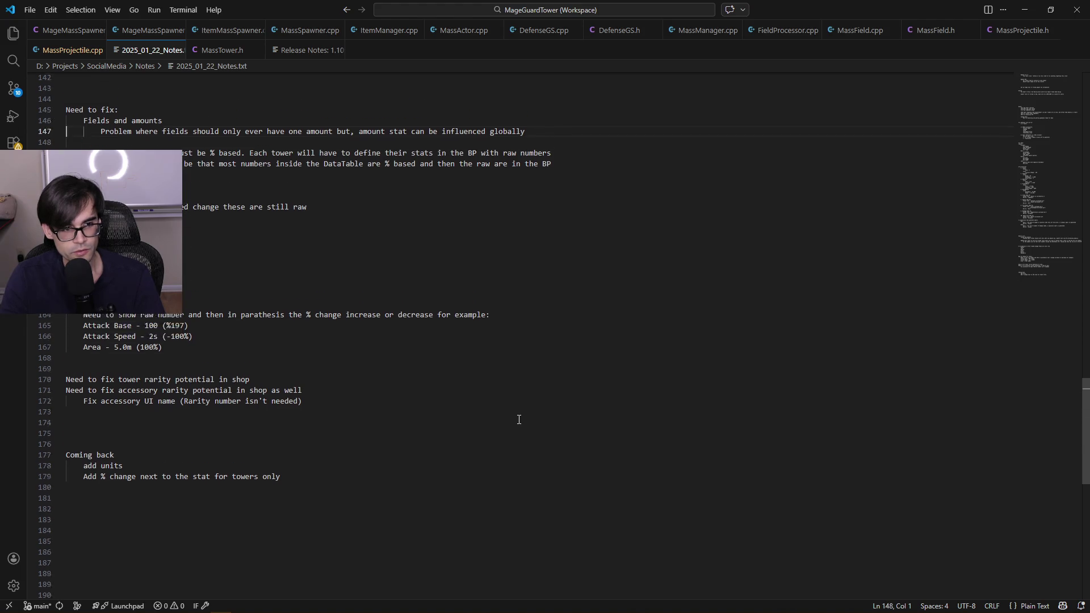